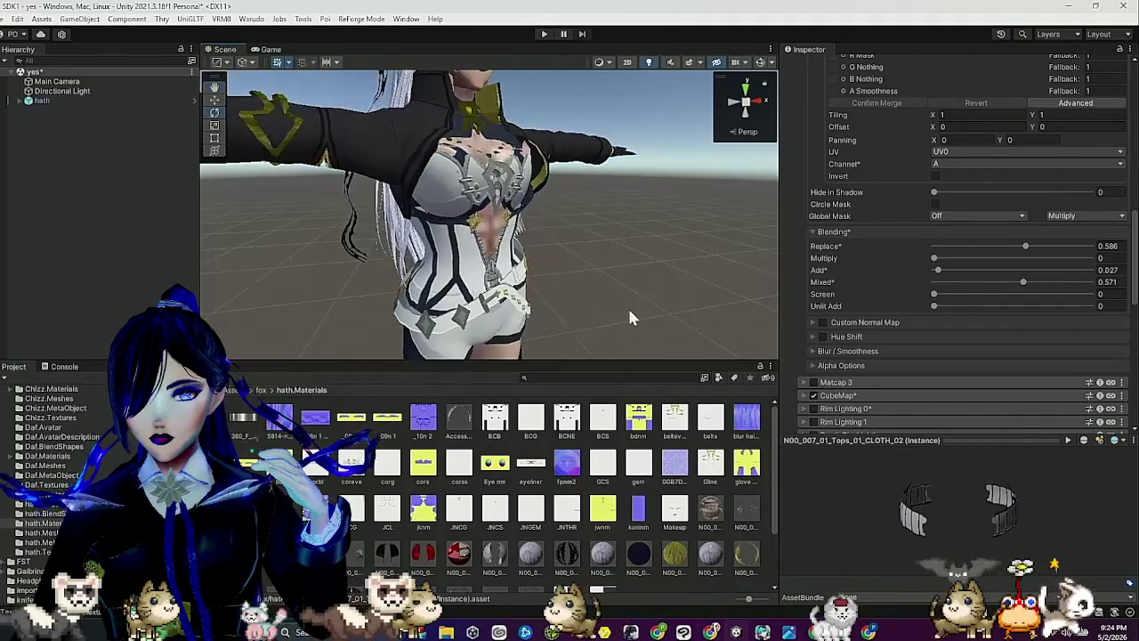
Orbit the avatar and review the CLOTH_01 tops material, then return to the CLOTH_02 tops material.
{"action": "left_click_drag", "start_coordinate": [453, 300], "coordinate": [462, 305]}
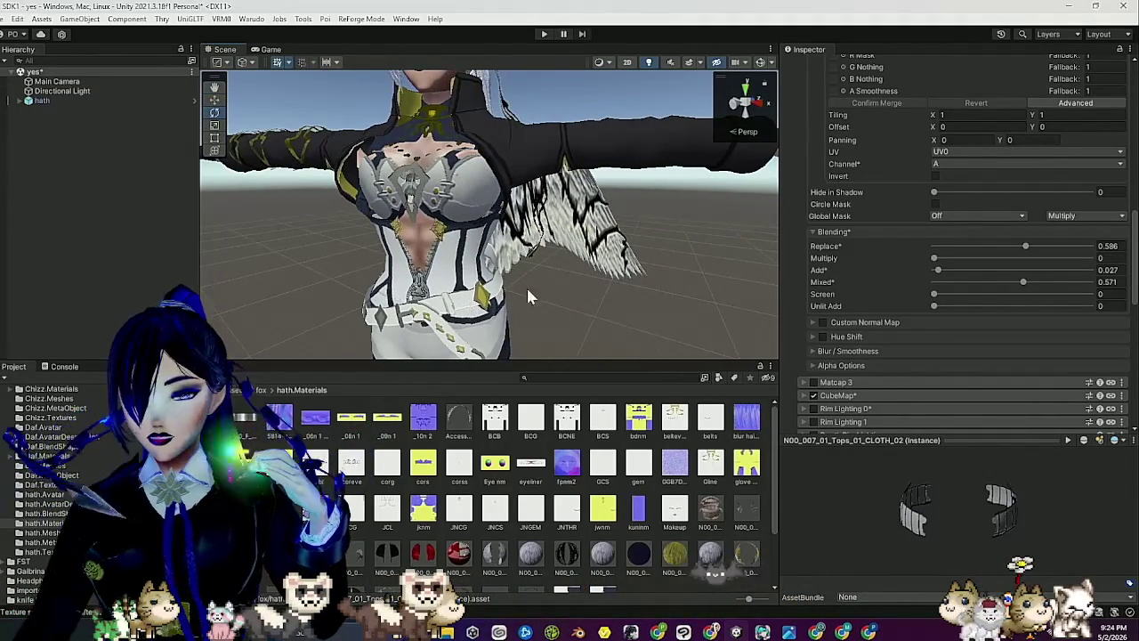
{"action": "mouse_move", "coordinate": [558, 277]}
{"action": "left_mouse_down"}
{"action": "mouse_move", "coordinate": [615, 288]}
{"action": "mouse_move", "coordinate": [557, 288]}
{"action": "mouse_move", "coordinate": [561, 298]}
{"action": "left_mouse_up"}
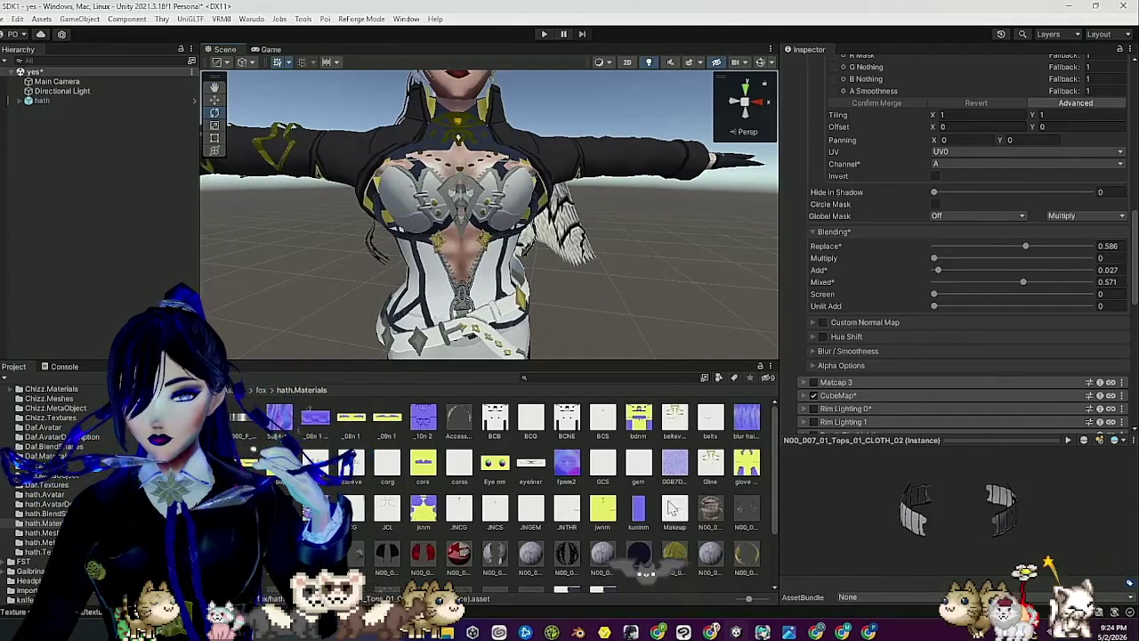
{"action": "scroll", "coordinate": [631, 521], "scroll_direction": "down", "scroll_amount": 2}
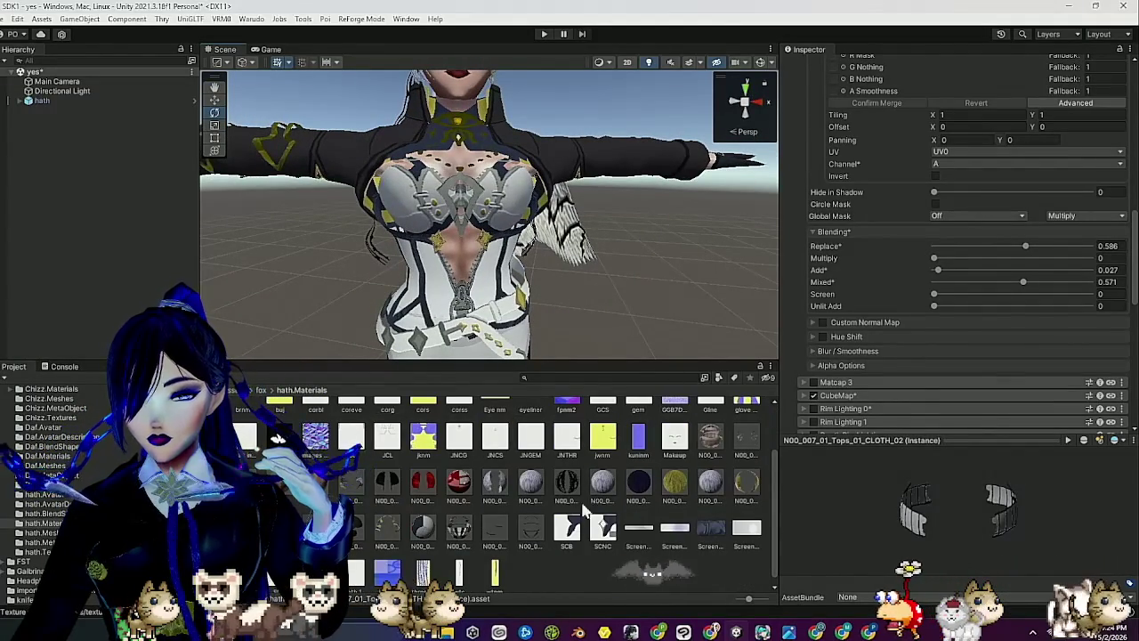
{"action": "left_click", "coordinate": [350, 544]}
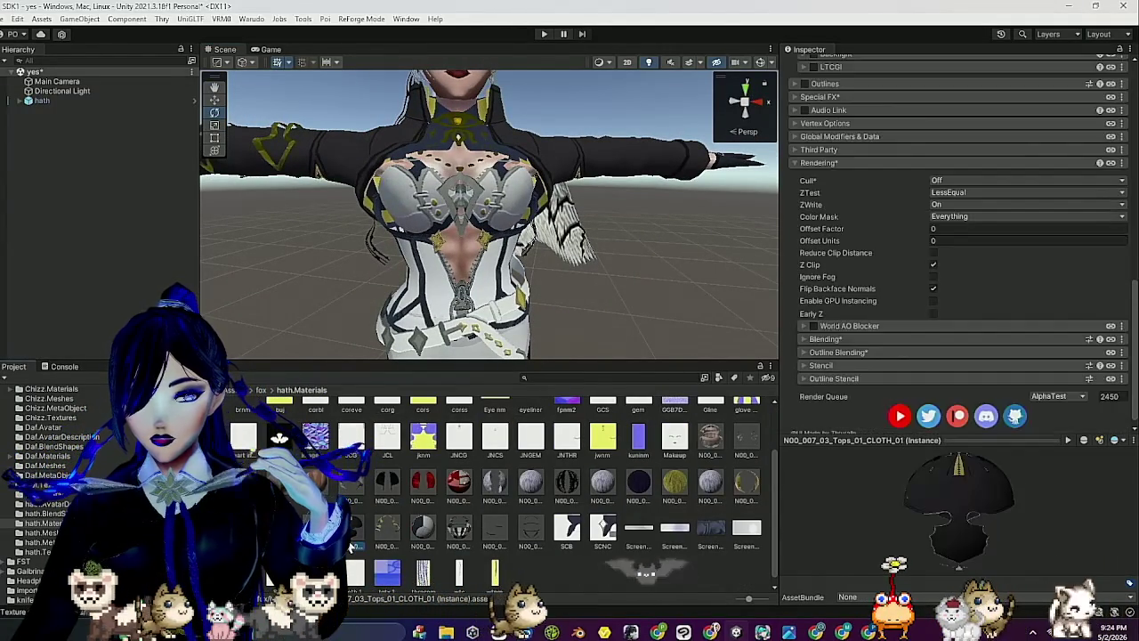
{"action": "scroll", "coordinate": [849, 272], "scroll_direction": "down", "scroll_amount": 5}
{"action": "scroll", "coordinate": [851, 288], "scroll_direction": "up", "scroll_amount": 3}
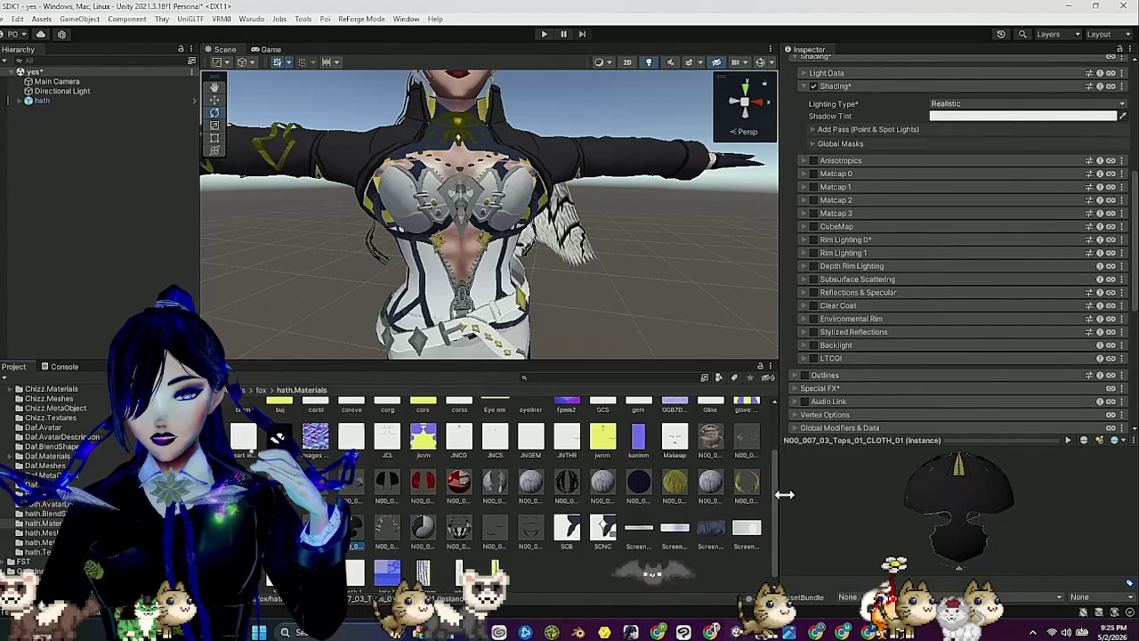
{"action": "scroll", "coordinate": [700, 534], "scroll_direction": "up", "scroll_amount": 2}
{"action": "scroll", "coordinate": [828, 274], "scroll_direction": "up", "scroll_amount": 4}
{"action": "scroll", "coordinate": [834, 274], "scroll_direction": "down", "scroll_amount": 3}
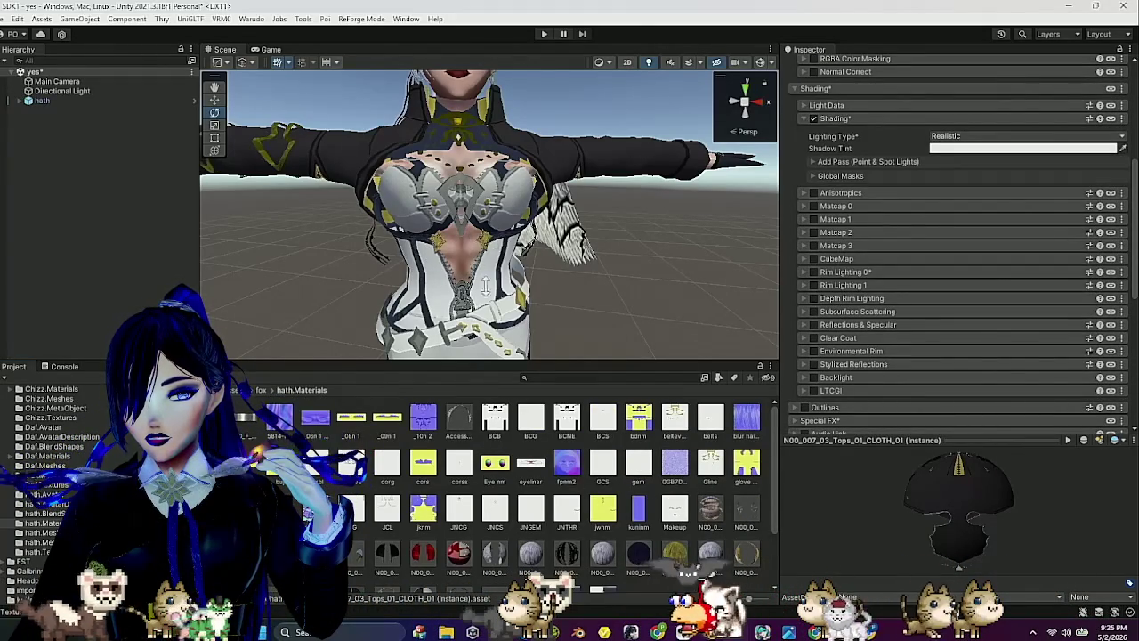
{"action": "scroll", "coordinate": [436, 444], "scroll_direction": "down", "scroll_amount": 3}
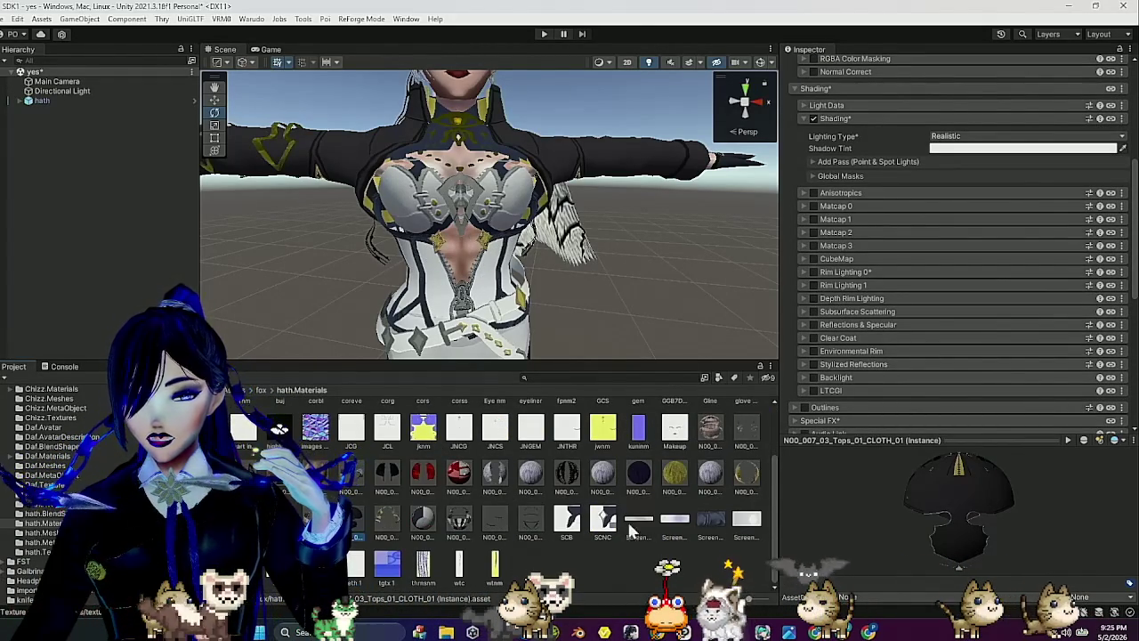
{"action": "left_click", "coordinate": [710, 472]}
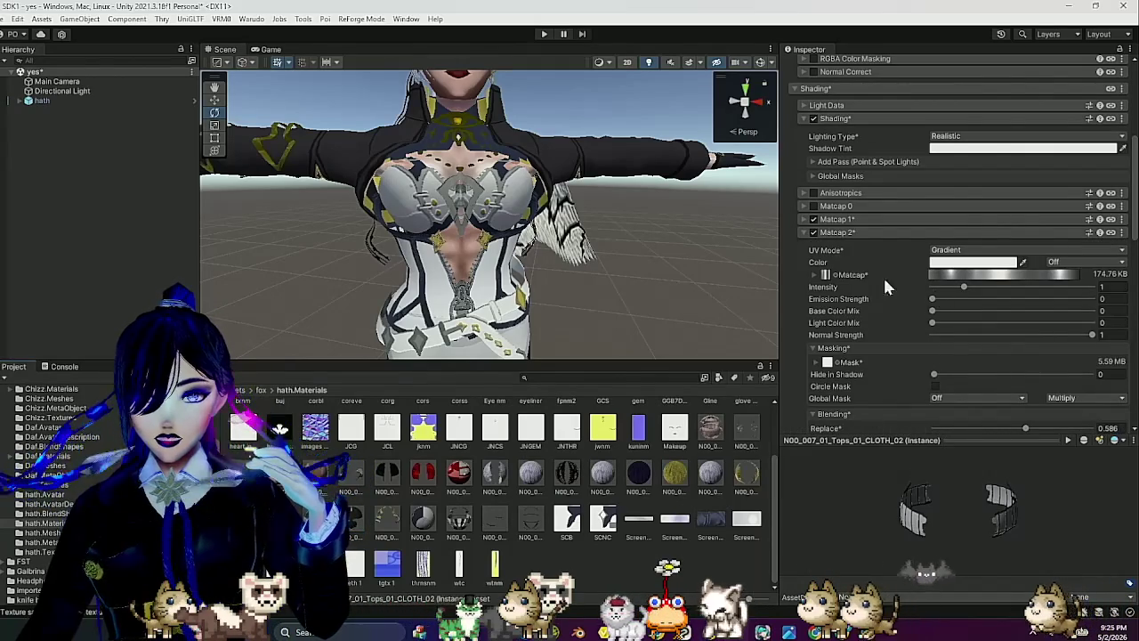
Collapse Matcap 2, then enable Matcap 3 with its UV Mode set to Gradient.
{"action": "left_click", "coordinate": [834, 232]}
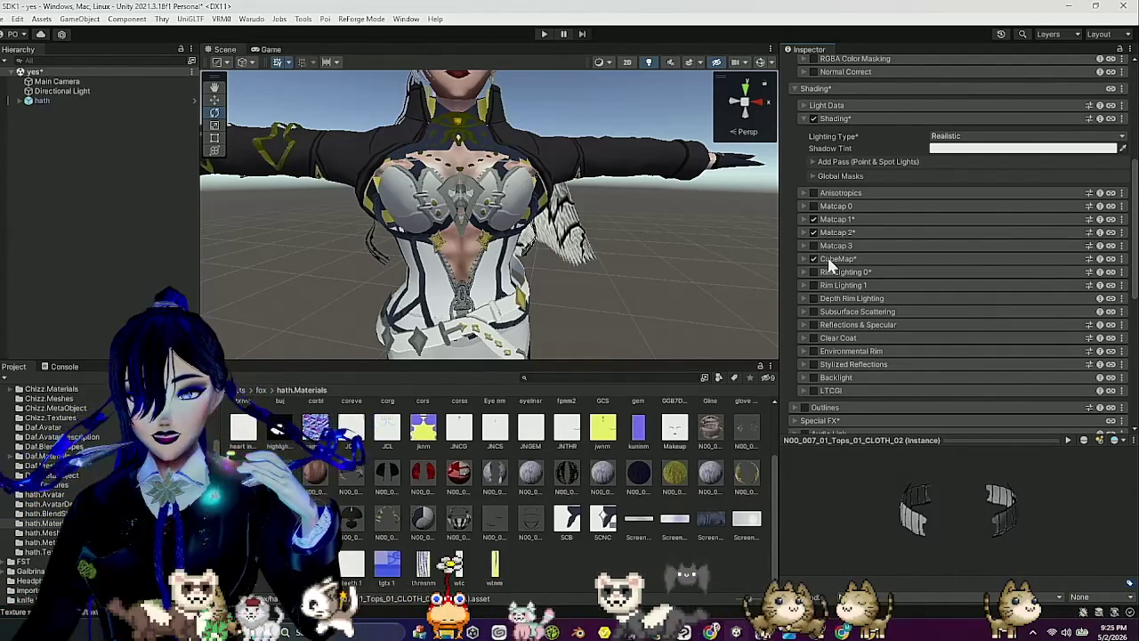
{"action": "left_click", "coordinate": [800, 230]}
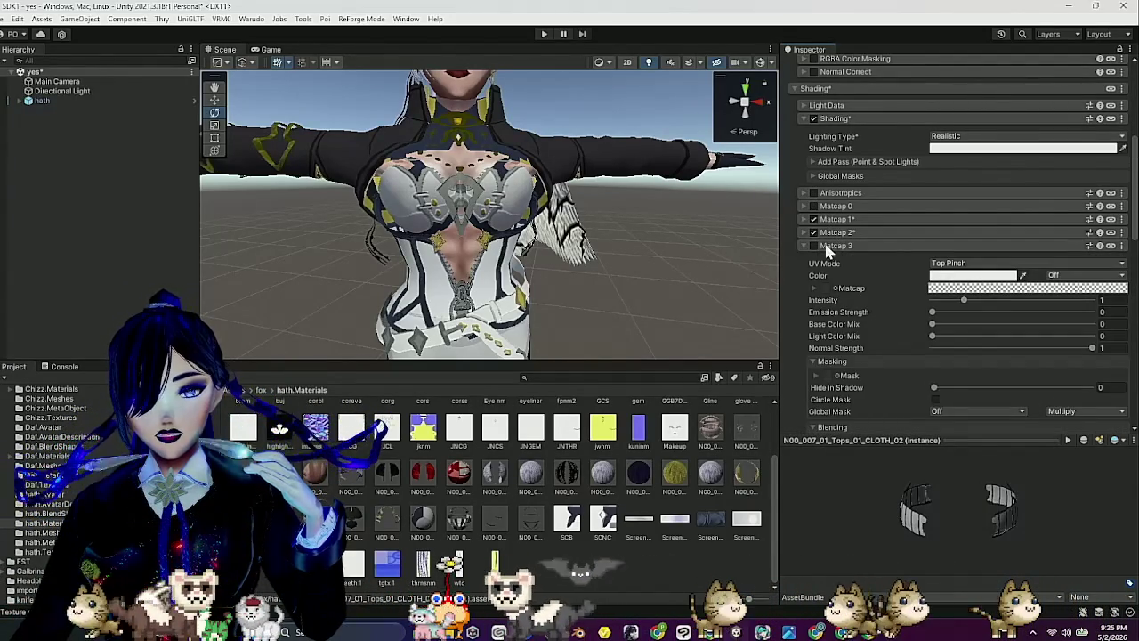
{"action": "left_click", "coordinate": [812, 245]}
{"action": "left_click", "coordinate": [1050, 274]}
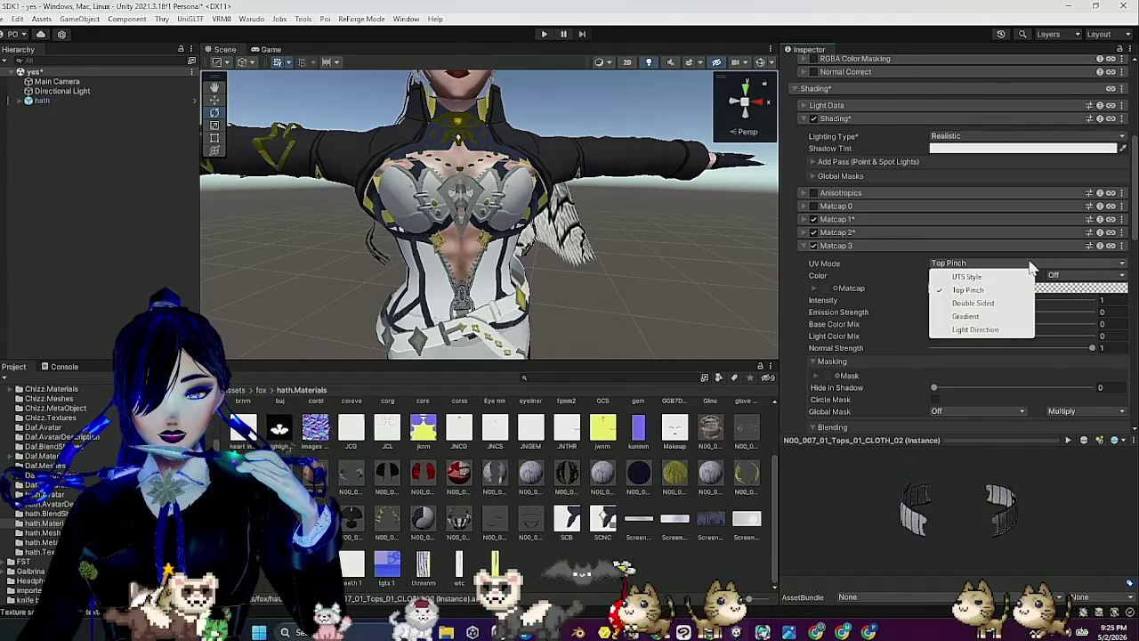
{"action": "left_click", "coordinate": [970, 318]}
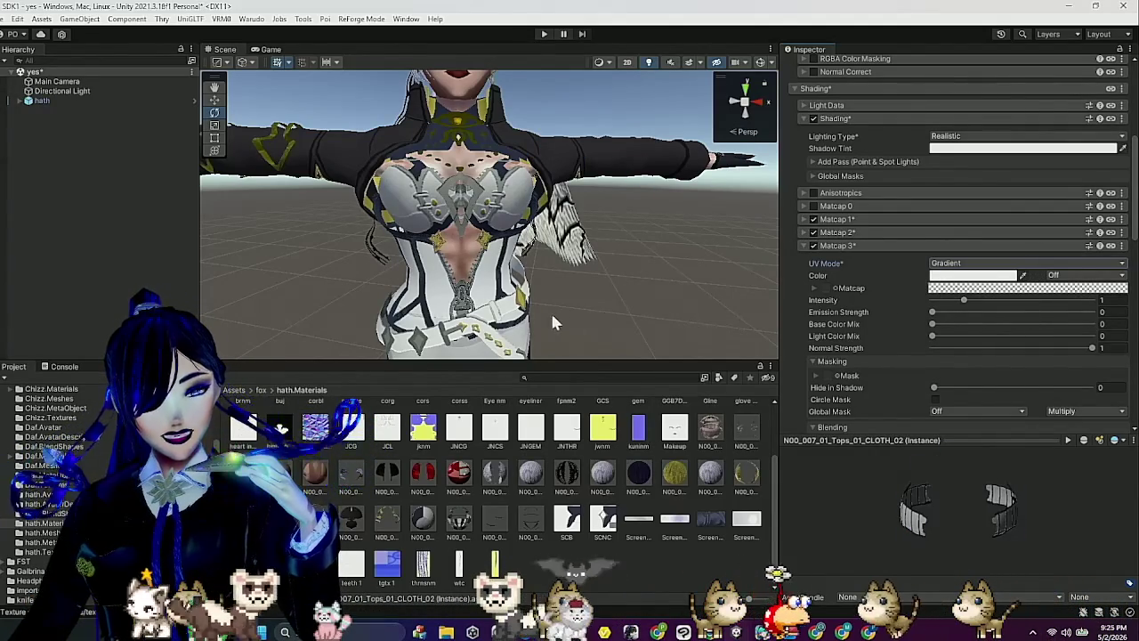
{"action": "scroll", "coordinate": [558, 514], "scroll_direction": "up", "scroll_amount": 2}
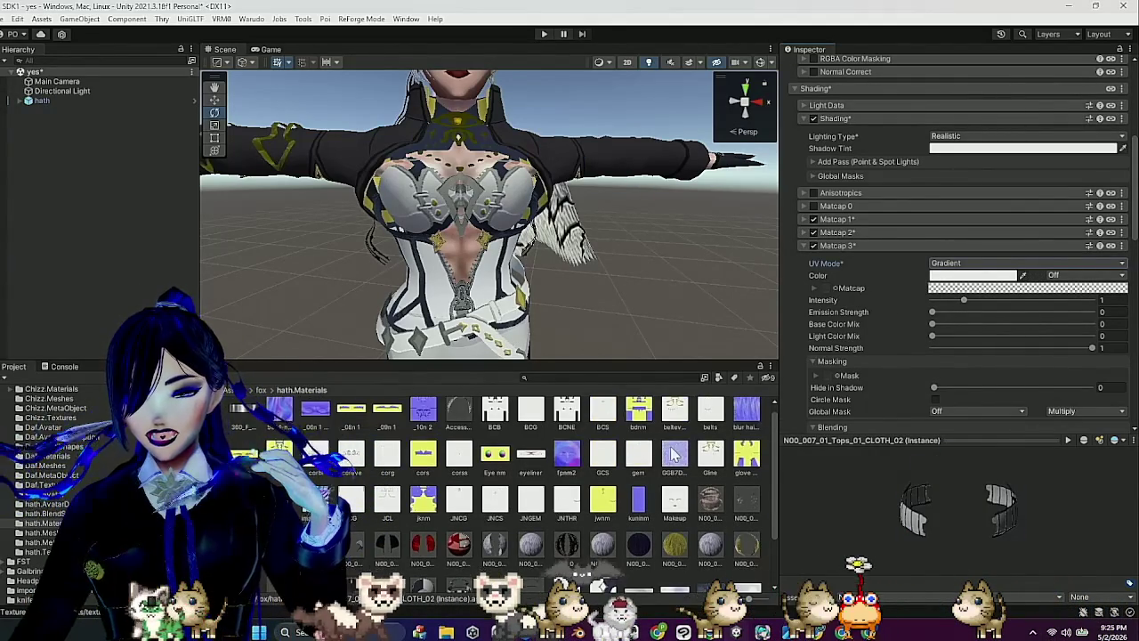
{"action": "scroll", "coordinate": [663, 449], "scroll_direction": "down", "scroll_amount": 2}
{"action": "scroll", "coordinate": [641, 462], "scroll_direction": "up", "scroll_amount": 2}
{"action": "scroll", "coordinate": [614, 476], "scroll_direction": "down", "scroll_amount": 2}
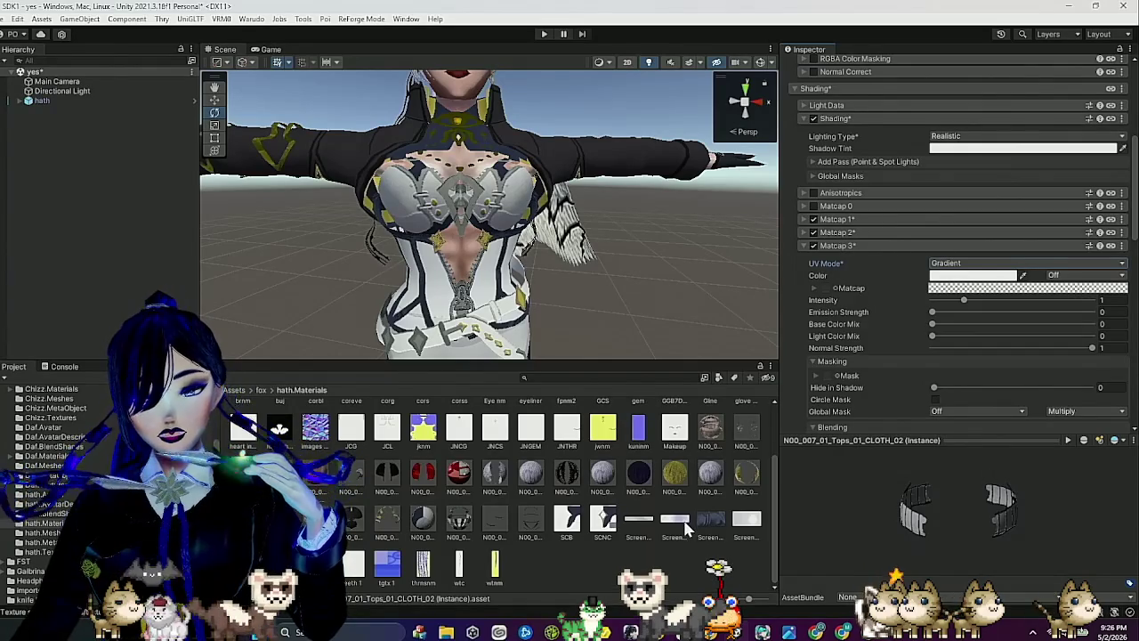
{"action": "left_click_drag", "start_coordinate": [683, 529], "coordinate": [803, 428]}
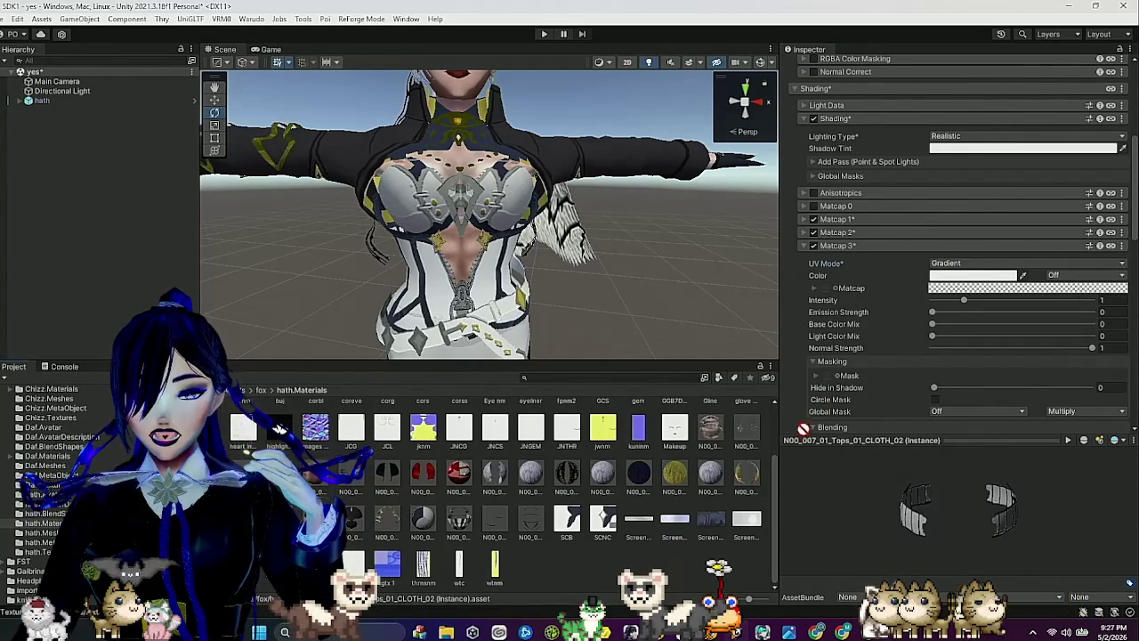
Assign the gradient texture to Matcap 3's Matcap slot.
{"action": "left_click_drag", "start_coordinate": [853, 290], "coordinate": [827, 292]}
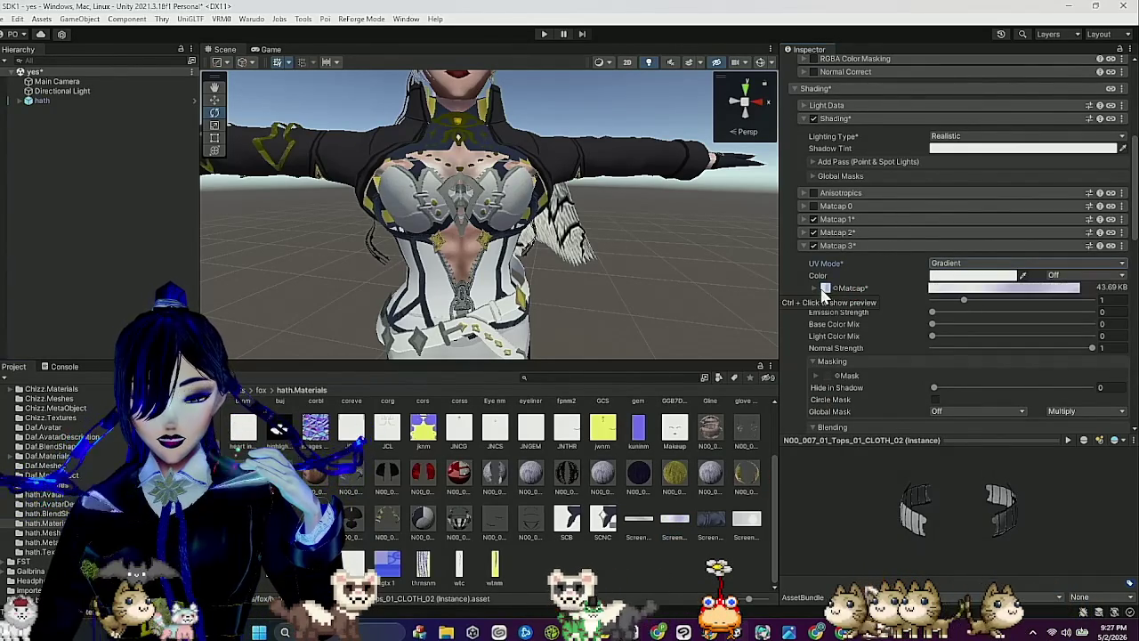
{"action": "scroll", "coordinate": [602, 253], "scroll_direction": "up", "scroll_amount": 1}
{"action": "scroll", "coordinate": [827, 324], "scroll_direction": "down", "scroll_amount": 3}
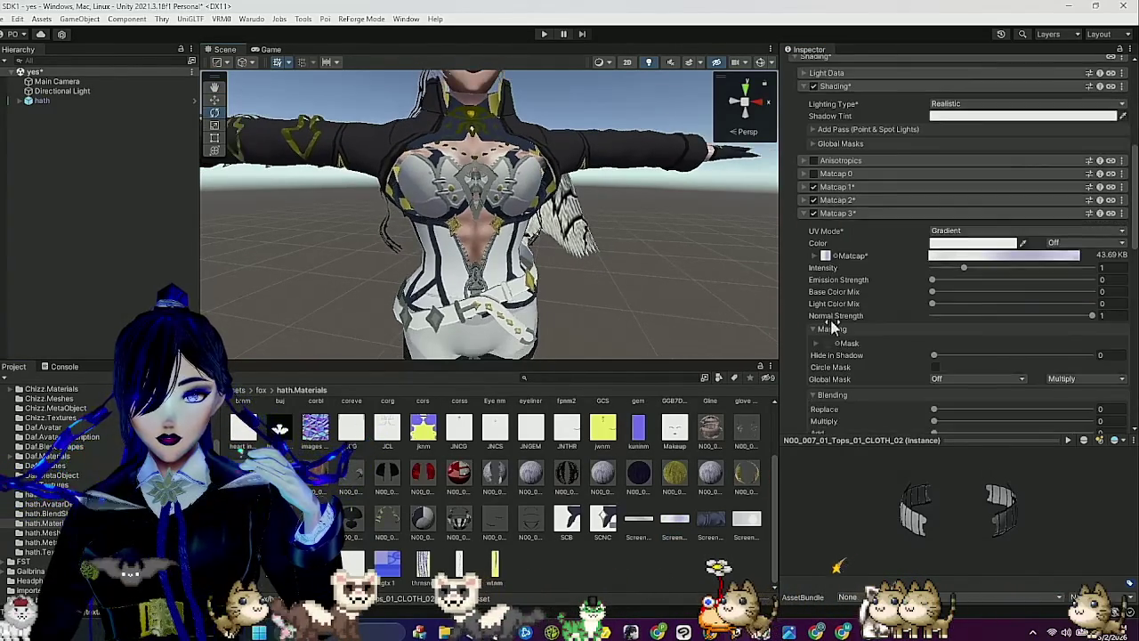
{"action": "scroll", "coordinate": [574, 469], "scroll_direction": "up", "scroll_amount": 2}
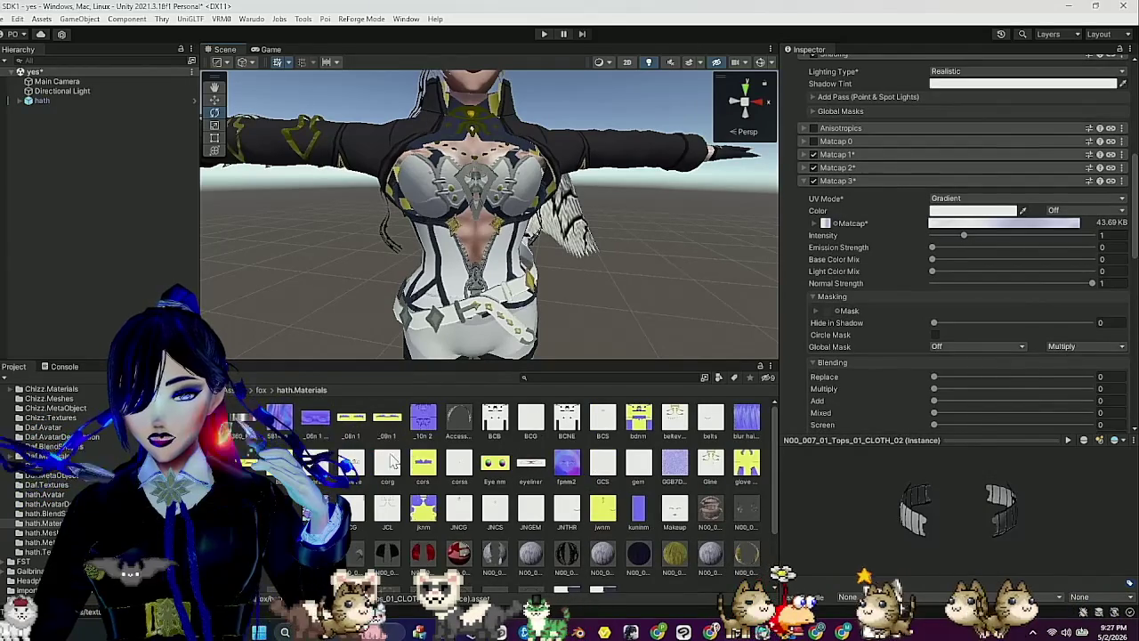
Add the mask texture to Matcap 3, reading its inverted A channel.
{"action": "mouse_move", "coordinate": [605, 429]}
{"action": "left_mouse_down"}
{"action": "mouse_move", "coordinate": [854, 320]}
{"action": "mouse_move", "coordinate": [829, 318]}
{"action": "left_mouse_up"}
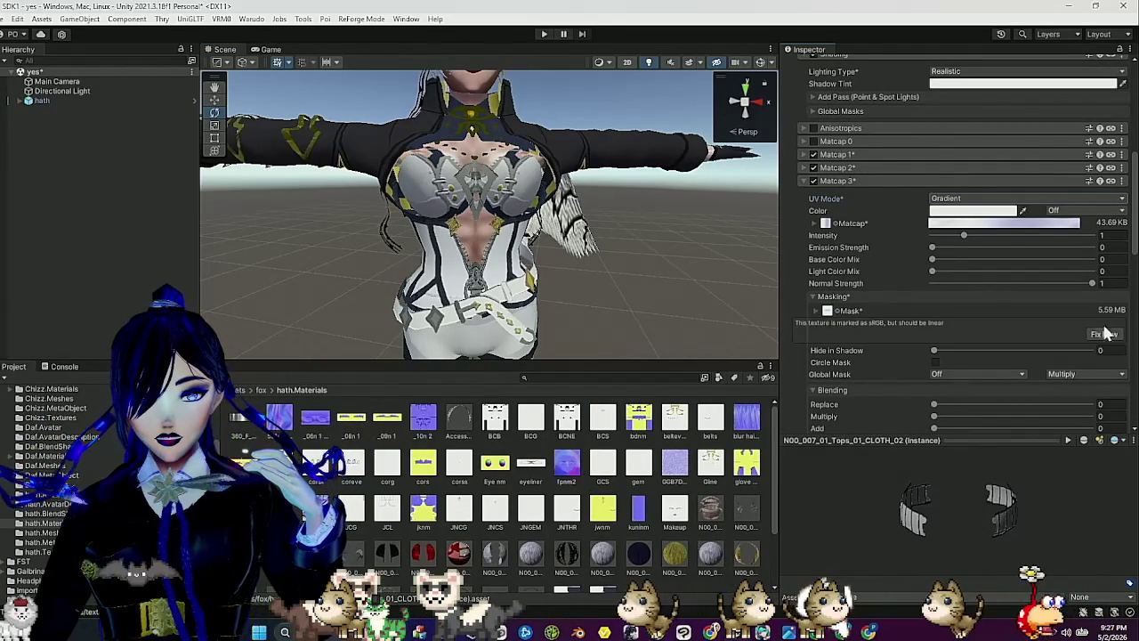
{"action": "left_click", "coordinate": [815, 309]}
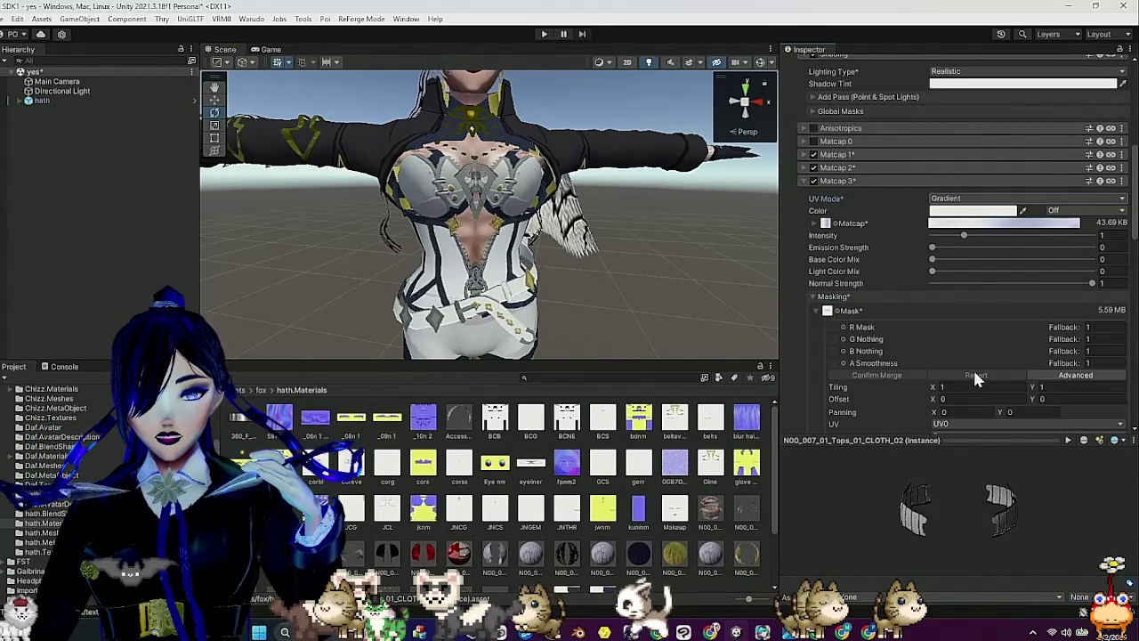
{"action": "scroll", "coordinate": [970, 356], "scroll_direction": "down", "scroll_amount": 3}
{"action": "left_click", "coordinate": [950, 339]}
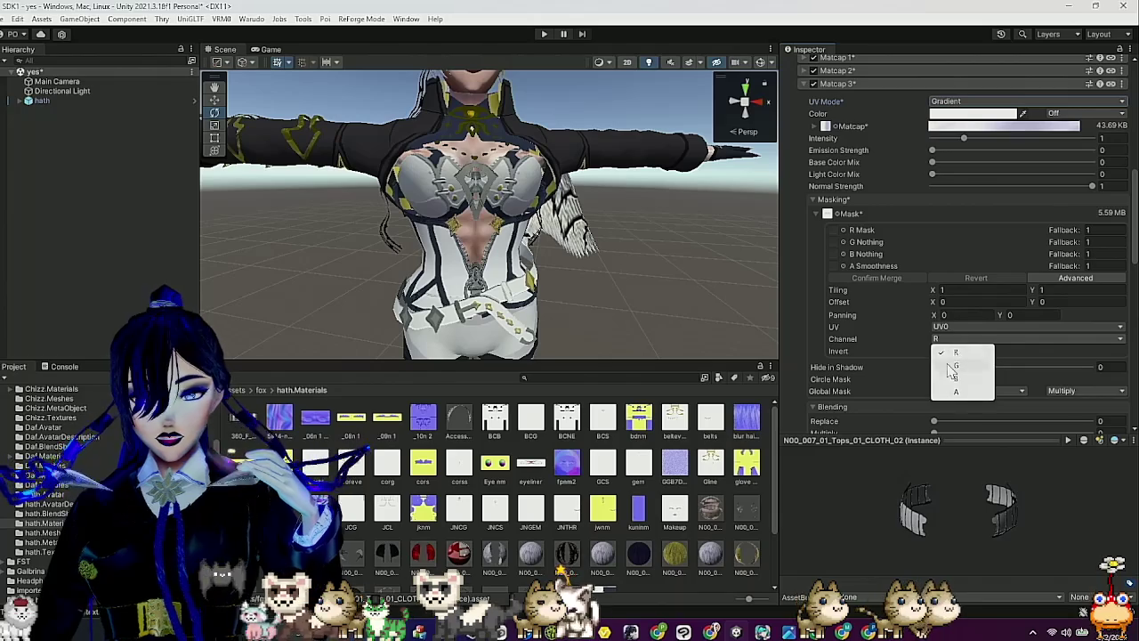
{"action": "left_click", "coordinate": [952, 393]}
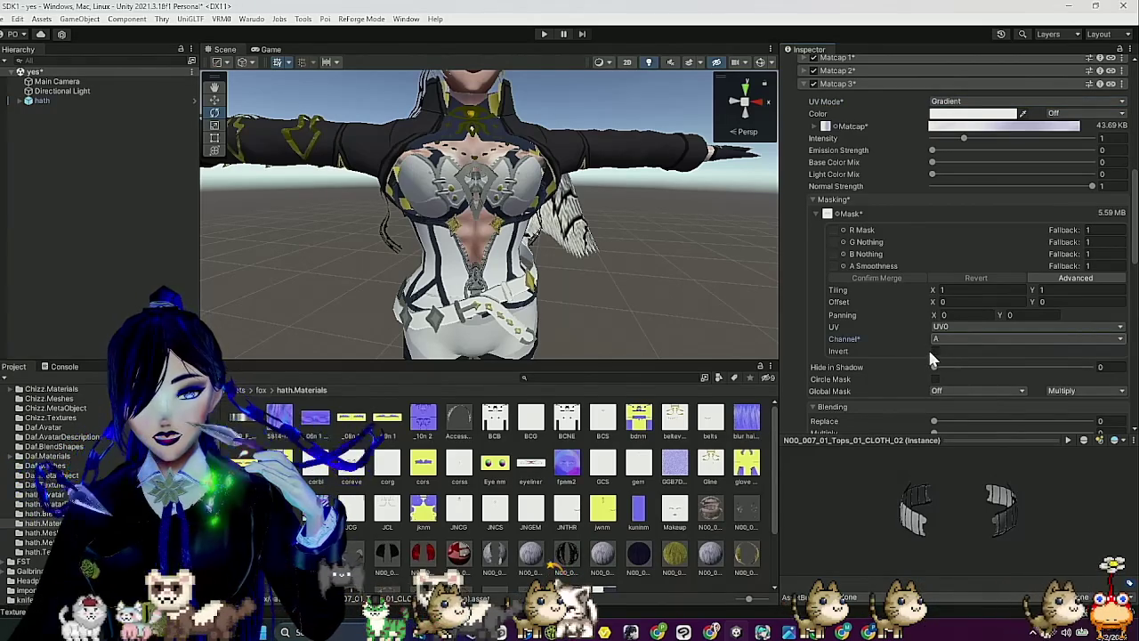
{"action": "left_click", "coordinate": [934, 353]}
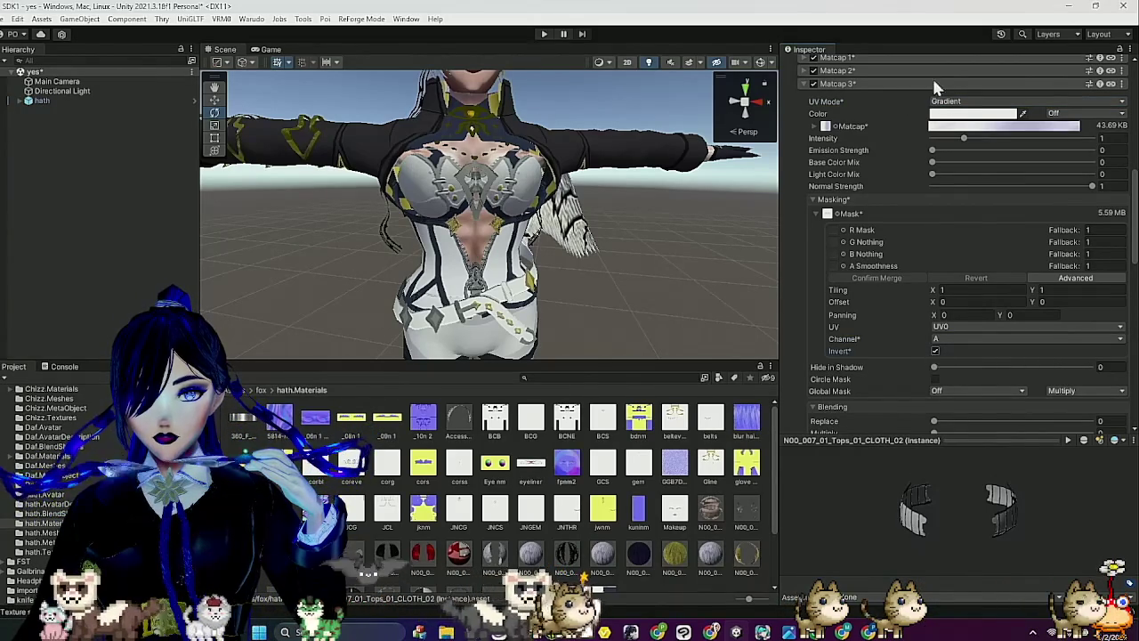
{"action": "left_click", "coordinate": [851, 202]}
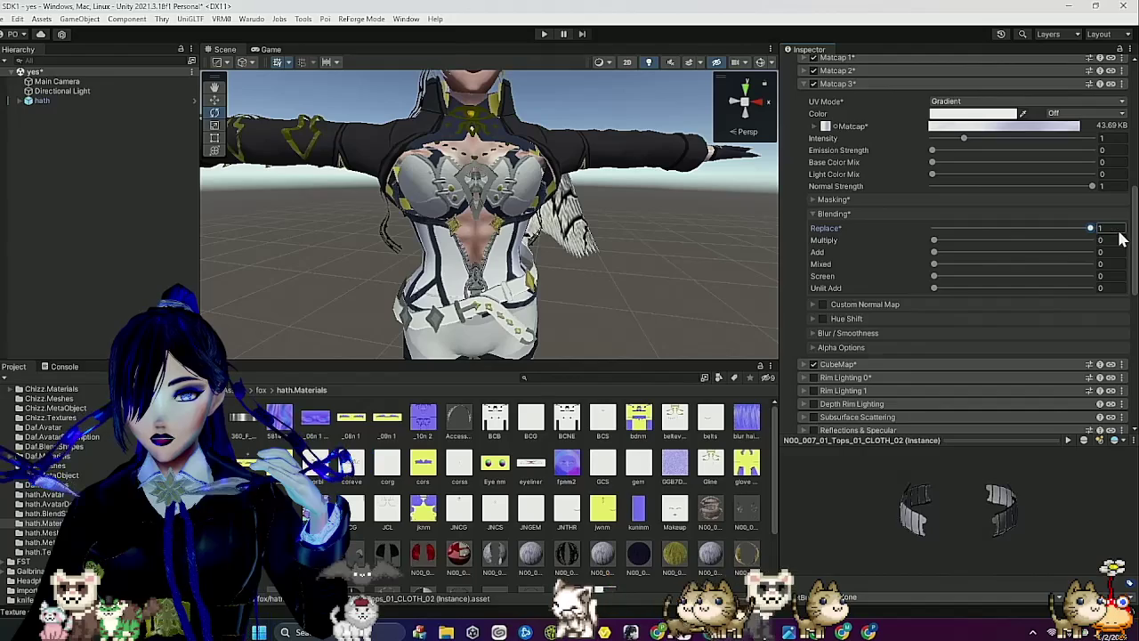
Blend Matcap 3 with Multiply 0.345, keep Emission Strength at 0, and orbit the avatar to the front.
{"action": "mouse_move", "coordinate": [721, 267]}
{"action": "left_mouse_down"}
{"action": "mouse_move", "coordinate": [682, 255]}
{"action": "mouse_move", "coordinate": [750, 257]}
{"action": "mouse_move", "coordinate": [692, 302]}
{"action": "mouse_move", "coordinate": [488, 307]}
{"action": "left_mouse_up"}
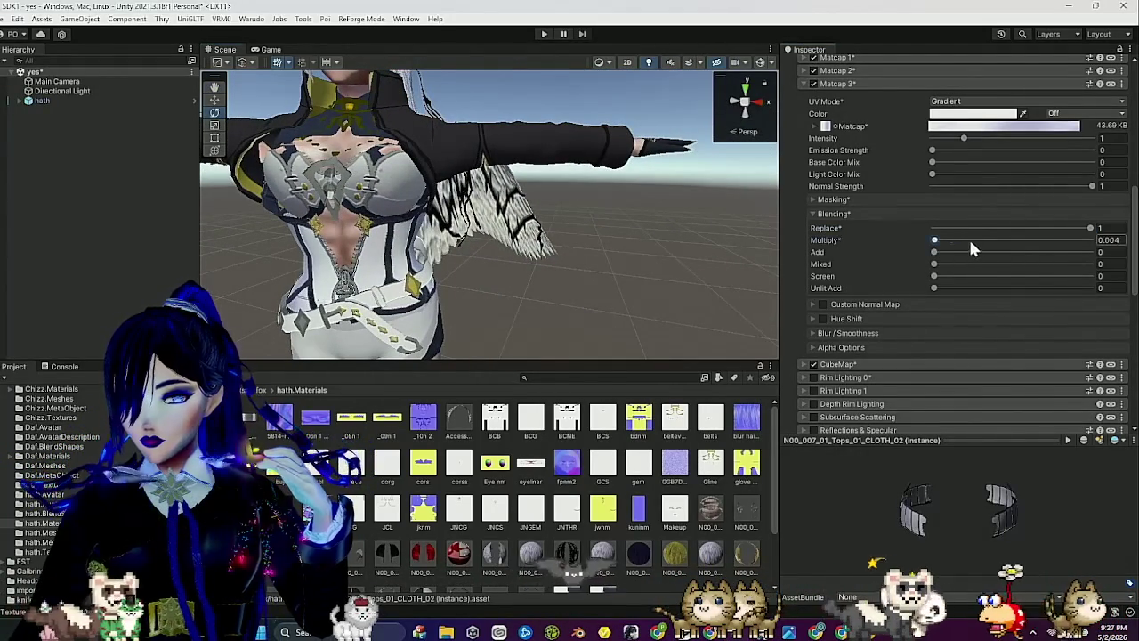
{"action": "mouse_move", "coordinate": [474, 240]}
{"action": "left_mouse_down"}
{"action": "mouse_move", "coordinate": [549, 283]}
{"action": "mouse_move", "coordinate": [497, 276]}
{"action": "mouse_move", "coordinate": [509, 307]}
{"action": "mouse_move", "coordinate": [601, 300]}
{"action": "mouse_move", "coordinate": [402, 318]}
{"action": "left_mouse_up"}
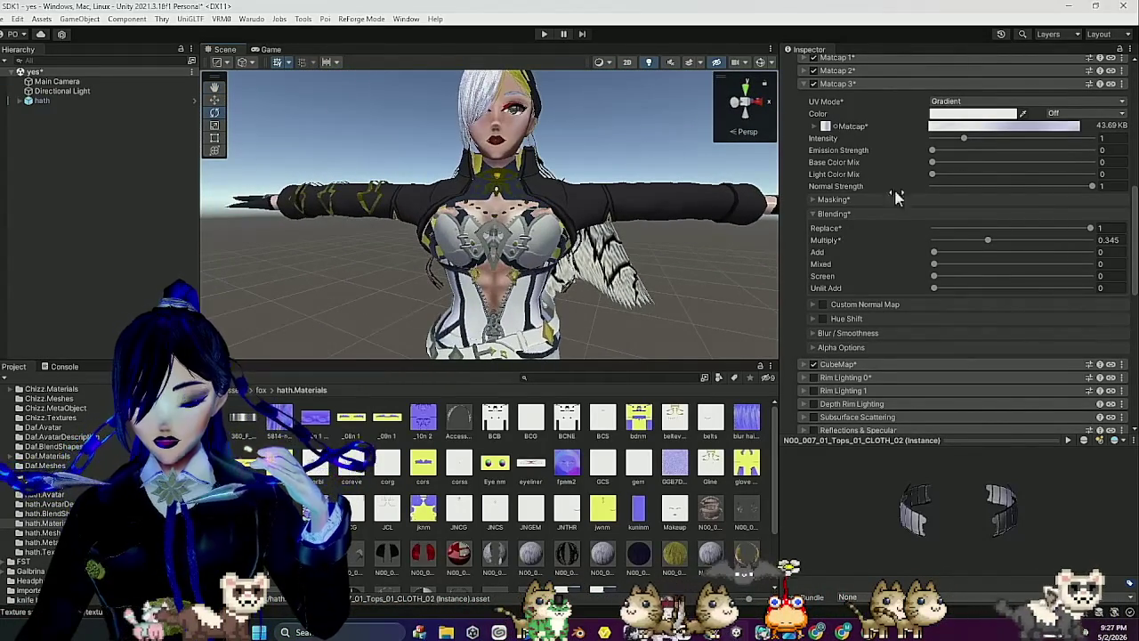
{"action": "left_click_drag", "start_coordinate": [934, 149], "coordinate": [1045, 153]}
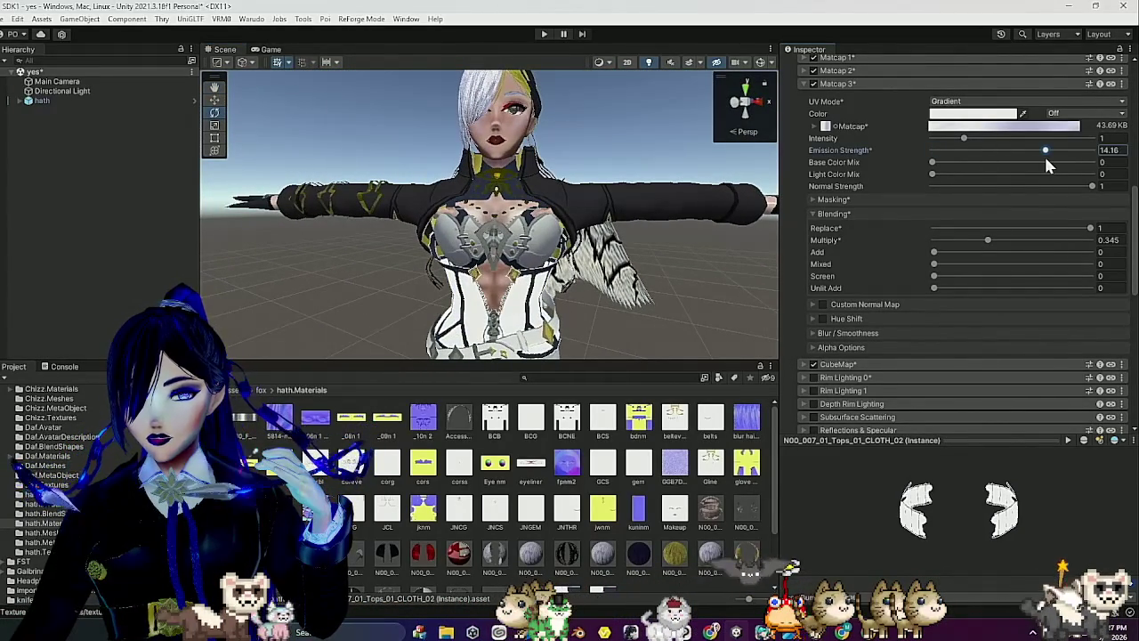
{"action": "key", "text": "ctrl+z"}
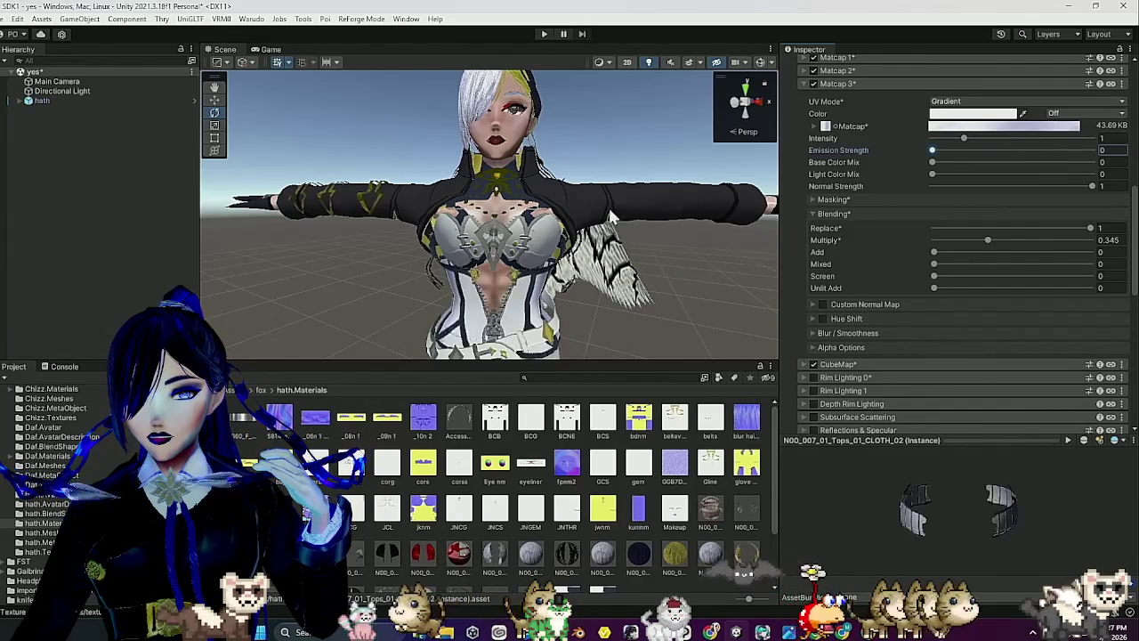
{"action": "scroll", "coordinate": [489, 214], "scroll_direction": "up", "scroll_amount": 3}
{"action": "left_click_drag", "start_coordinate": [650, 205], "coordinate": [636, 267]}
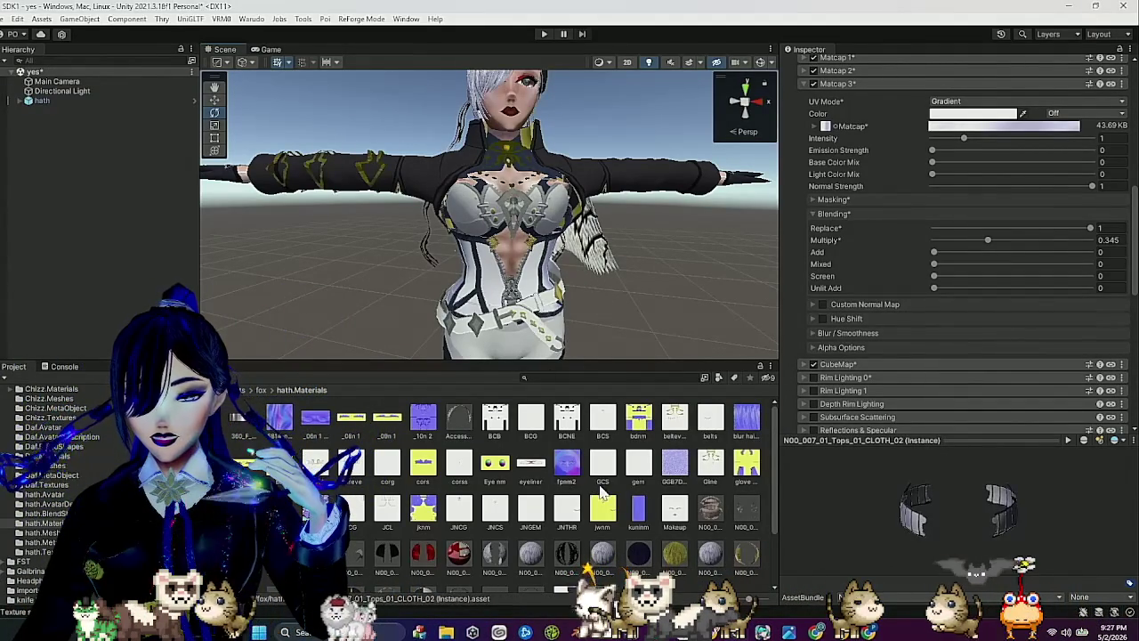
Select the N00_007_03_Tops_01_CLOTH_01 material in the Project grid.
{"action": "scroll", "coordinate": [612, 534], "scroll_direction": "down", "scroll_amount": 1}
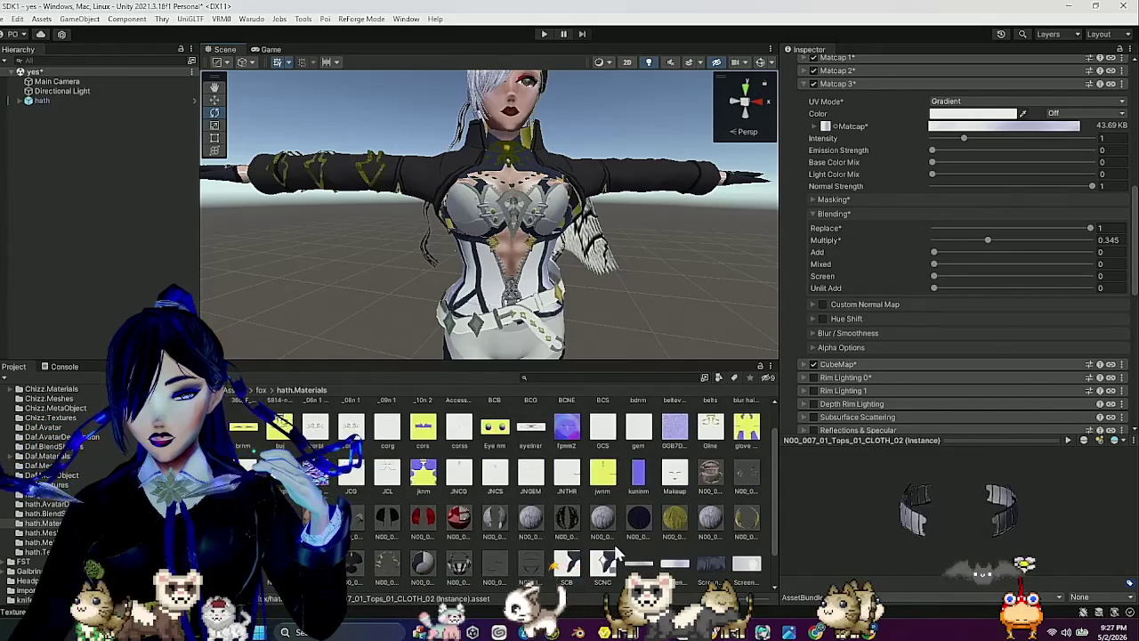
{"action": "scroll", "coordinate": [613, 556], "scroll_direction": "down", "scroll_amount": 1}
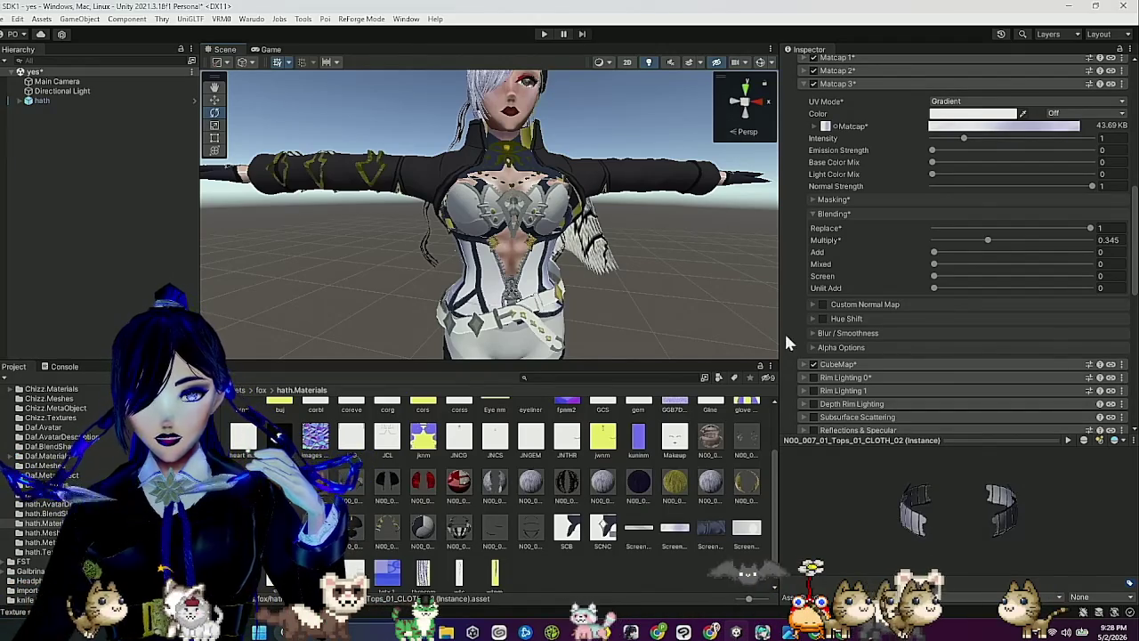
{"action": "left_click", "coordinate": [354, 532]}
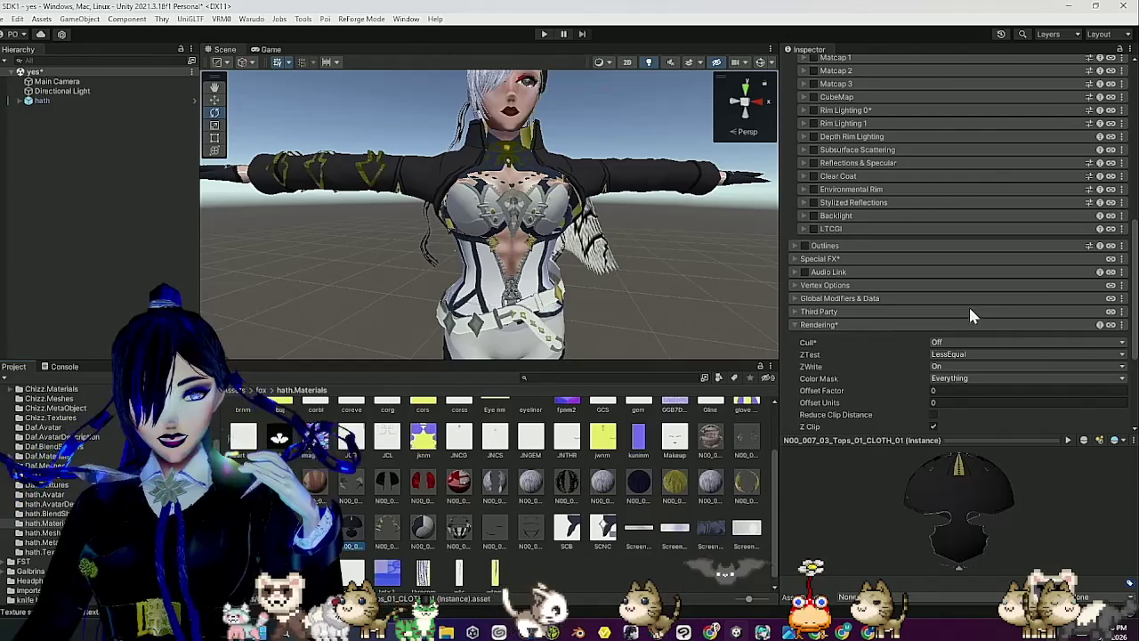
Preview the material, then switch on its Matcap 2 layer.
{"action": "scroll", "coordinate": [975, 264], "scroll_direction": "up", "scroll_amount": 3}
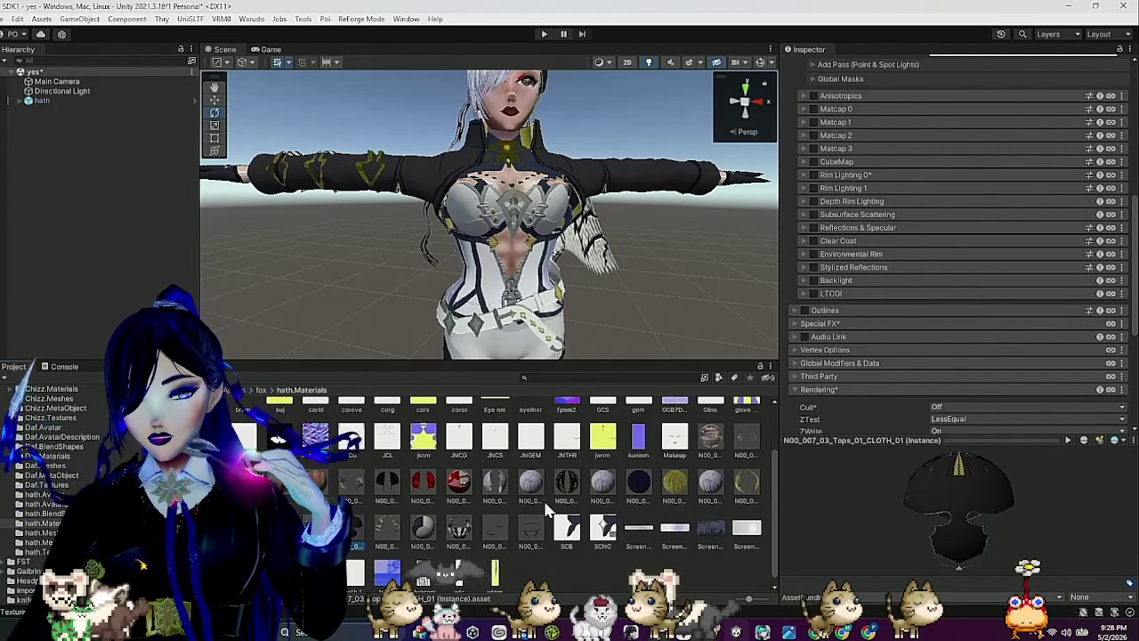
{"action": "scroll", "coordinate": [934, 269], "scroll_direction": "up", "scroll_amount": 5}
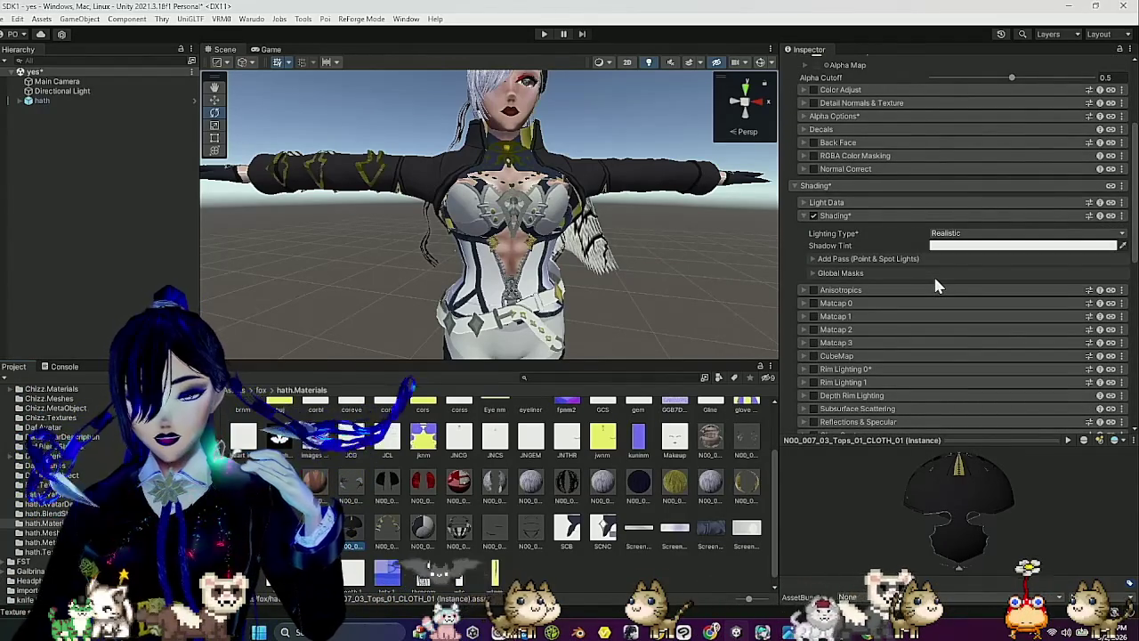
{"action": "scroll", "coordinate": [932, 282], "scroll_direction": "up", "scroll_amount": 5}
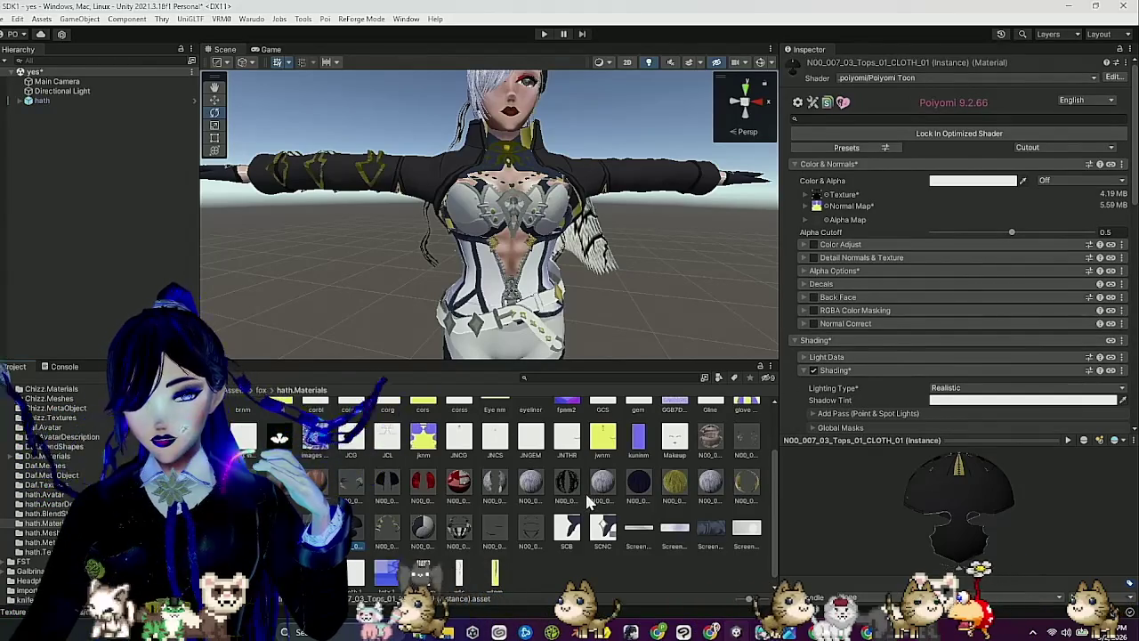
{"action": "scroll", "coordinate": [586, 506], "scroll_direction": "up", "scroll_amount": 2}
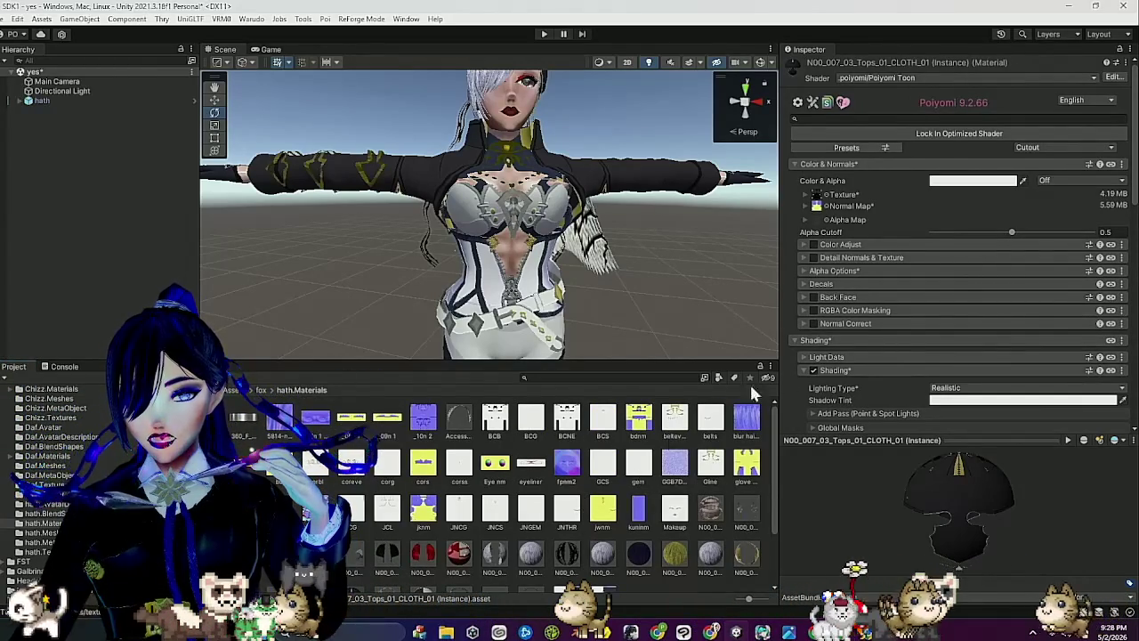
{"action": "scroll", "coordinate": [935, 426], "scroll_direction": "down", "scroll_amount": 1}
{"action": "left_click_drag", "start_coordinate": [943, 498], "coordinate": [1049, 521]}
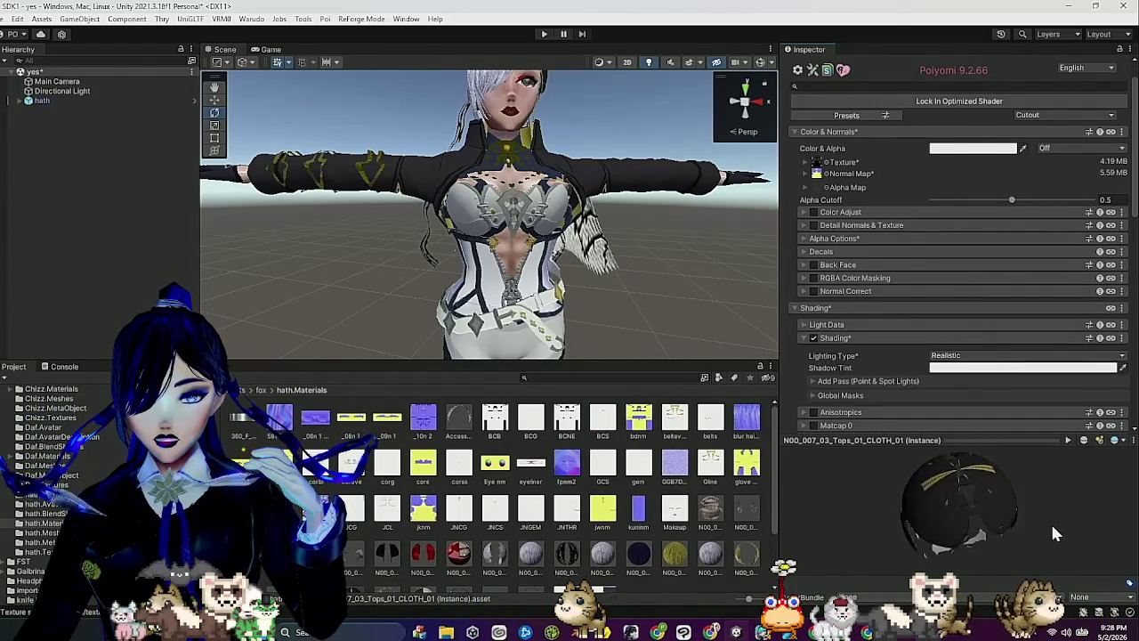
{"action": "left_click_drag", "start_coordinate": [948, 516], "coordinate": [907, 512]}
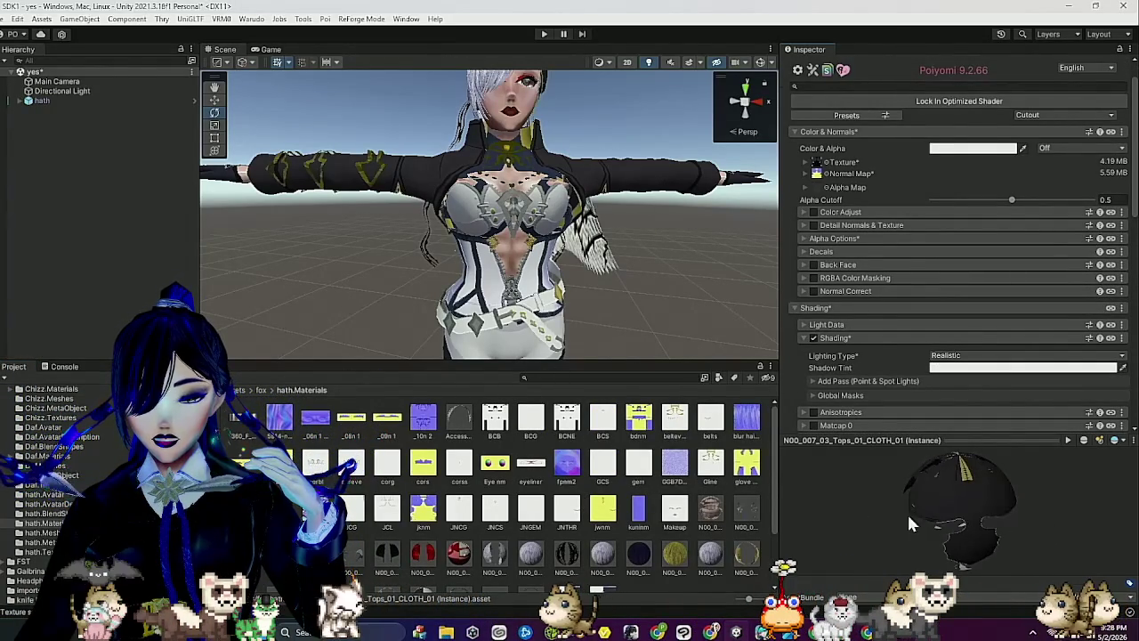
{"action": "scroll", "coordinate": [867, 378], "scroll_direction": "down", "scroll_amount": 6}
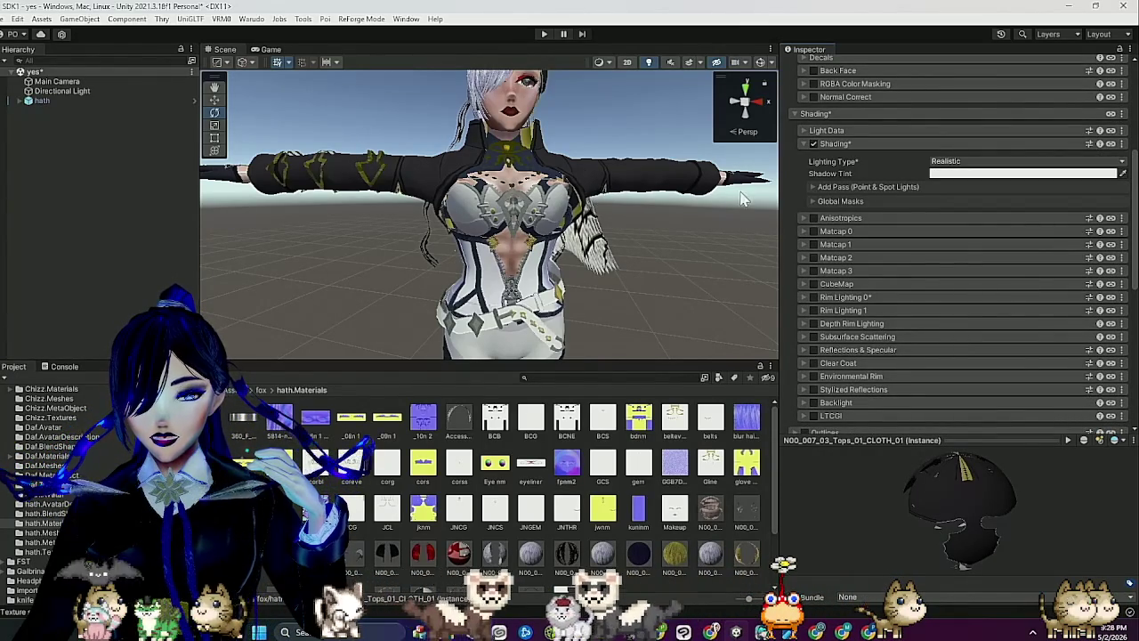
{"action": "left_click", "coordinate": [814, 257]}
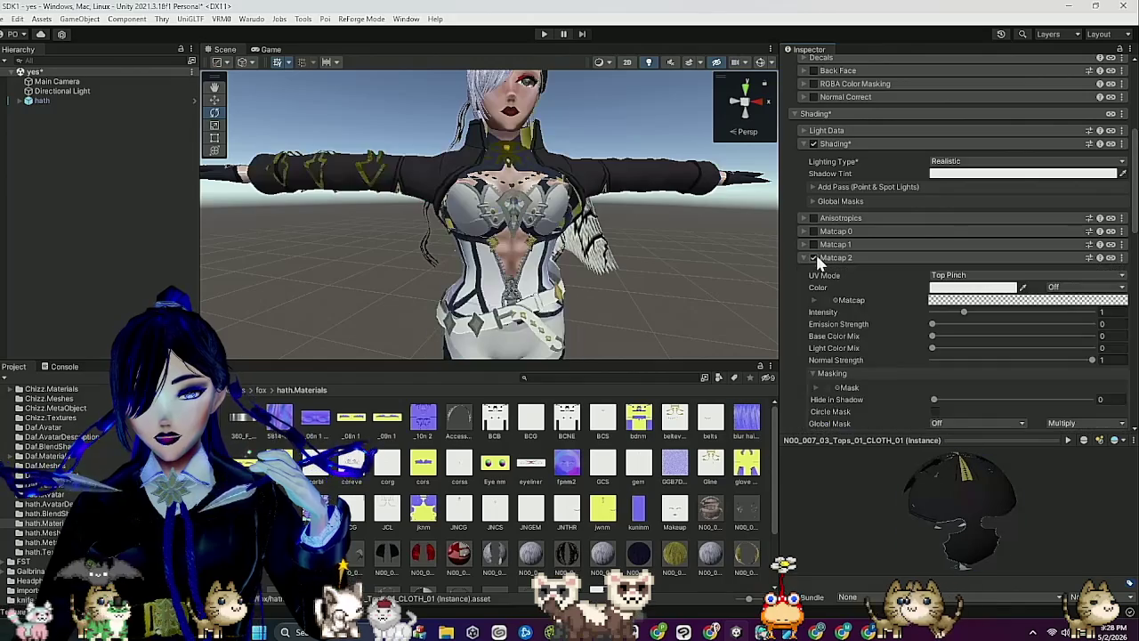
Give Matcap 2 the blue matcap texture with Gradient UV Mode, and drop in the mask texture.
{"action": "scroll", "coordinate": [756, 478], "scroll_direction": "down", "scroll_amount": 3}
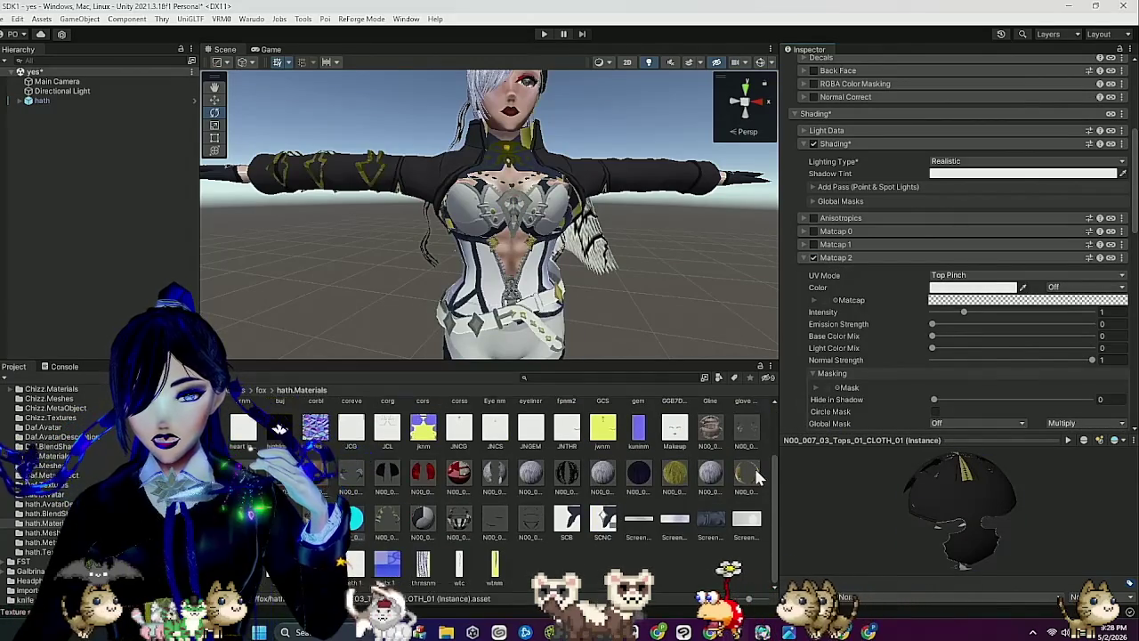
{"action": "scroll", "coordinate": [827, 267], "scroll_direction": "down", "scroll_amount": 2}
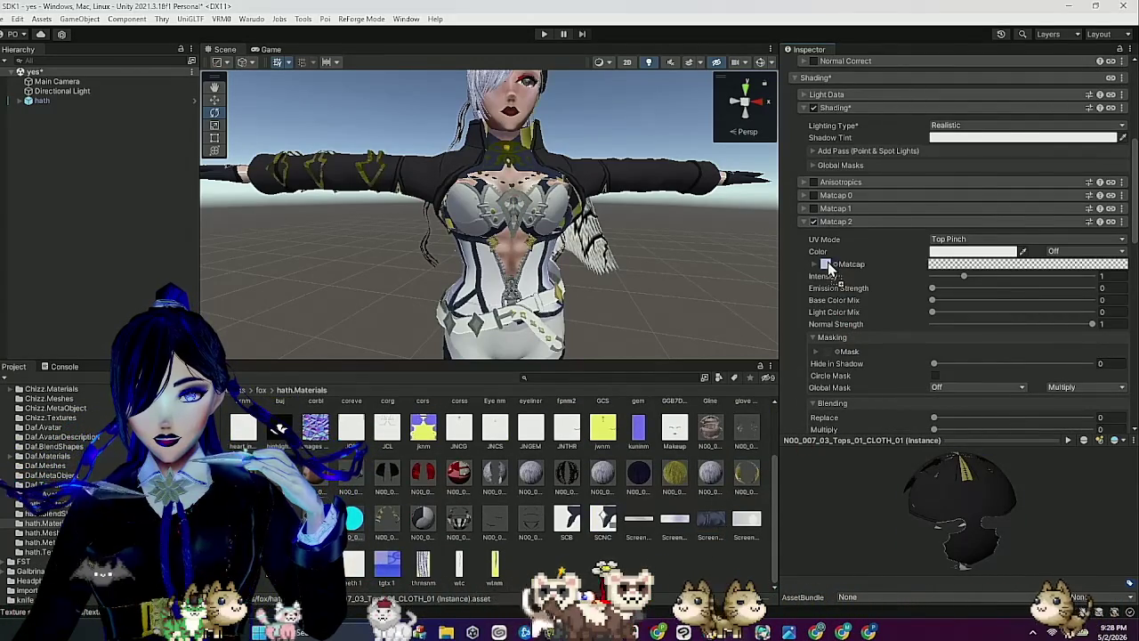
{"action": "left_click_drag", "start_coordinate": [828, 262], "coordinate": [827, 264]}
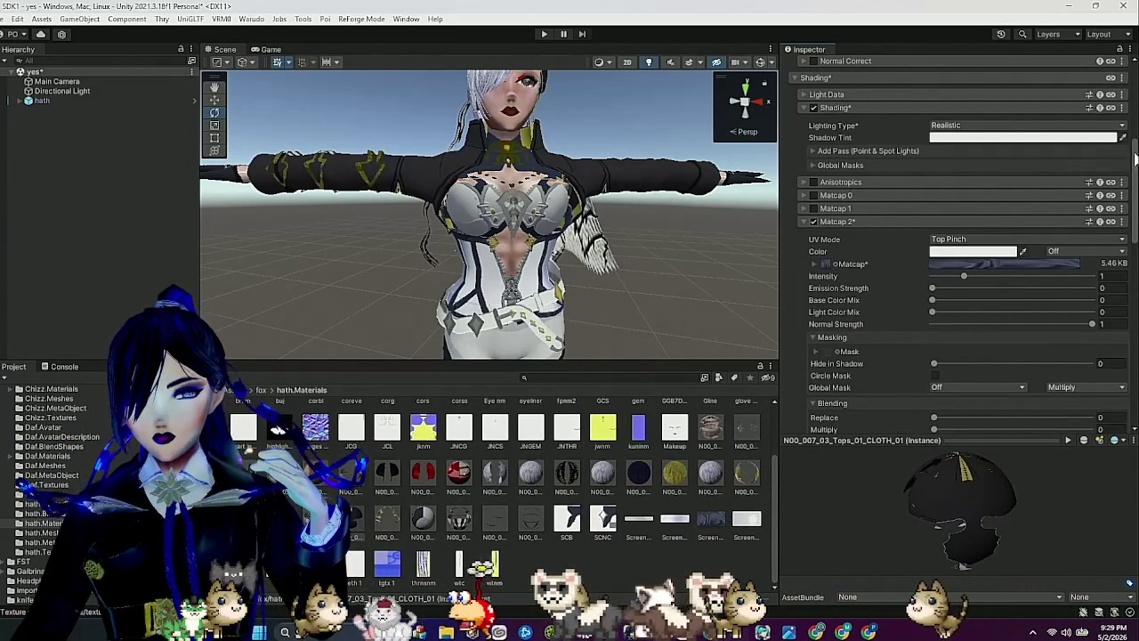
{"action": "right_click", "coordinate": [939, 248]}
{"action": "left_click", "coordinate": [976, 294]}
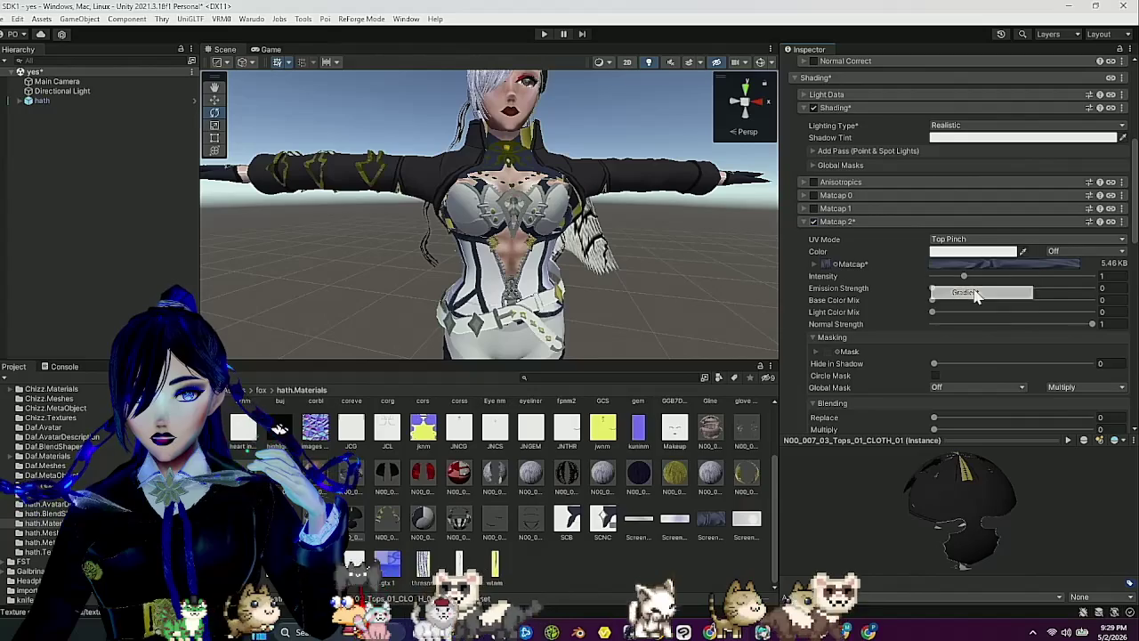
{"action": "scroll", "coordinate": [579, 508], "scroll_direction": "up", "scroll_amount": 2}
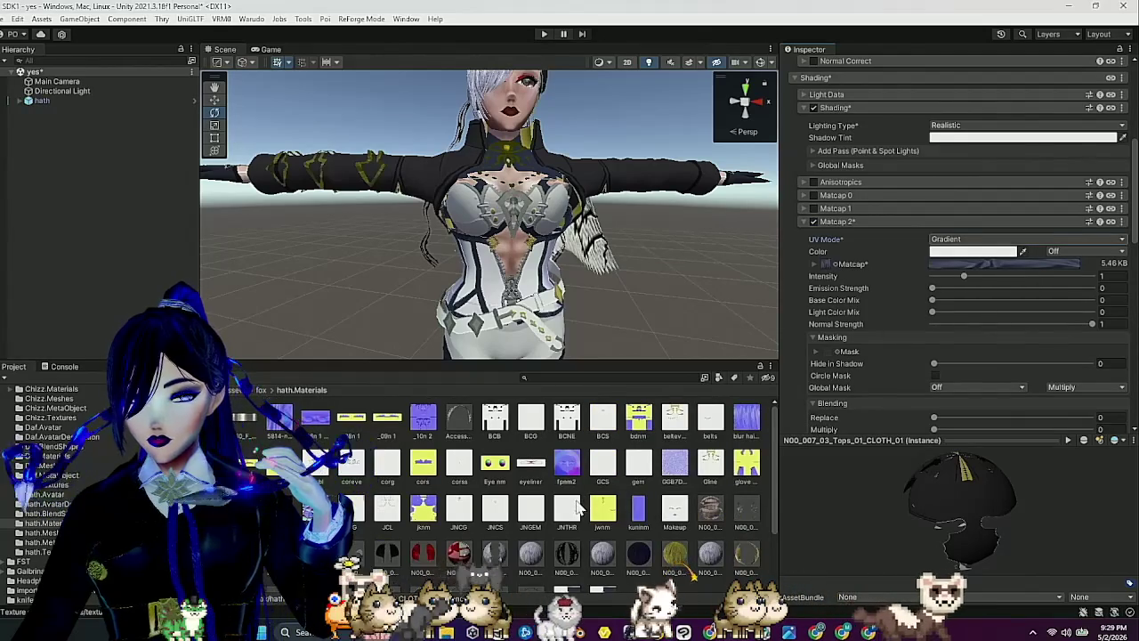
{"action": "scroll", "coordinate": [548, 557], "scroll_direction": "down", "scroll_amount": 2}
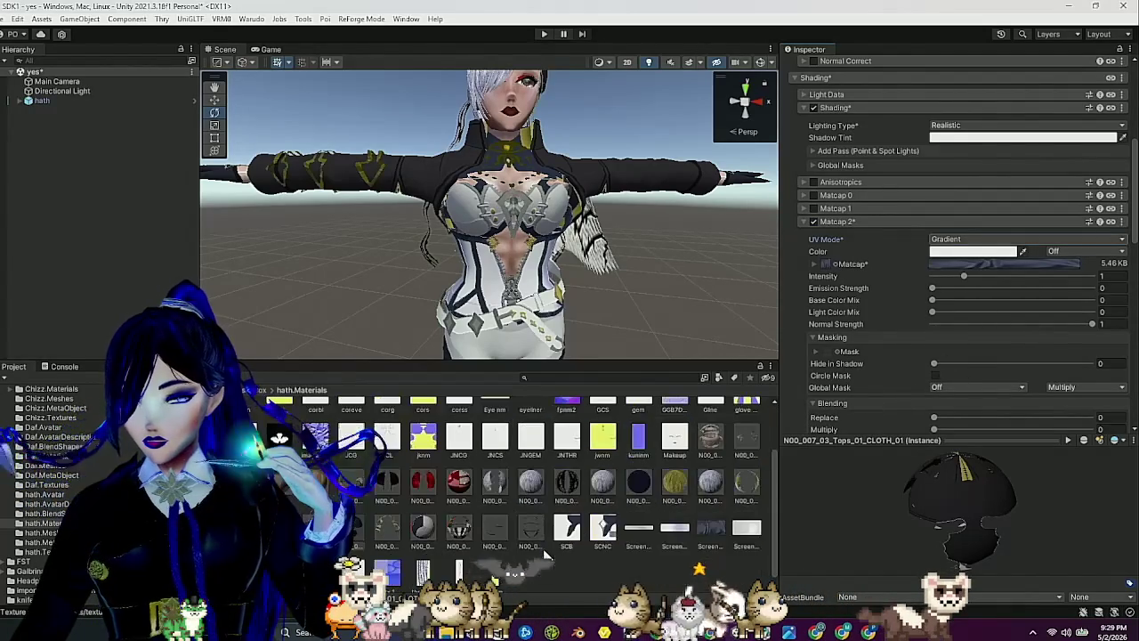
{"action": "scroll", "coordinate": [507, 487], "scroll_direction": "up", "scroll_amount": 1}
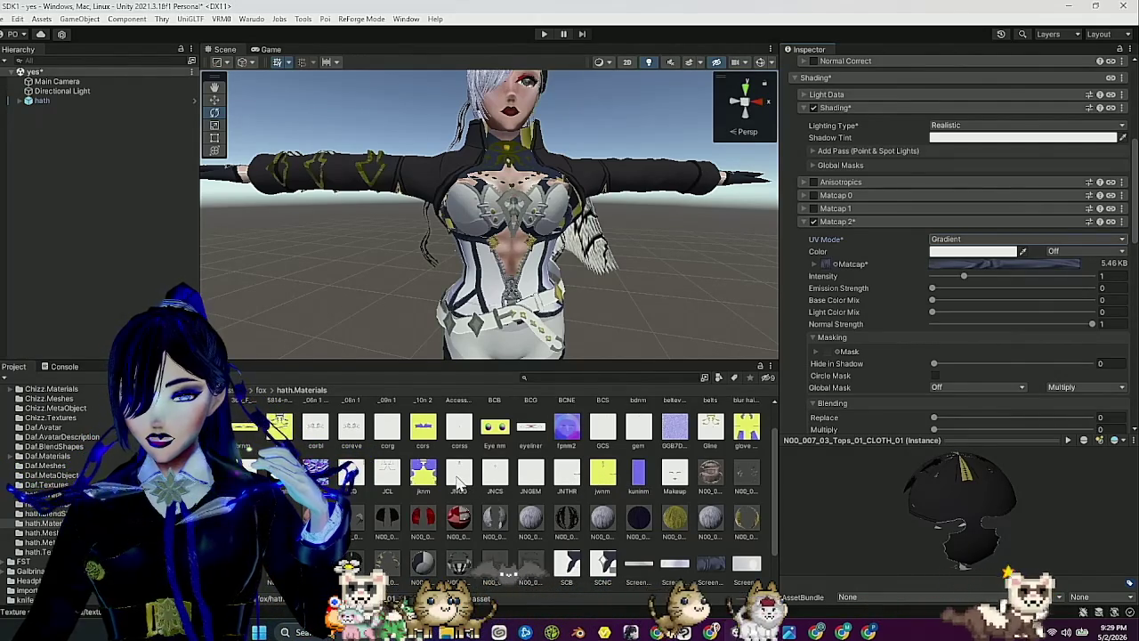
{"action": "scroll", "coordinate": [458, 485], "scroll_direction": "up", "scroll_amount": 2}
{"action": "left_click_drag", "start_coordinate": [843, 358], "coordinate": [832, 354]}
Reimport Matcap 2's mask as linear, read it from the A channel, and invert it.
{"action": "left_click", "coordinate": [1101, 375]}
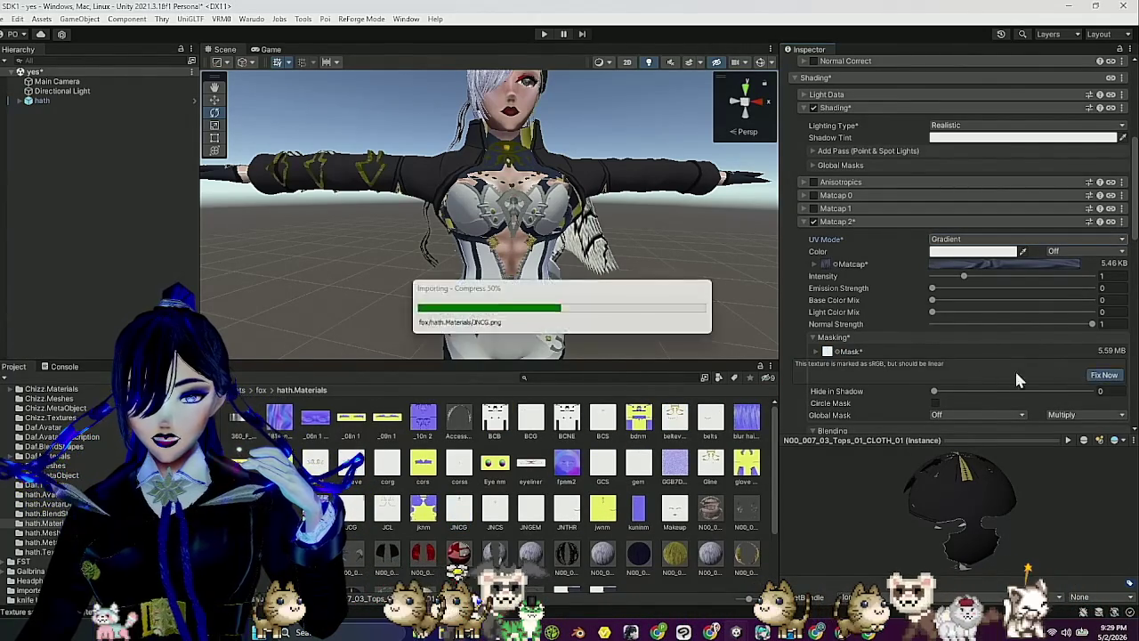
{"action": "left_click", "coordinate": [827, 351]}
{"action": "scroll", "coordinate": [915, 346], "scroll_direction": "down", "scroll_amount": 5}
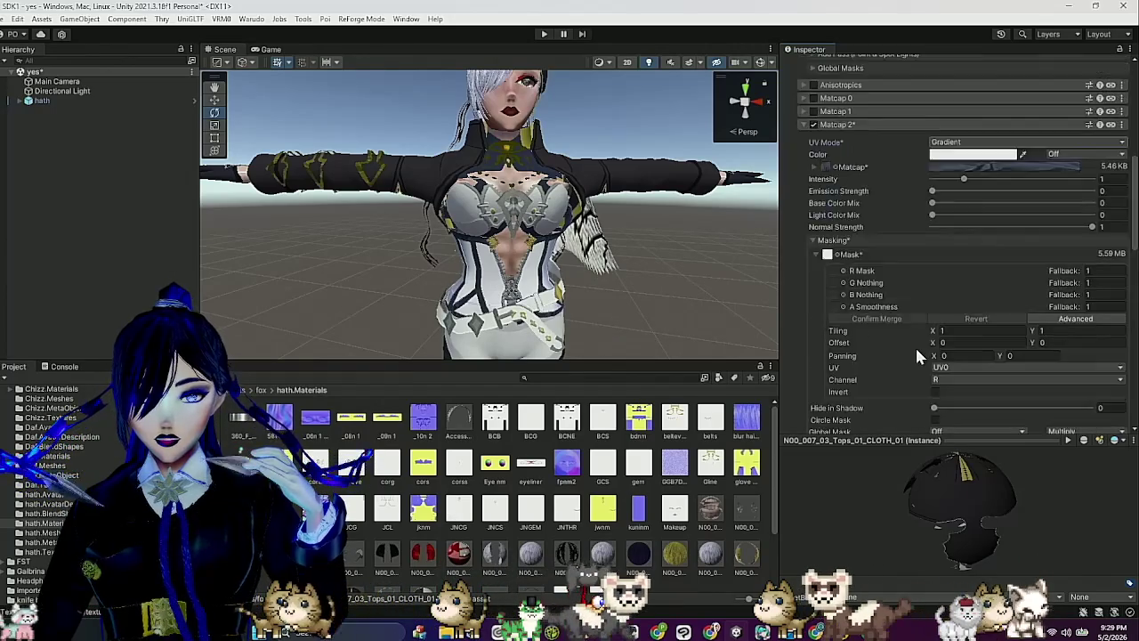
{"action": "left_click", "coordinate": [966, 281]}
{"action": "left_click", "coordinate": [959, 335]}
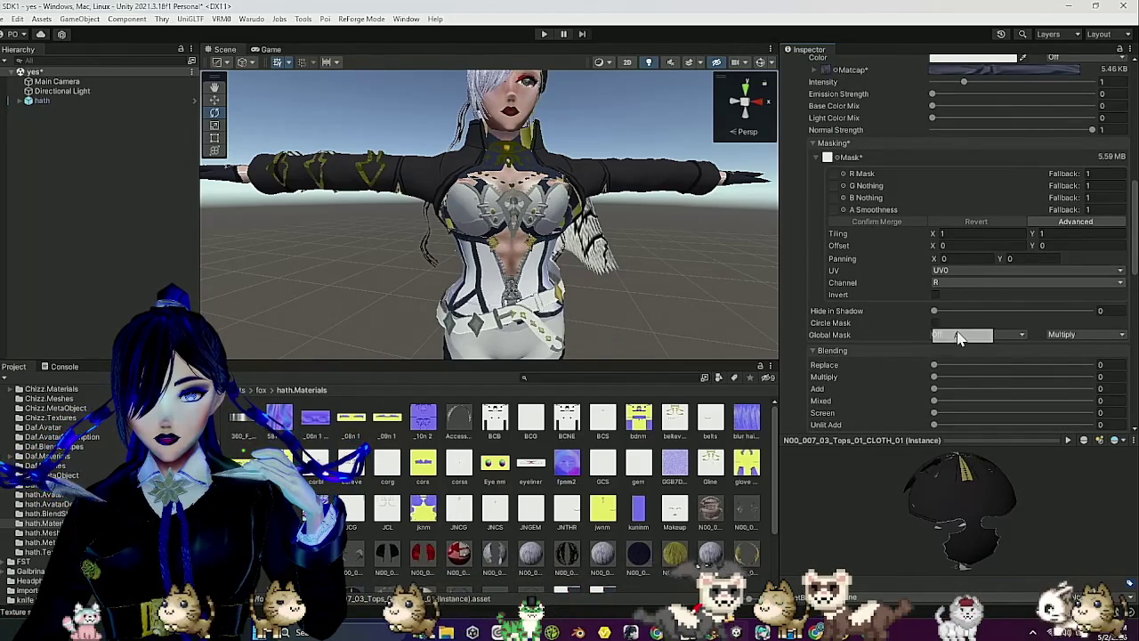
{"action": "left_click", "coordinate": [935, 295]}
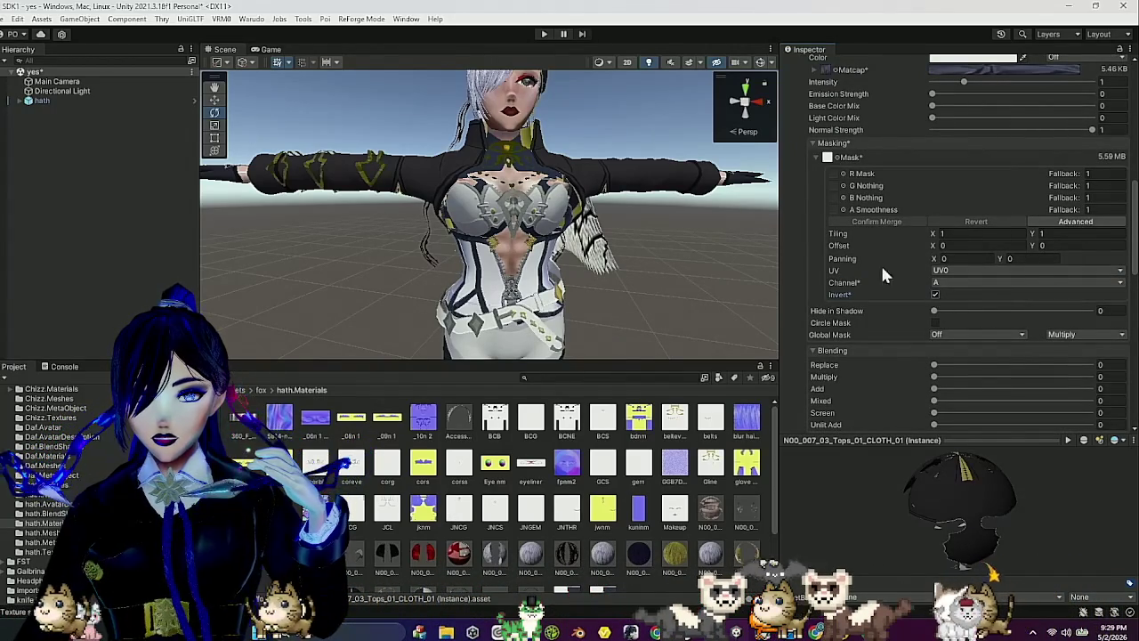
{"action": "left_click", "coordinate": [848, 143]}
{"action": "mouse_move", "coordinate": [930, 95]}
{"action": "left_mouse_down"}
{"action": "mouse_move", "coordinate": [1071, 104]}
{"action": "mouse_move", "coordinate": [866, 105]}
{"action": "left_mouse_up"}
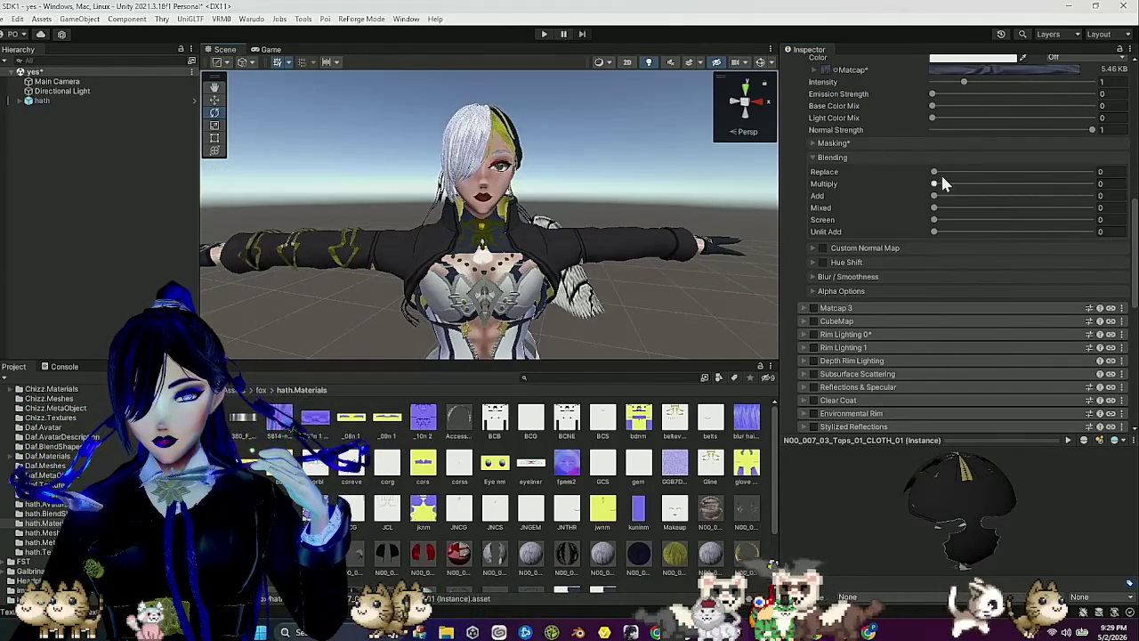
Set Matcap 2 blending to Replace 0.226, Multiply 0.444 and Mixed 1.
{"action": "left_click_drag", "start_coordinate": [934, 172], "coordinate": [1019, 172]}
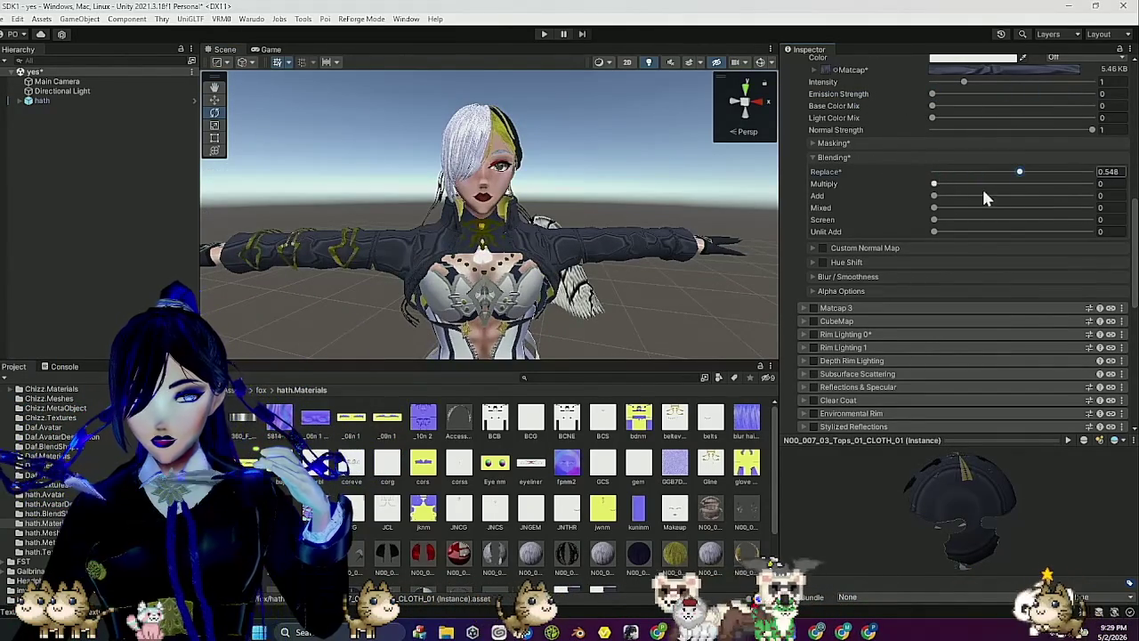
{"action": "mouse_move", "coordinate": [934, 184]}
{"action": "left_mouse_down"}
{"action": "mouse_move", "coordinate": [1025, 184]}
{"action": "mouse_move", "coordinate": [1006, 185]}
{"action": "left_mouse_up"}
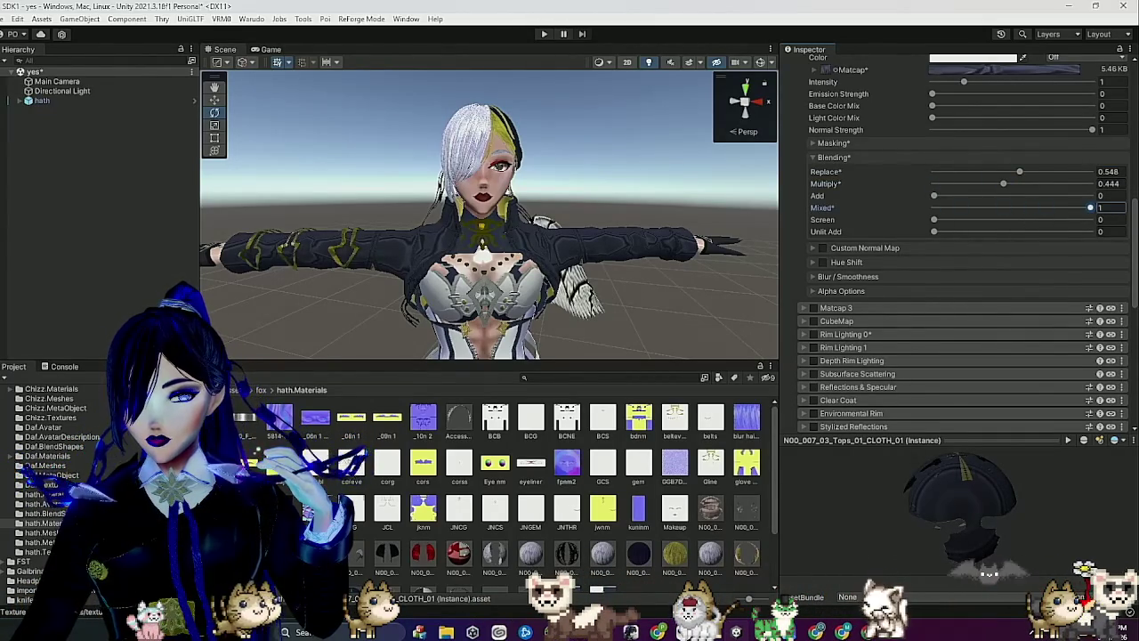
{"action": "left_click_drag", "start_coordinate": [669, 236], "coordinate": [705, 312]}
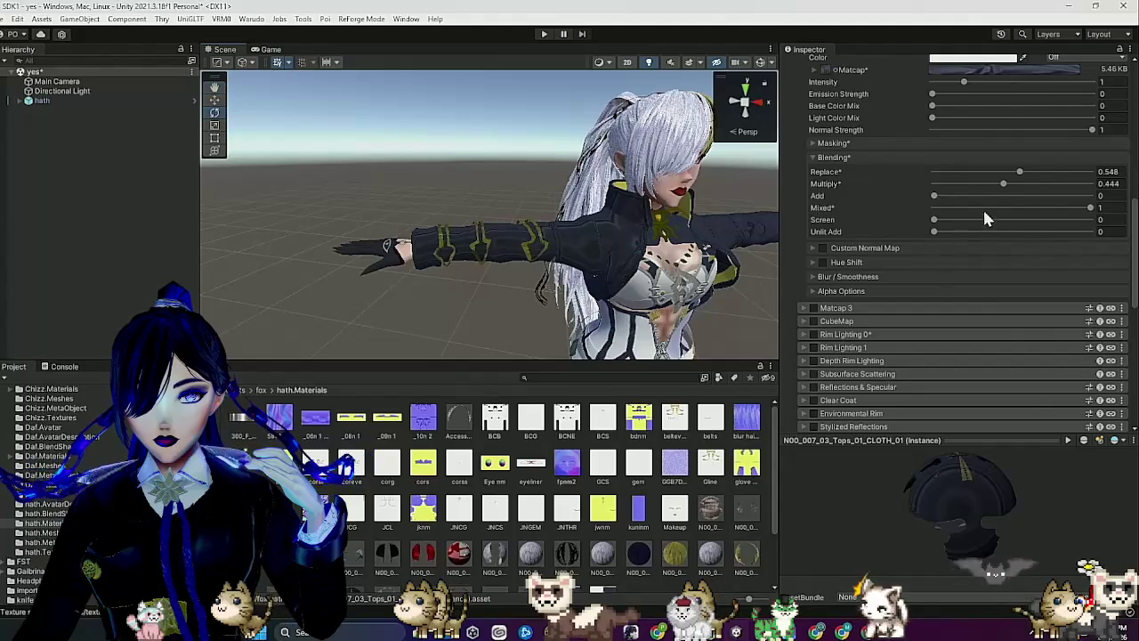
{"action": "left_click_drag", "start_coordinate": [1018, 170], "coordinate": [971, 173]}
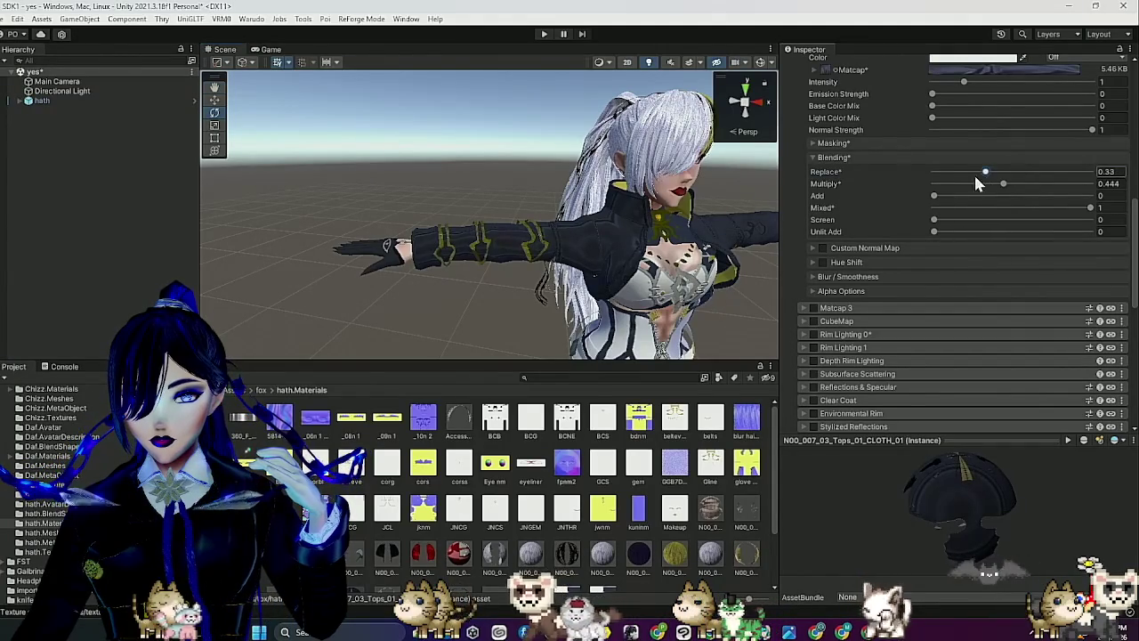
{"action": "mouse_move", "coordinate": [677, 227]}
{"action": "left_mouse_down"}
{"action": "mouse_move", "coordinate": [564, 231]}
{"action": "mouse_move", "coordinate": [623, 267]}
{"action": "mouse_move", "coordinate": [643, 311]}
{"action": "left_mouse_up"}
{"action": "scroll", "coordinate": [897, 239], "scroll_direction": "up", "scroll_amount": 3}
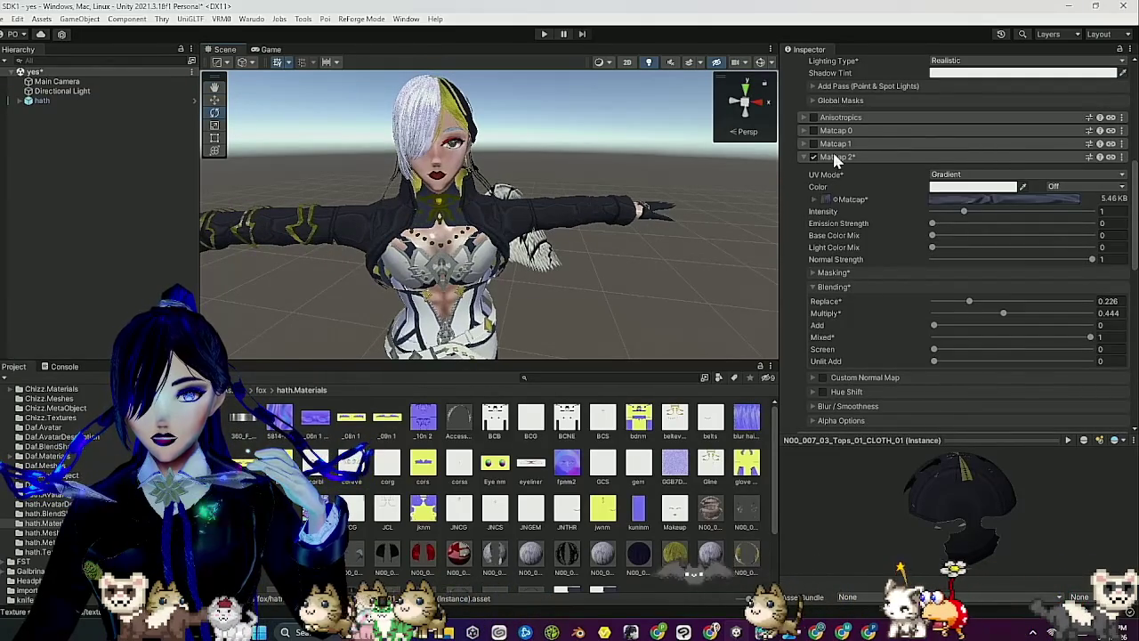
Collapse Matcap 2 and switch on Matcap 3, leaving its UV Mode at Top Pinch.
{"action": "left_click", "coordinate": [833, 156]}
{"action": "left_click", "coordinate": [813, 170]}
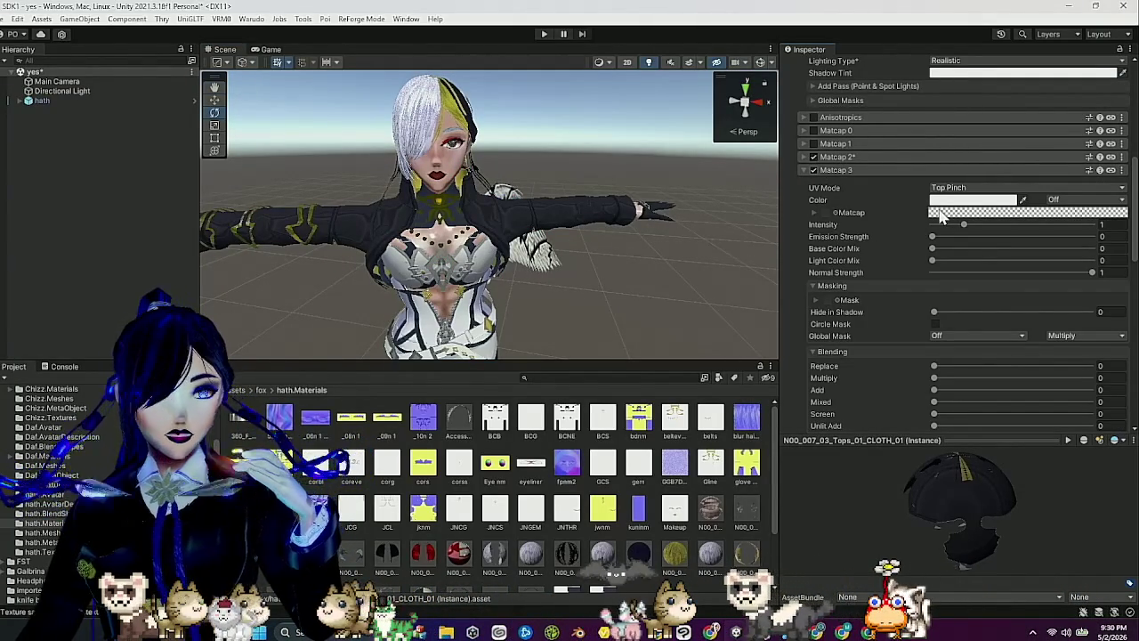
{"action": "left_click", "coordinate": [992, 189]}
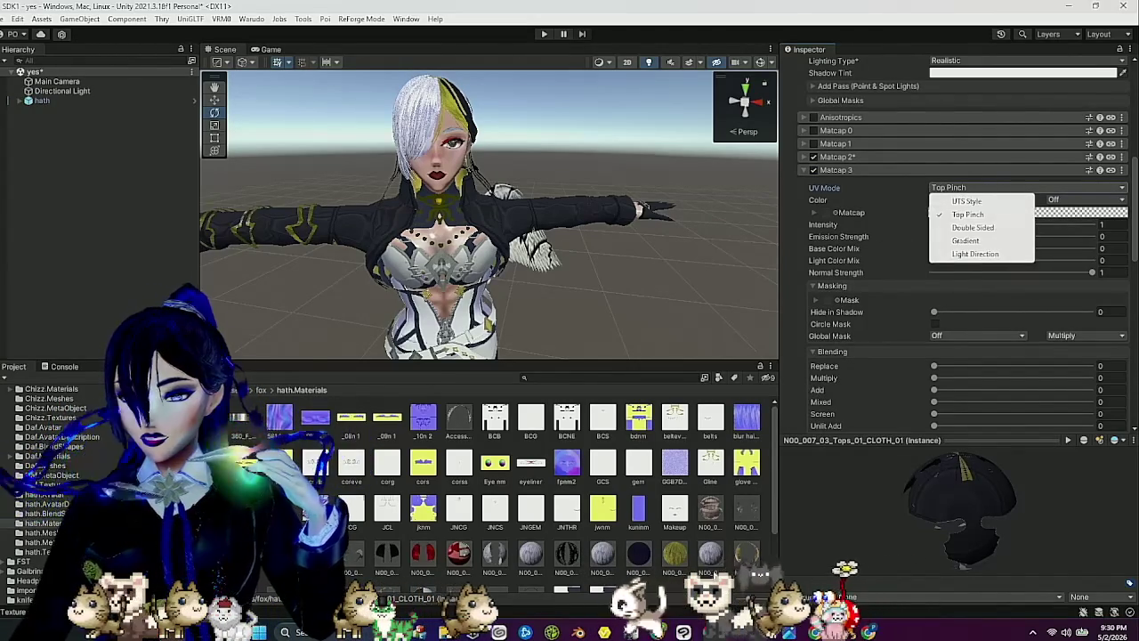
{"action": "left_click", "coordinate": [794, 351]}
{"action": "left_click", "coordinate": [795, 350]}
{"action": "scroll", "coordinate": [683, 475], "scroll_direction": "down", "scroll_amount": 2}
{"action": "scroll", "coordinate": [683, 475], "scroll_direction": "up", "scroll_amount": 1}
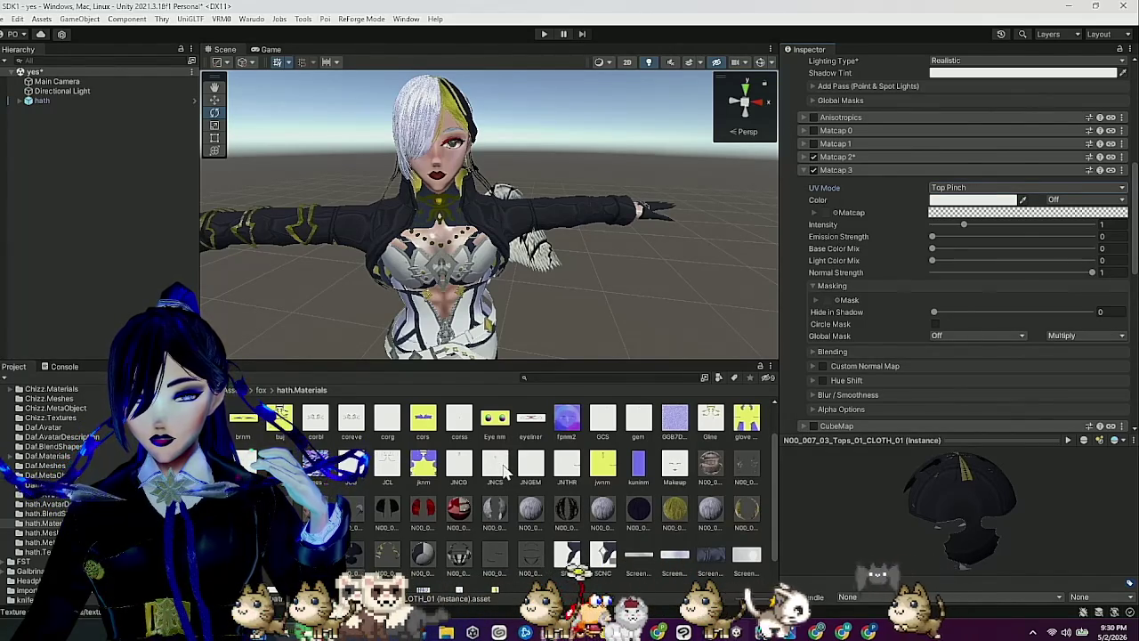
Inspect the JNCS texture's import settings, then reselect the Tops_01_CLOTH_01 material.
{"action": "left_click", "coordinate": [495, 467]}
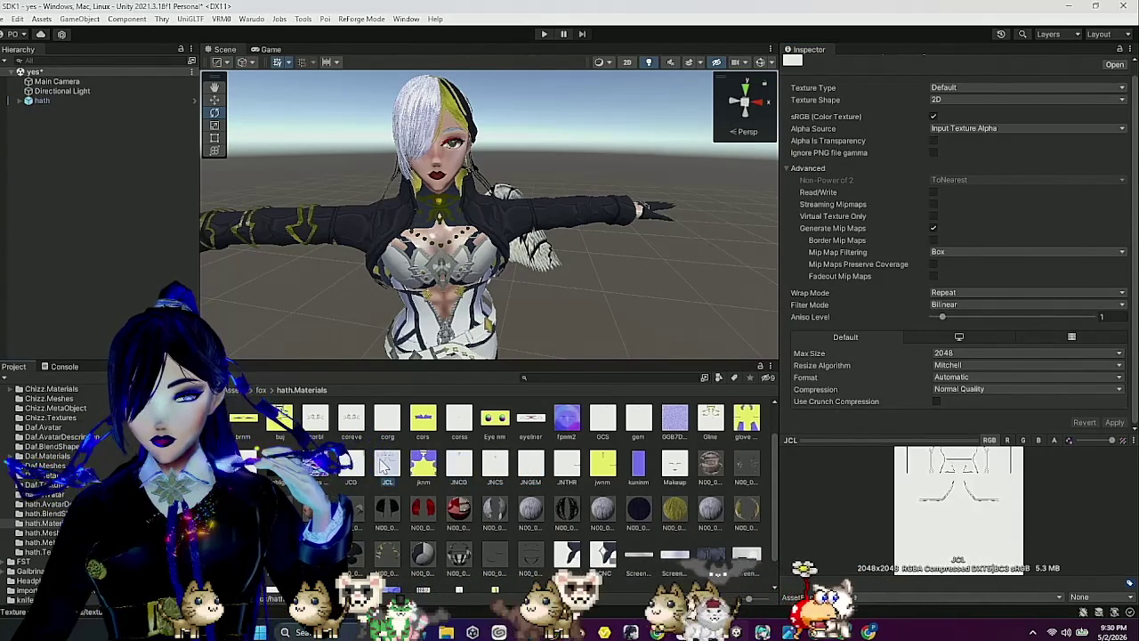
{"action": "scroll", "coordinate": [657, 516], "scroll_direction": "down", "scroll_amount": 1}
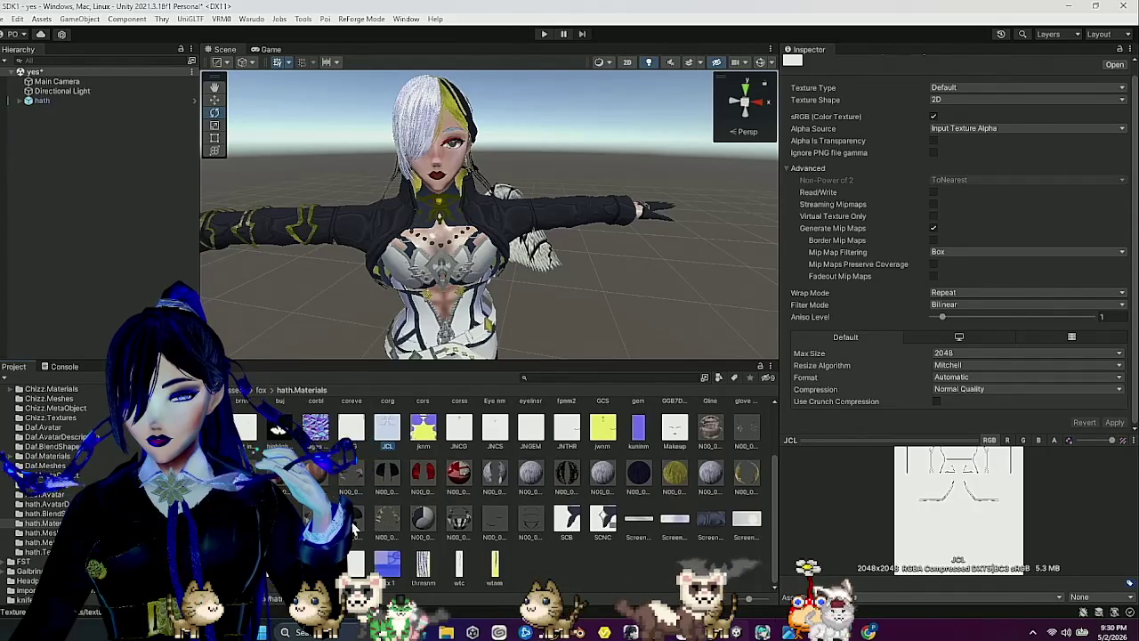
{"action": "left_click", "coordinate": [353, 525]}
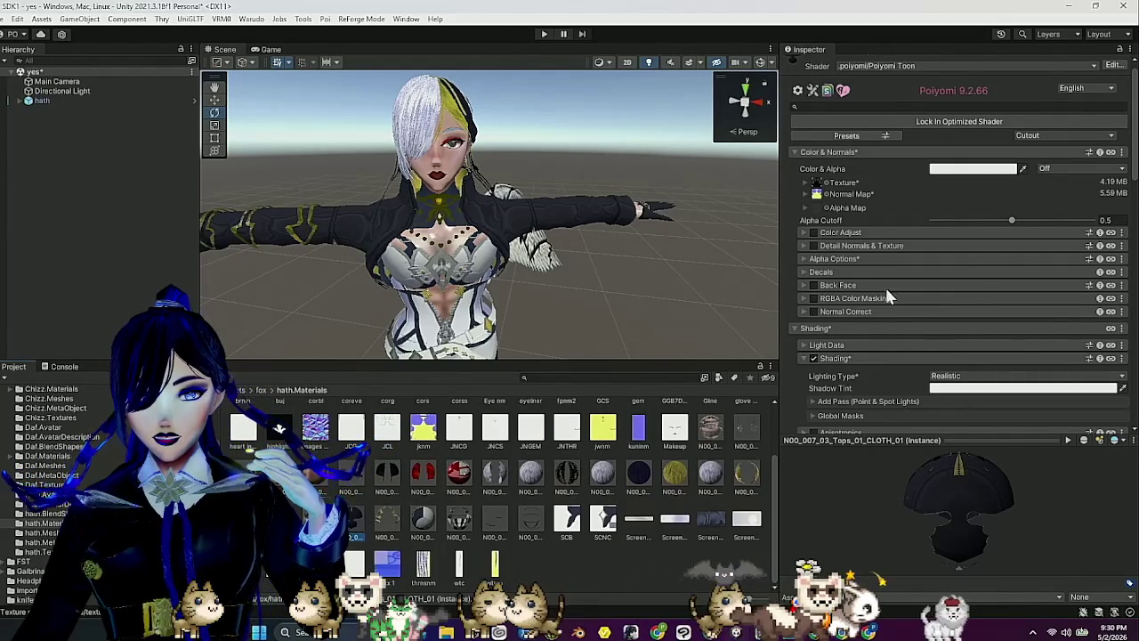
{"action": "scroll", "coordinate": [914, 330], "scroll_direction": "down", "scroll_amount": 5}
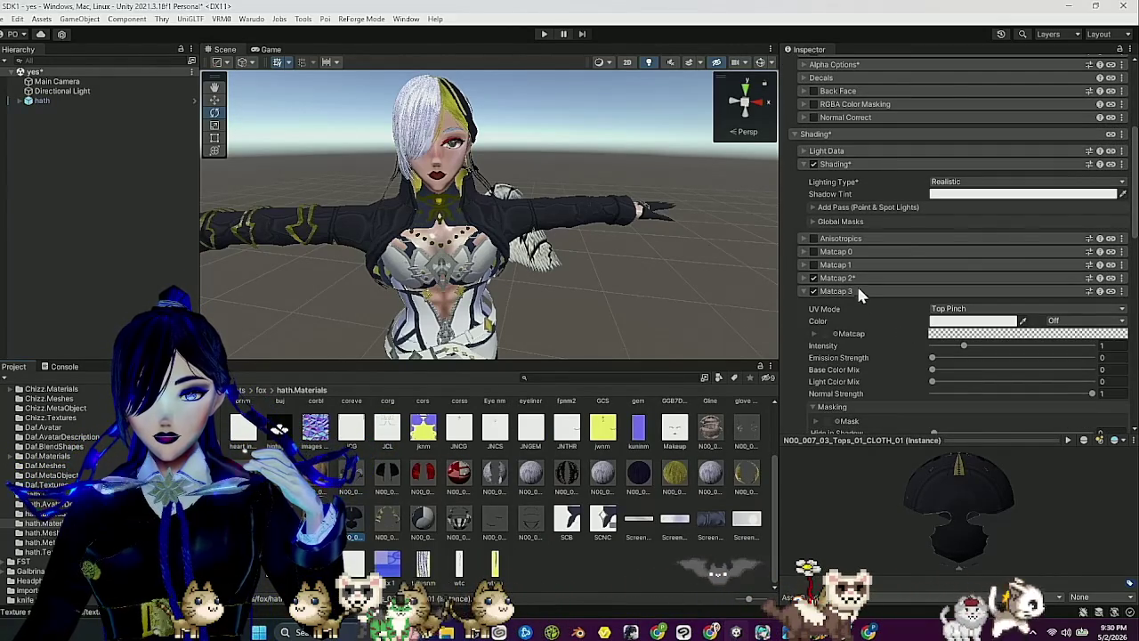
{"action": "left_click", "coordinate": [856, 286]}
{"action": "left_click", "coordinate": [855, 286]}
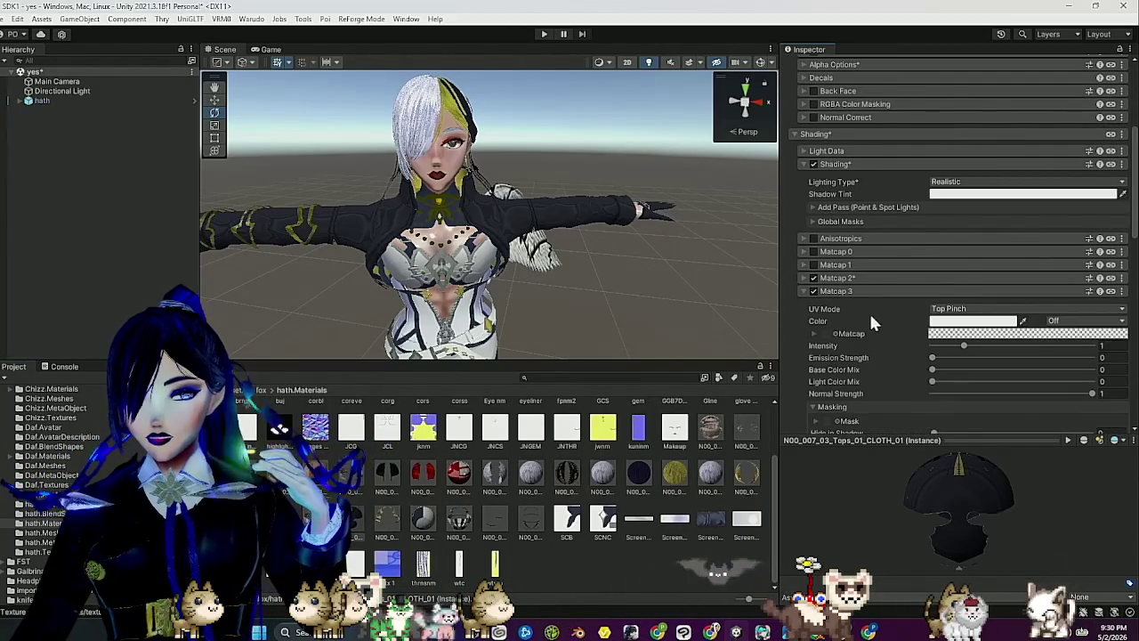
{"action": "scroll", "coordinate": [871, 323], "scroll_direction": "down", "scroll_amount": 3}
{"action": "scroll", "coordinate": [836, 391], "scroll_direction": "down", "scroll_amount": 2}
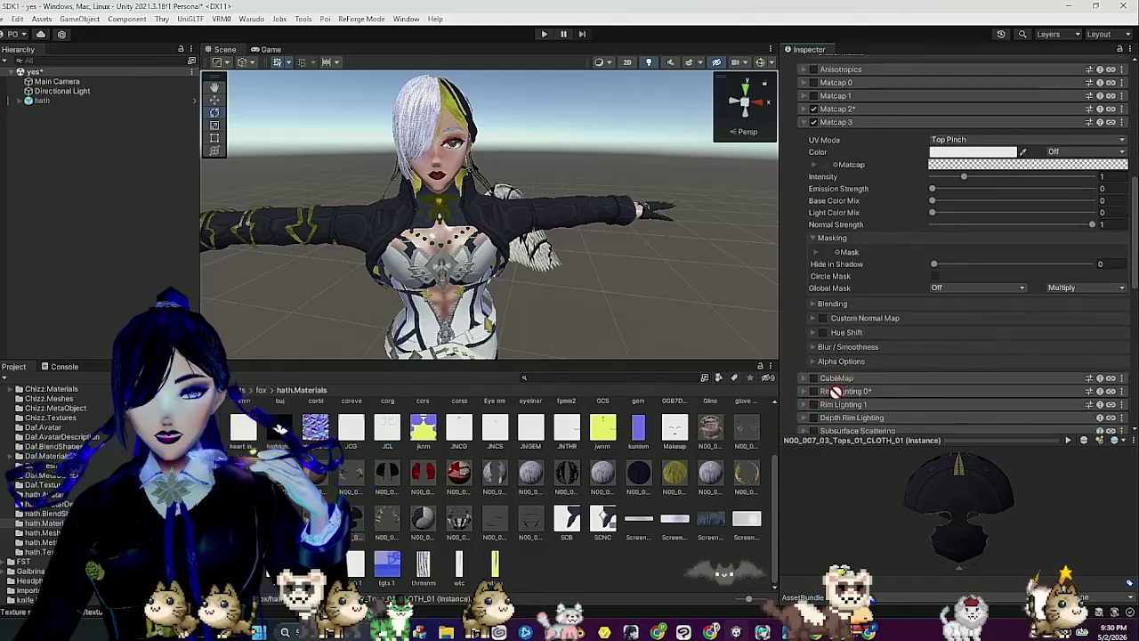
Assign the 5.59 MB mask to Matcap 3, fix its colour space, and read the A channel.
{"action": "left_click_drag", "start_coordinate": [897, 252], "coordinate": [829, 257]}
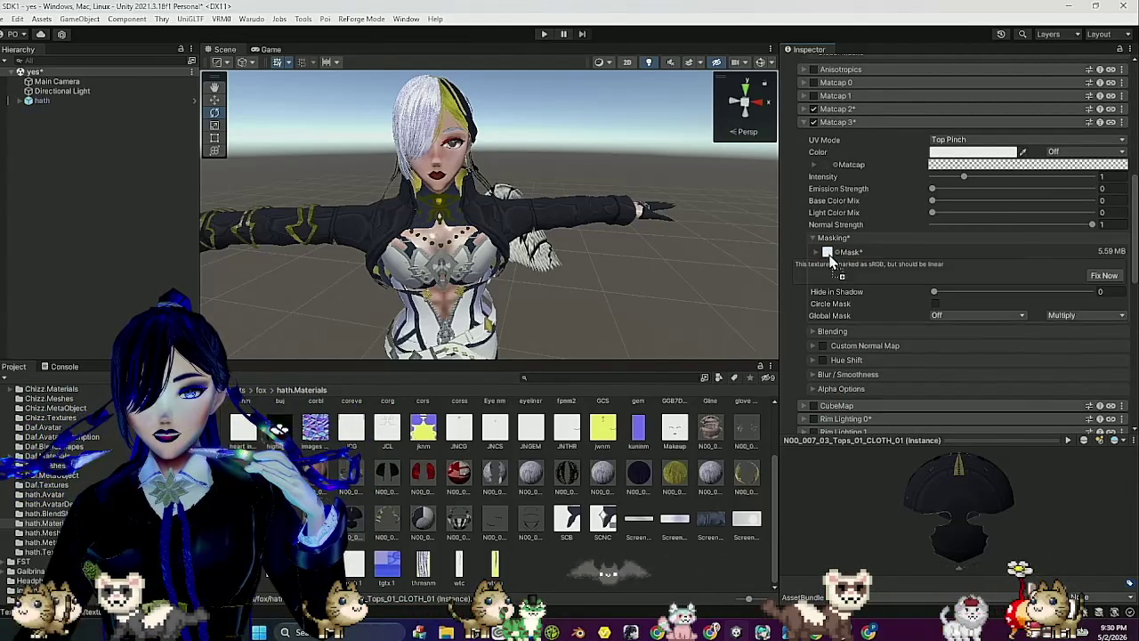
{"action": "left_click", "coordinate": [1099, 274]}
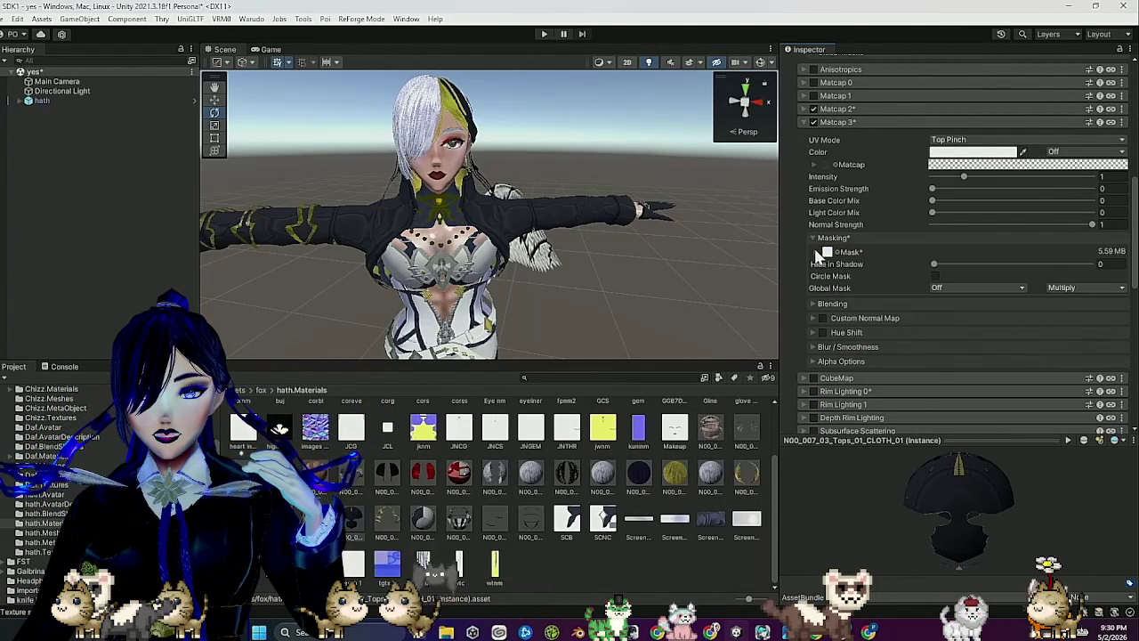
{"action": "left_click", "coordinate": [812, 250]}
{"action": "left_click", "coordinate": [989, 379]}
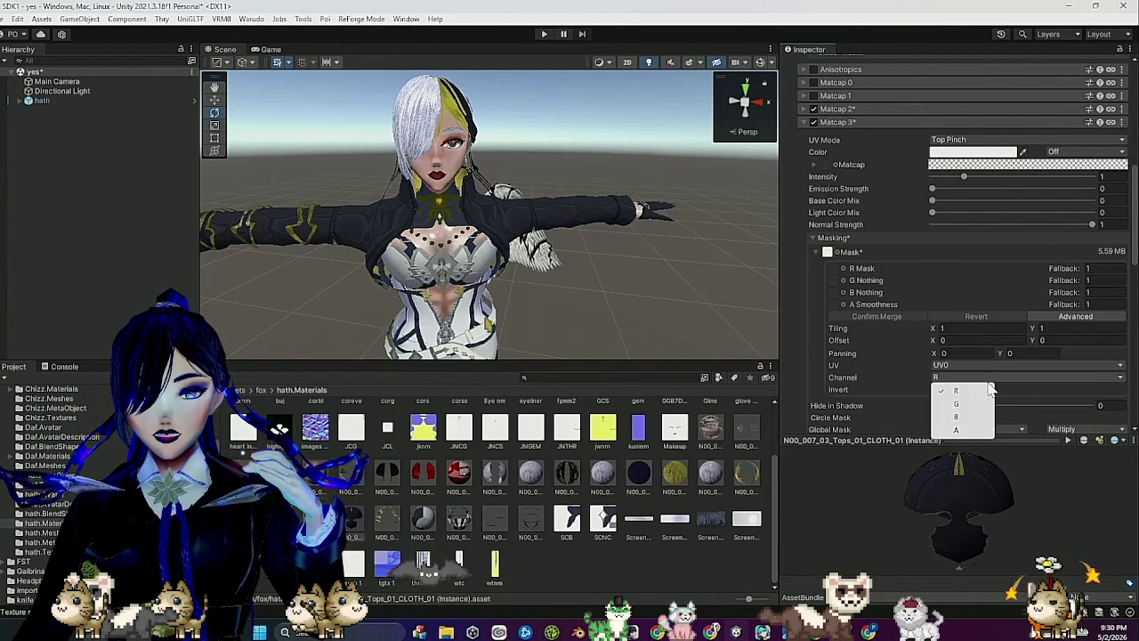
{"action": "left_click", "coordinate": [971, 434]}
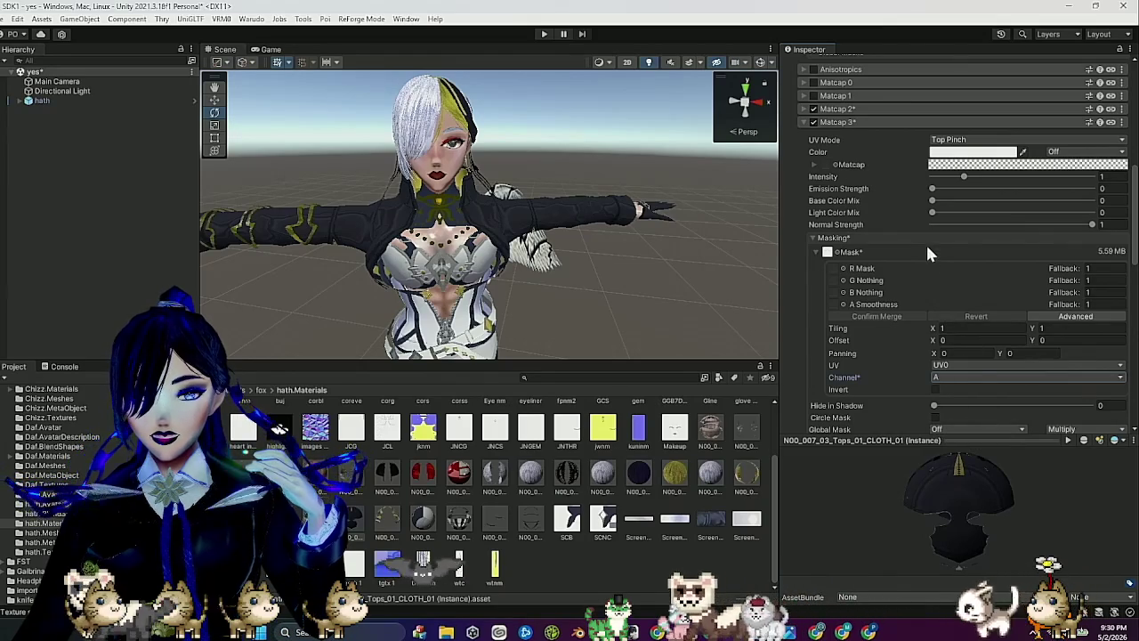
{"action": "left_click", "coordinate": [931, 237]}
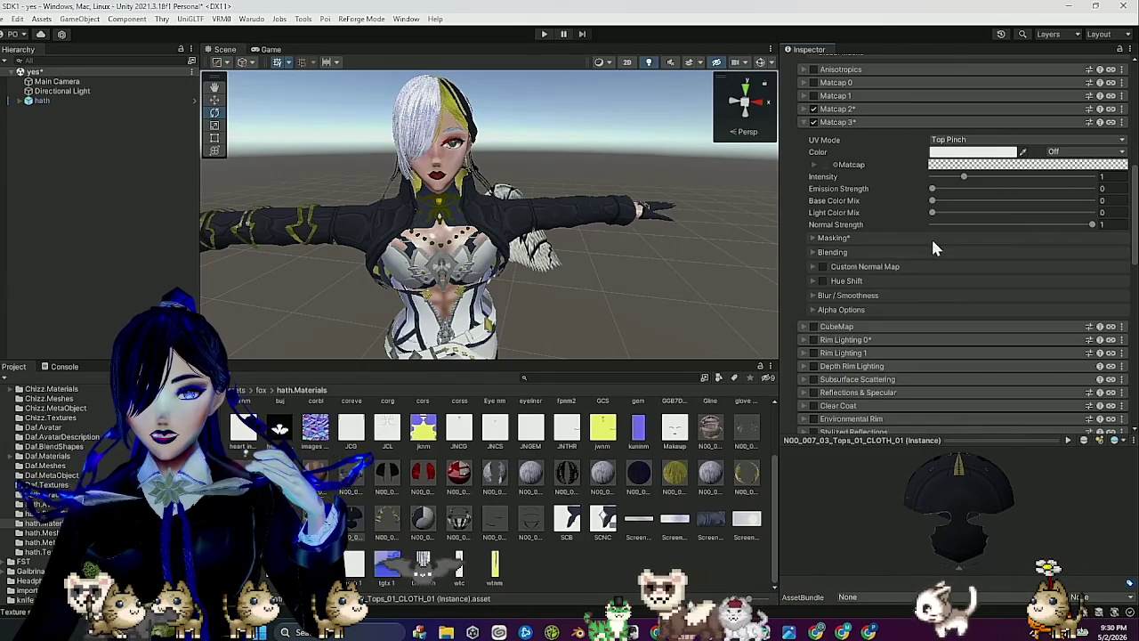
{"action": "left_click", "coordinate": [933, 189]}
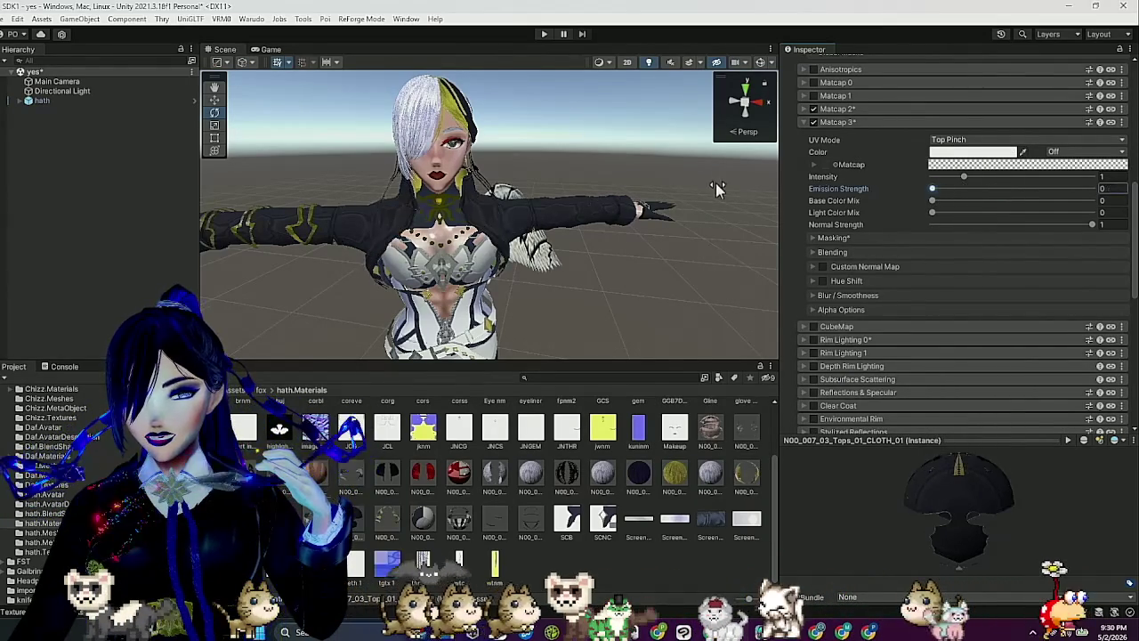
{"action": "key", "text": "ctrl+z"}
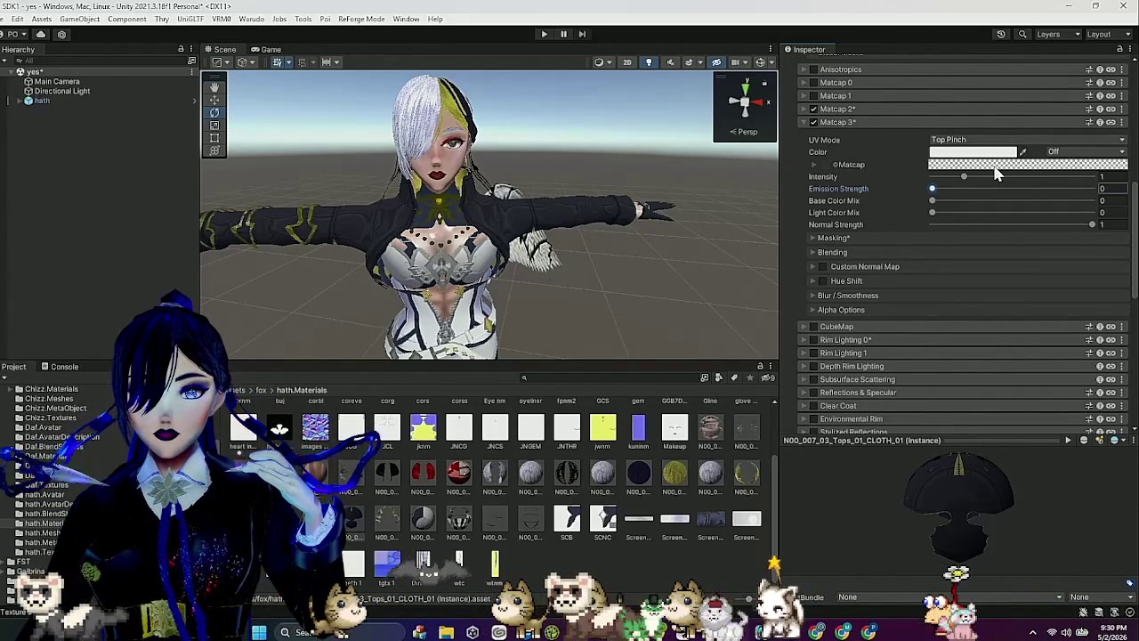
{"action": "left_click", "coordinate": [987, 165]}
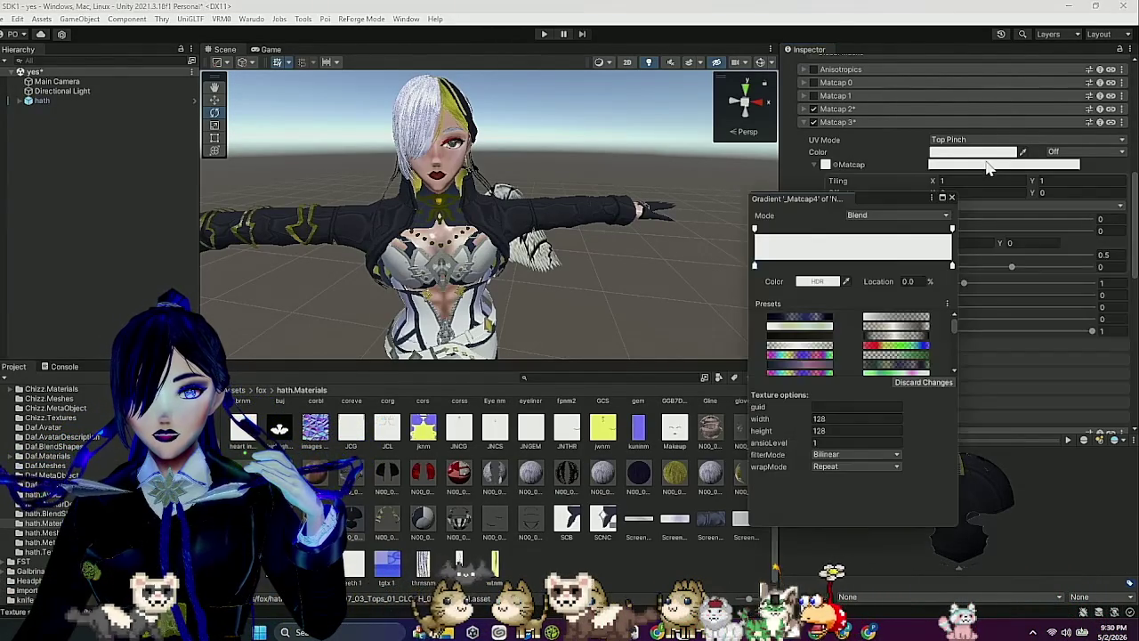
Apply the dark blue gradient preset as Matcap 3's texture (21.85 KB) and resolve its sRGB warning.
{"action": "scroll", "coordinate": [862, 329], "scroll_direction": "down", "scroll_amount": 3}
{"action": "scroll", "coordinate": [863, 326], "scroll_direction": "up", "scroll_amount": 3}
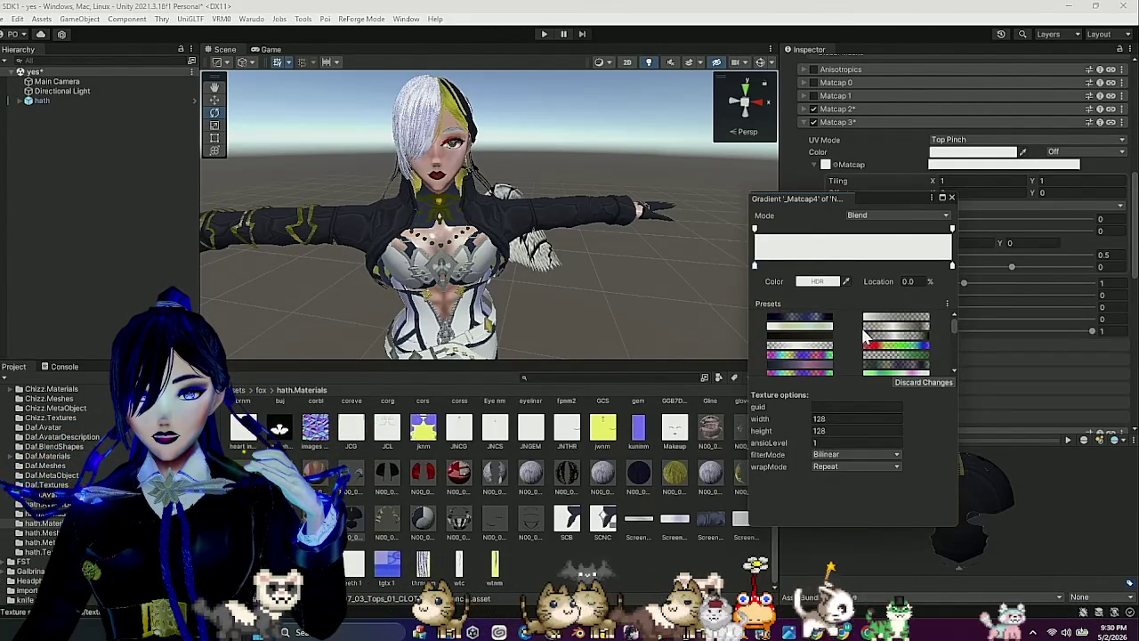
{"action": "left_click", "coordinate": [816, 320]}
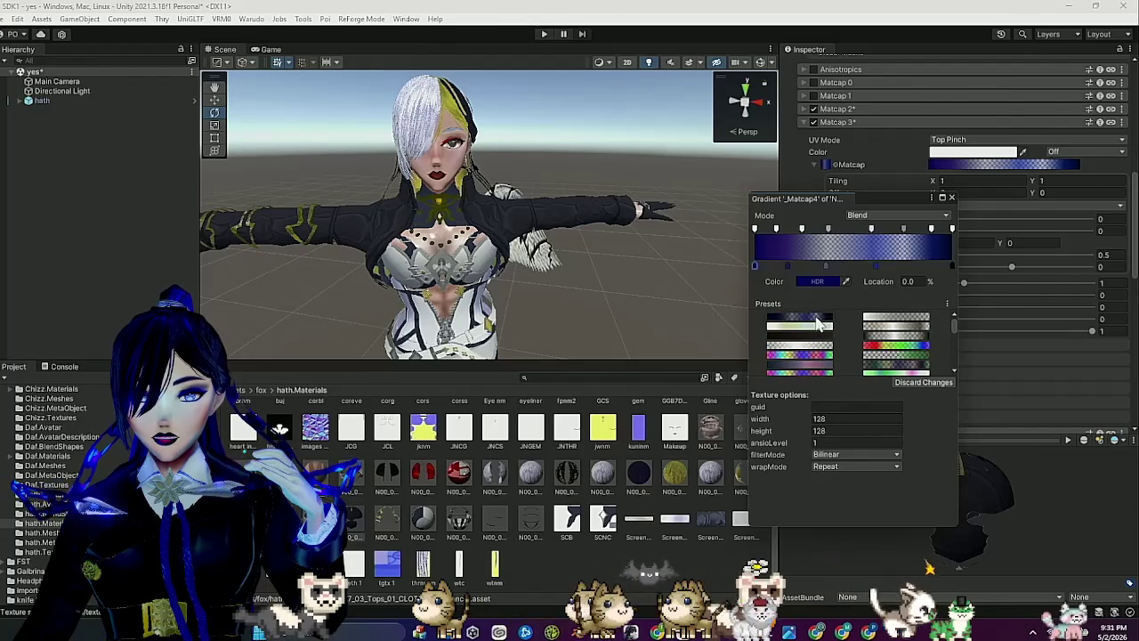
{"action": "left_click", "coordinate": [953, 194]}
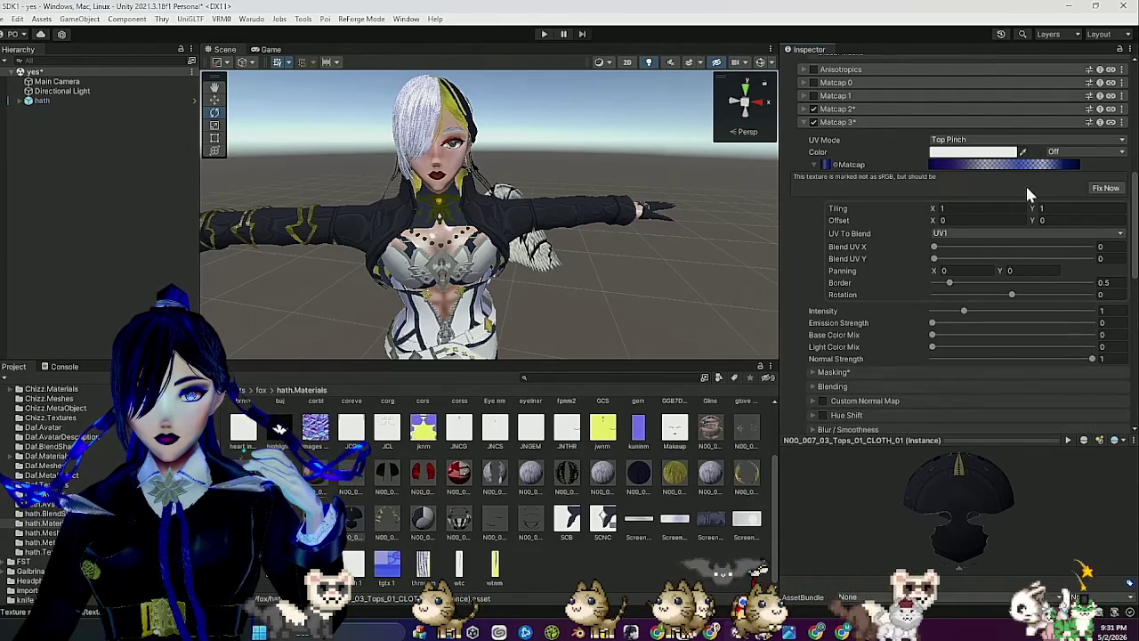
{"action": "left_click", "coordinate": [1105, 188]}
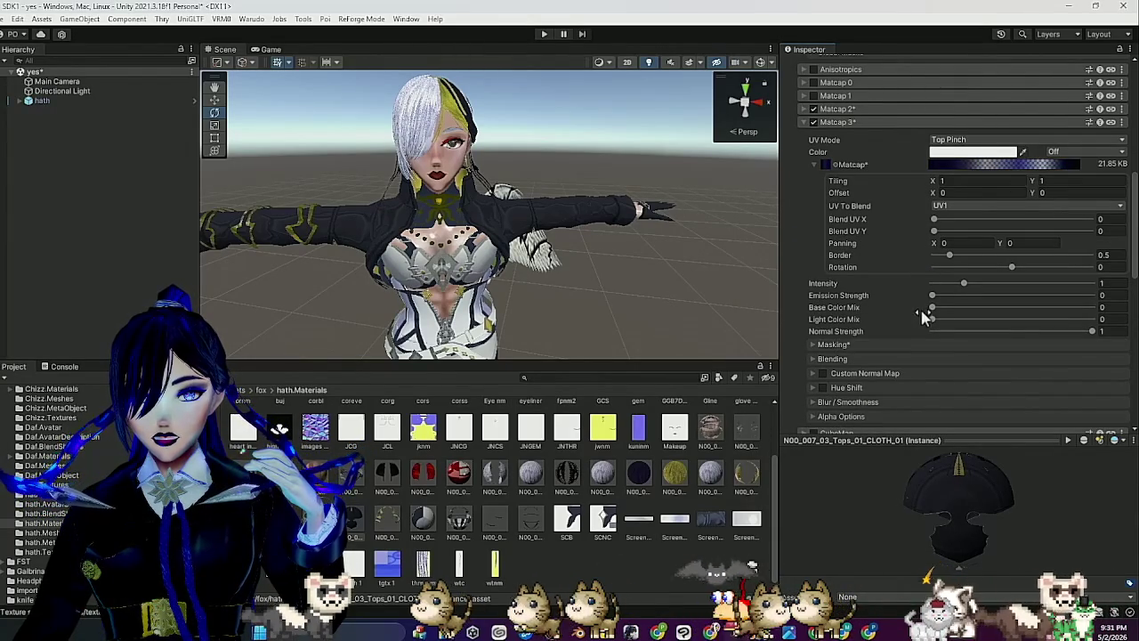
{"action": "scroll", "coordinate": [846, 233], "scroll_direction": "down", "scroll_amount": 3}
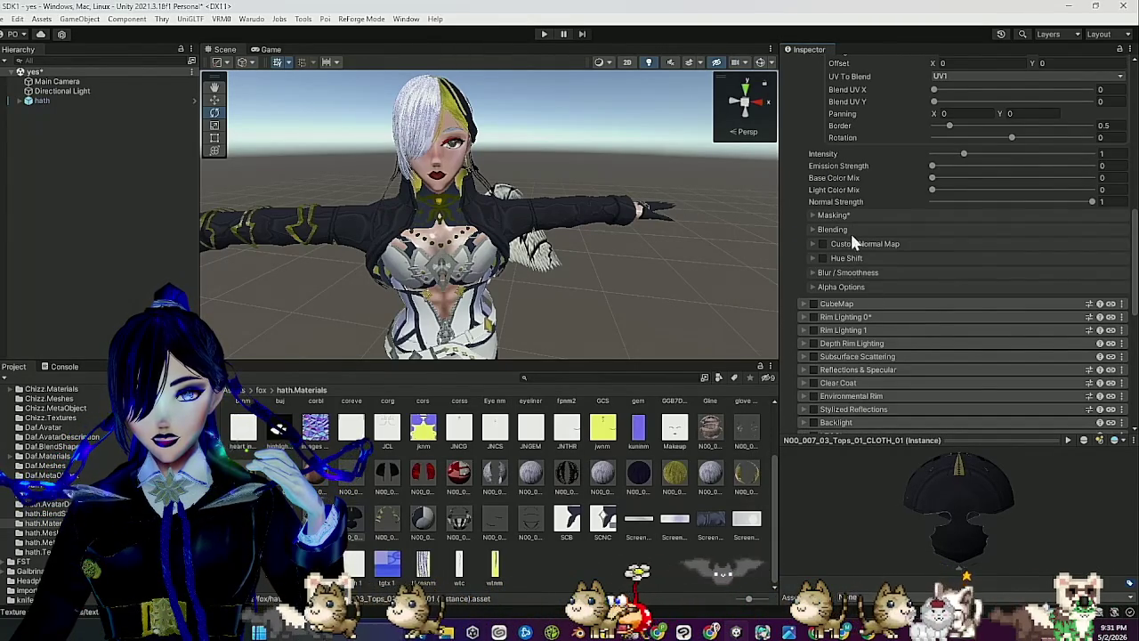
Blend Matcap 3 at Replace 0.693, Multiply 0.613, Mixed 0.598 with intensity 0.39.
{"action": "left_click", "coordinate": [833, 229]}
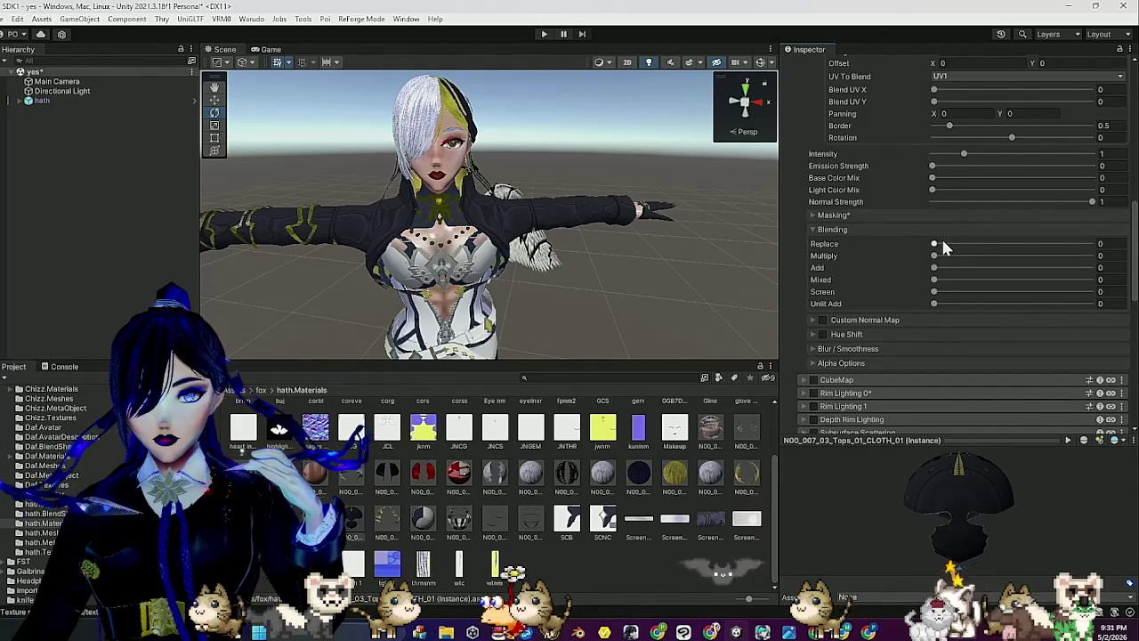
{"action": "left_click_drag", "start_coordinate": [933, 244], "coordinate": [1090, 244]}
{"action": "left_click_drag", "start_coordinate": [498, 240], "coordinate": [666, 240]}
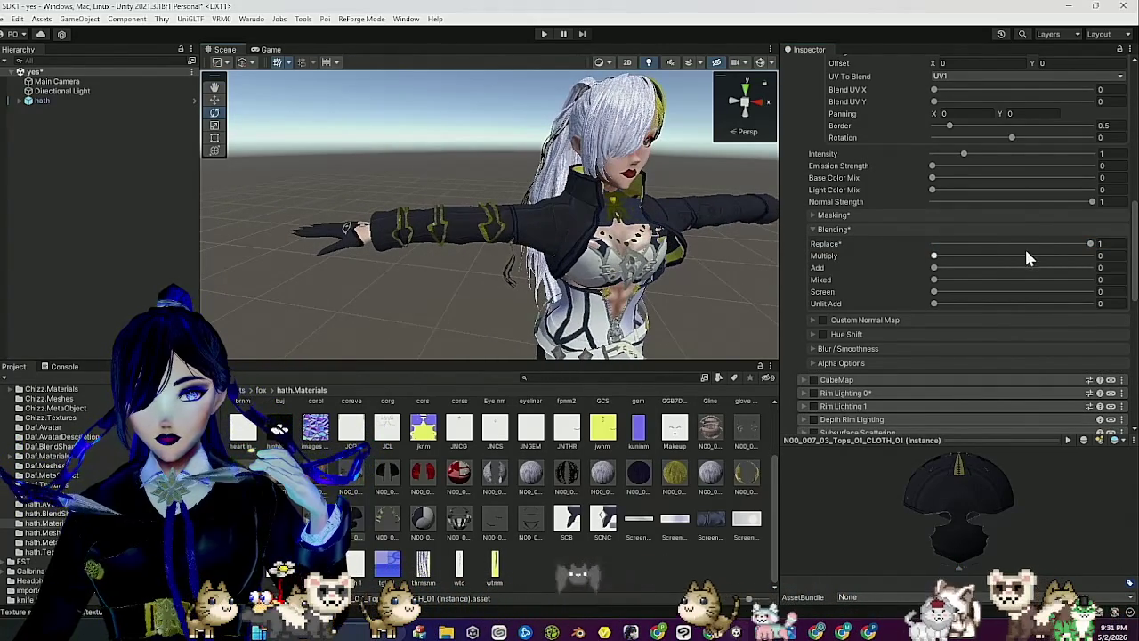
{"action": "left_click_drag", "start_coordinate": [1050, 263], "coordinate": [1030, 265]}
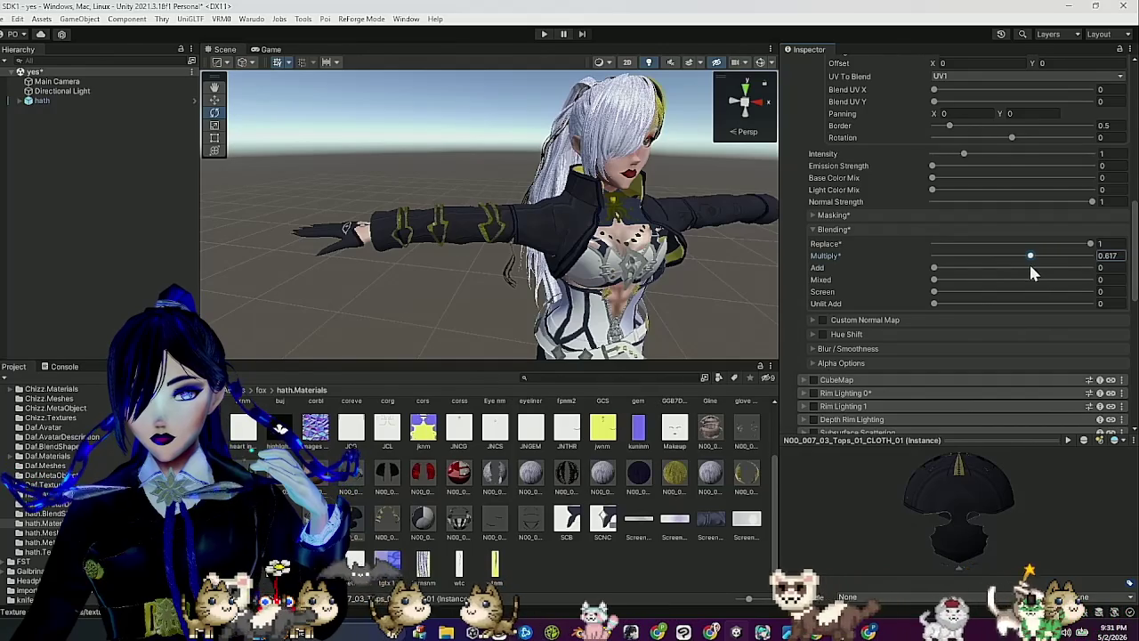
{"action": "left_click", "coordinate": [937, 279]}
{"action": "left_click_drag", "start_coordinate": [623, 233], "coordinate": [545, 230]}
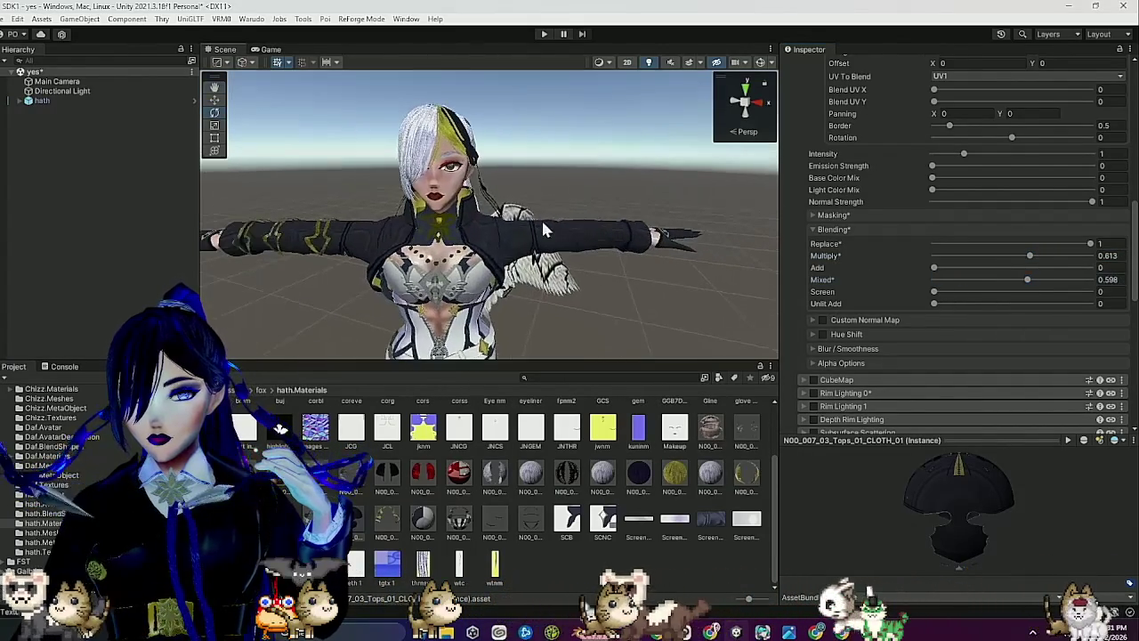
{"action": "left_click", "coordinate": [1043, 242]}
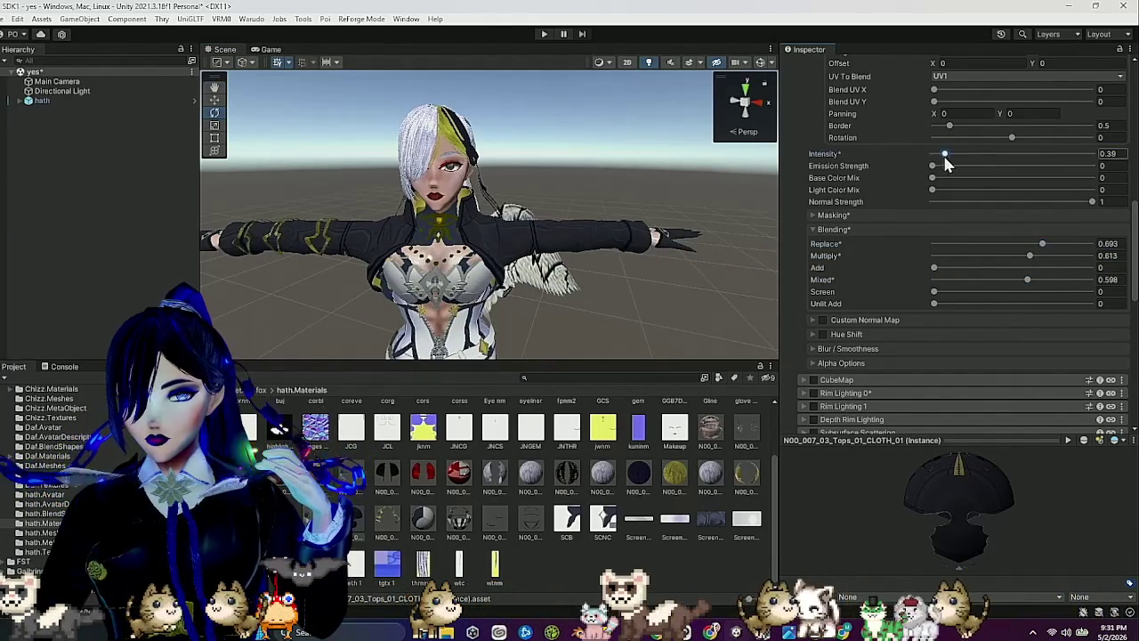
{"action": "left_click_drag", "start_coordinate": [574, 236], "coordinate": [662, 186]}
{"action": "mouse_move", "coordinate": [593, 249]}
{"action": "left_mouse_down"}
{"action": "mouse_move", "coordinate": [551, 250]}
{"action": "mouse_move", "coordinate": [628, 249]}
{"action": "left_mouse_up"}
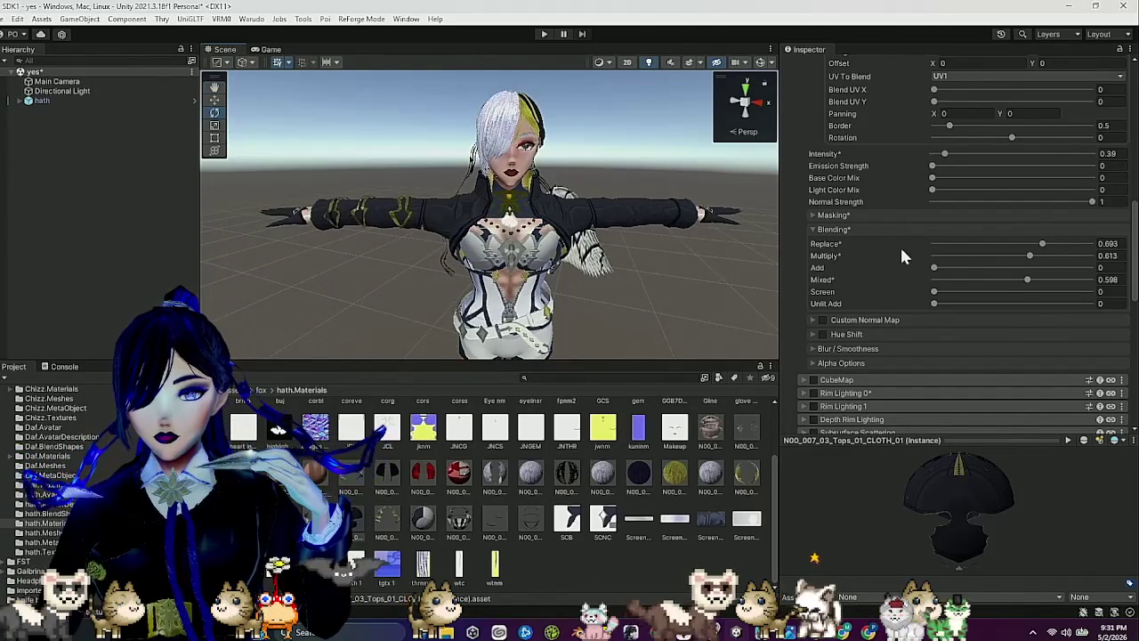
{"action": "scroll", "coordinate": [885, 204], "scroll_direction": "up", "scroll_amount": 5}
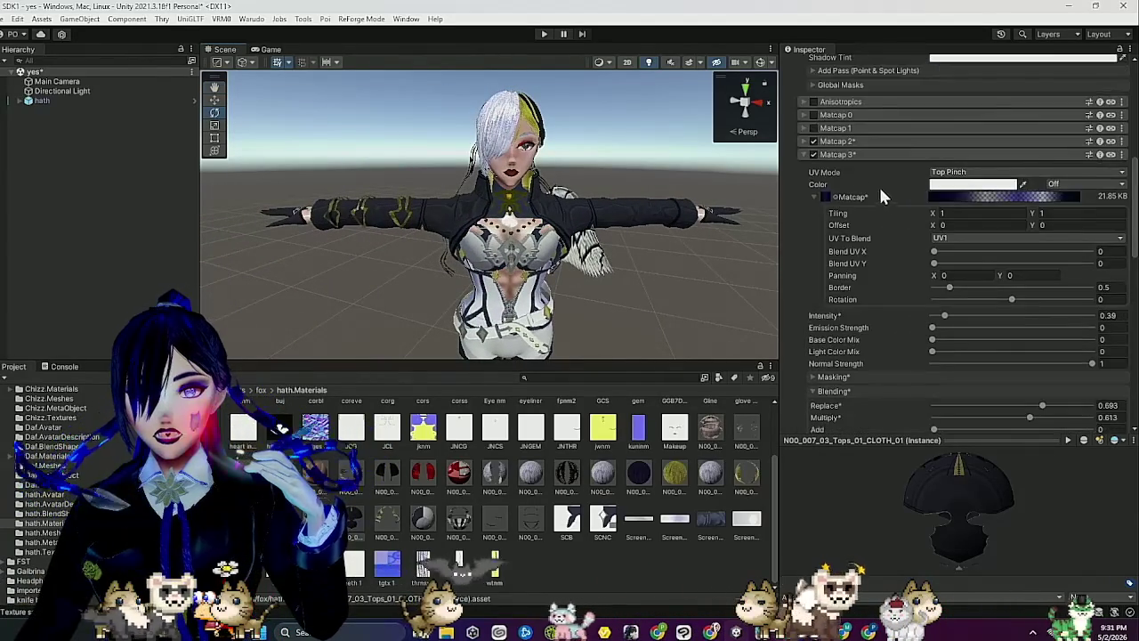
Enable CubeMap on the tops material, assign a mask texture, and inspect the JNCG texture.
{"action": "left_click", "coordinate": [832, 155]}
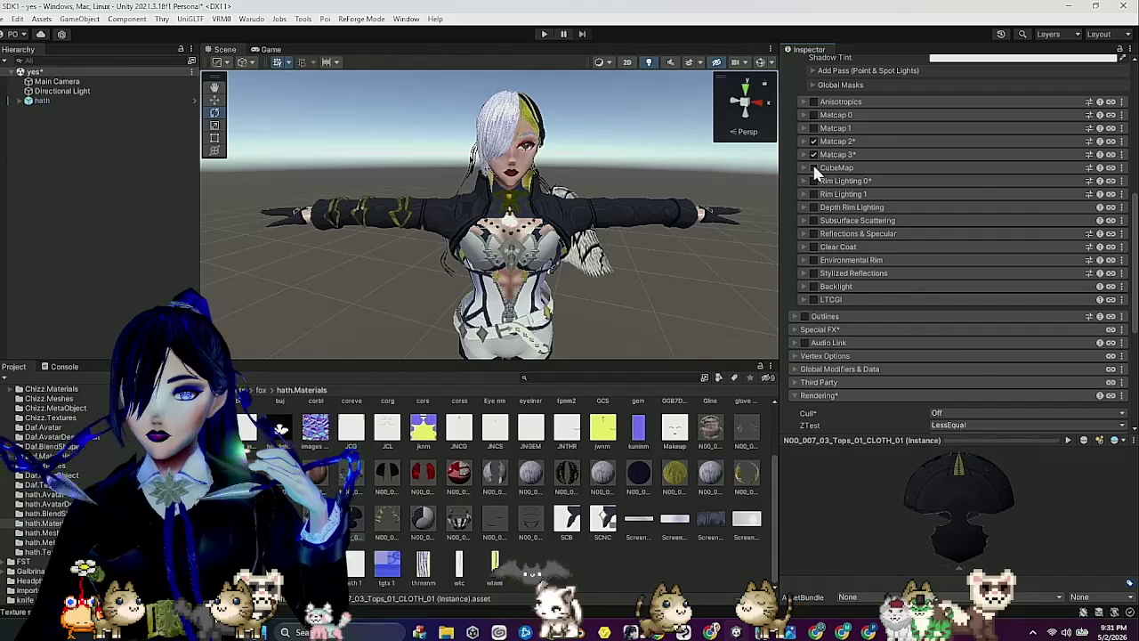
{"action": "left_click", "coordinate": [814, 169]}
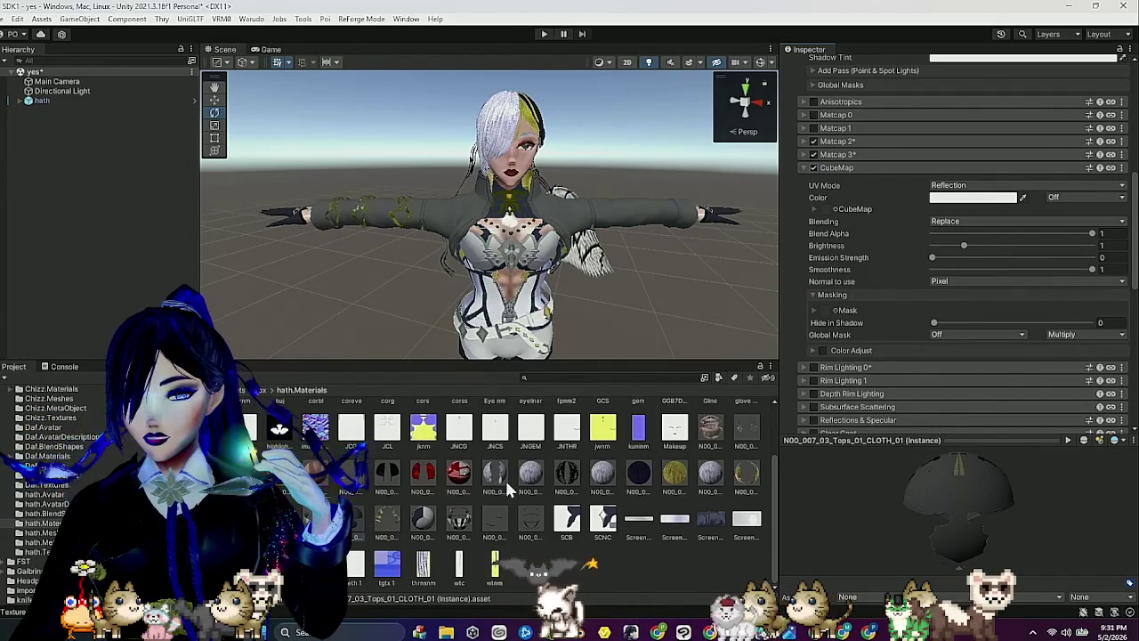
{"action": "scroll", "coordinate": [600, 534], "scroll_direction": "up", "scroll_amount": 2}
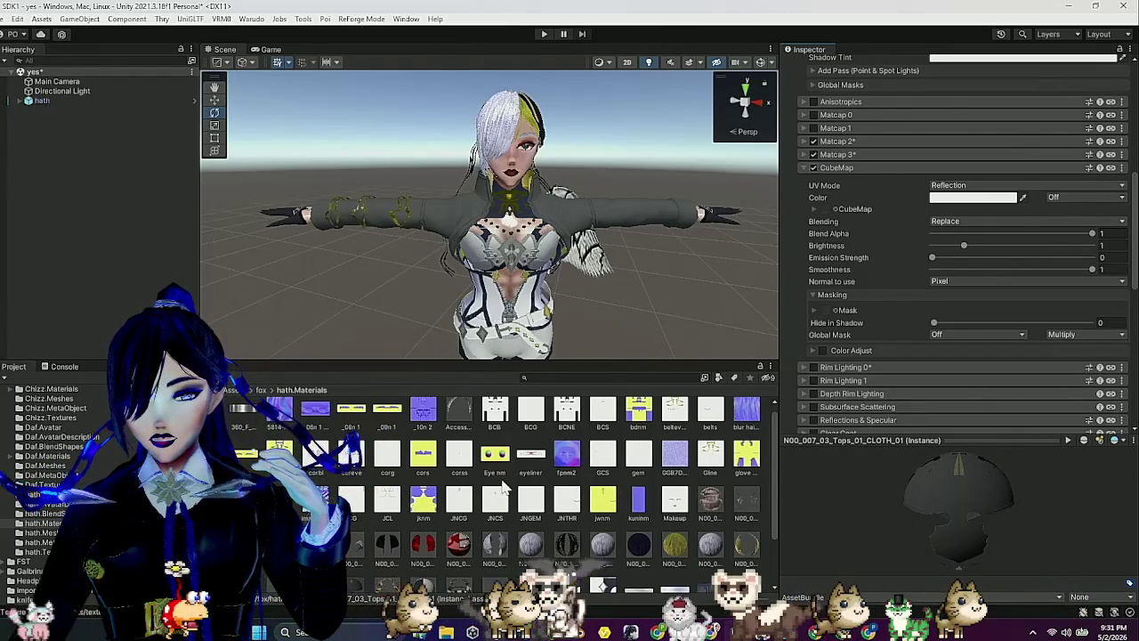
{"action": "mouse_move", "coordinate": [456, 505]}
{"action": "left_mouse_down"}
{"action": "mouse_move", "coordinate": [810, 289]}
{"action": "mouse_move", "coordinate": [845, 312]}
{"action": "mouse_move", "coordinate": [831, 317]}
{"action": "left_mouse_up"}
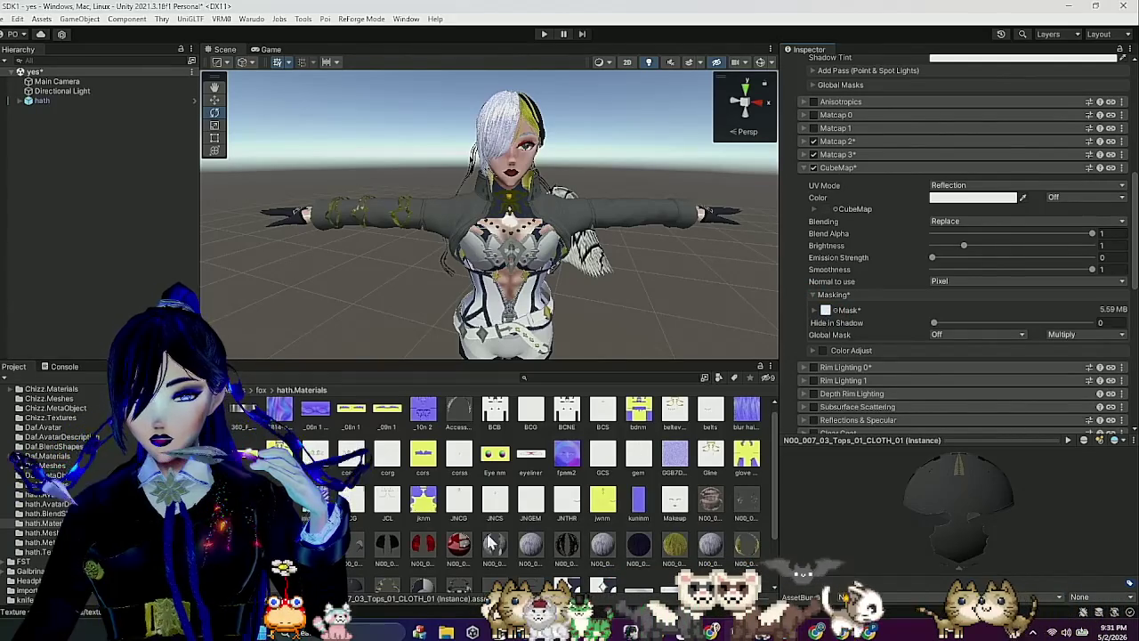
{"action": "left_click", "coordinate": [465, 509]}
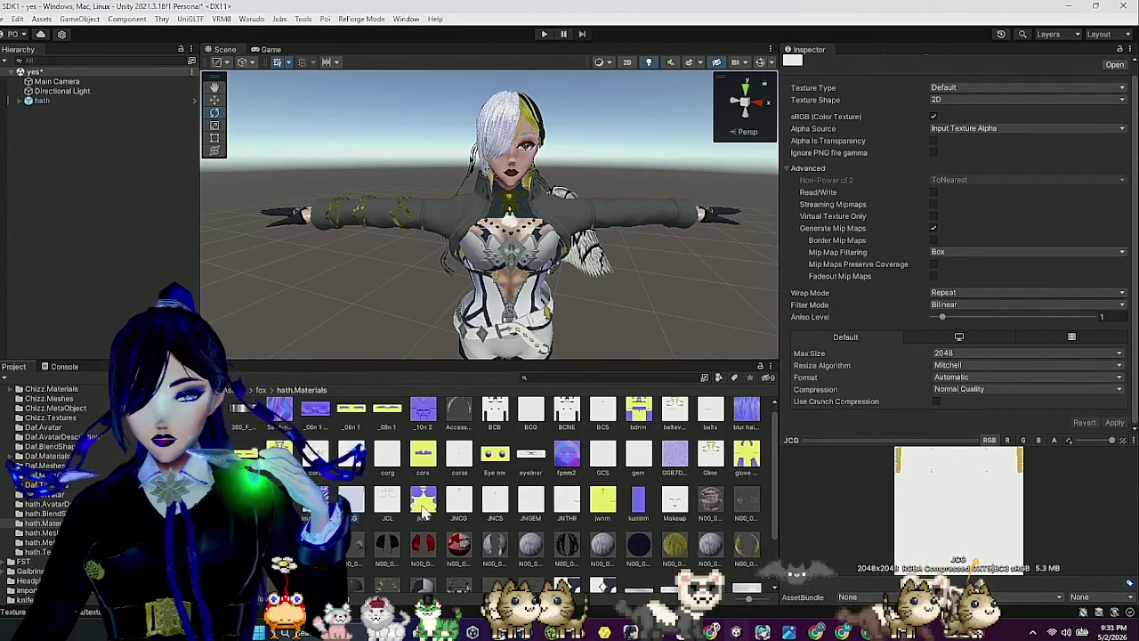
Confirm jknm is a Normal map, then reopen Tops_01_CLOTH_01 with Matcap 2 expanded.
{"action": "left_click", "coordinate": [416, 511]}
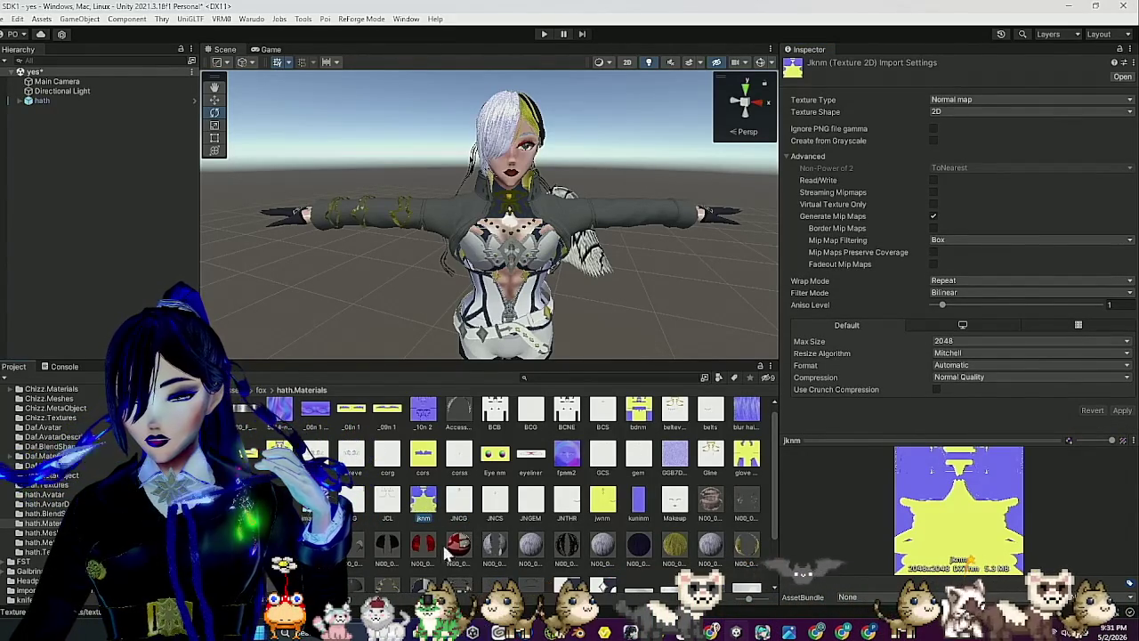
{"action": "scroll", "coordinate": [400, 524], "scroll_direction": "down", "scroll_amount": 2}
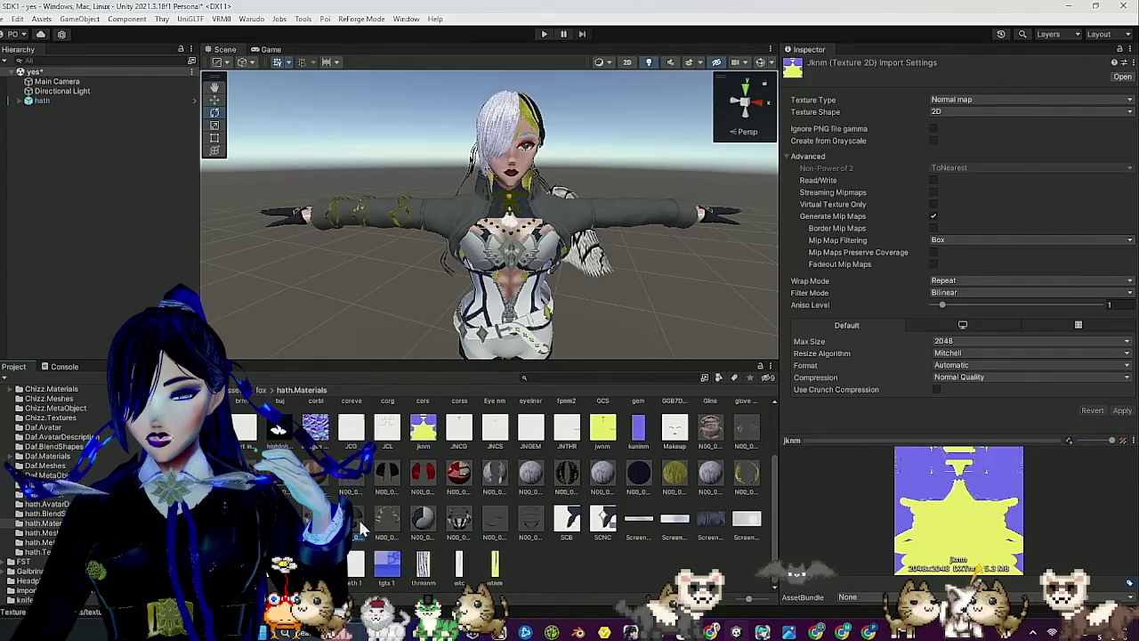
{"action": "left_click", "coordinate": [353, 519]}
{"action": "scroll", "coordinate": [903, 339], "scroll_direction": "down", "scroll_amount": 5}
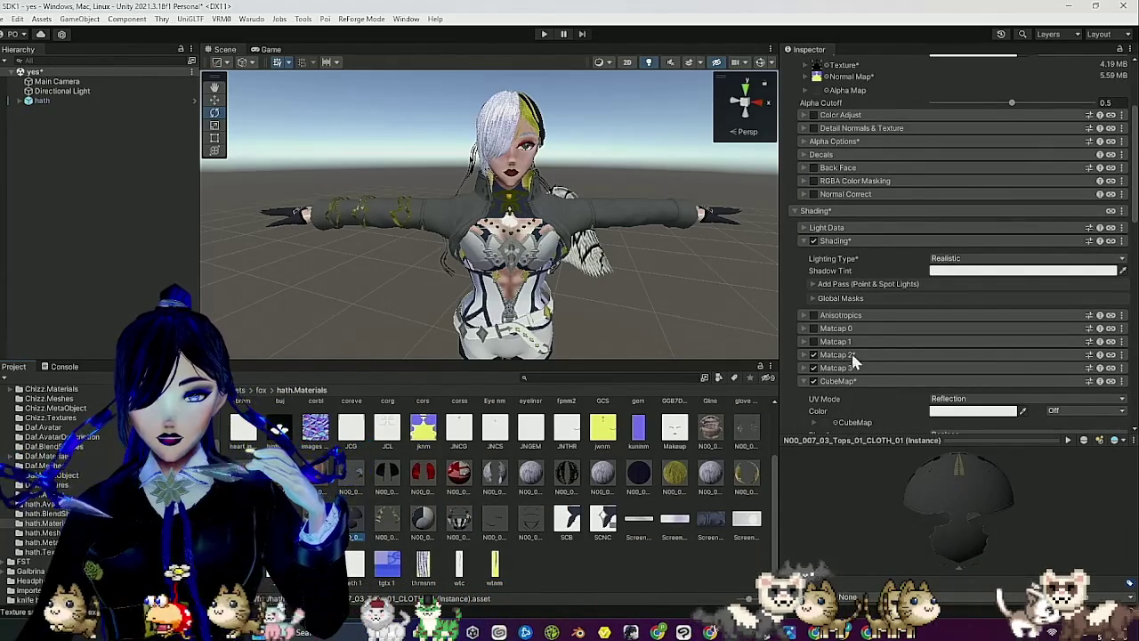
{"action": "scroll", "coordinate": [859, 343], "scroll_direction": "down", "scroll_amount": 3}
{"action": "left_click", "coordinate": [849, 290]}
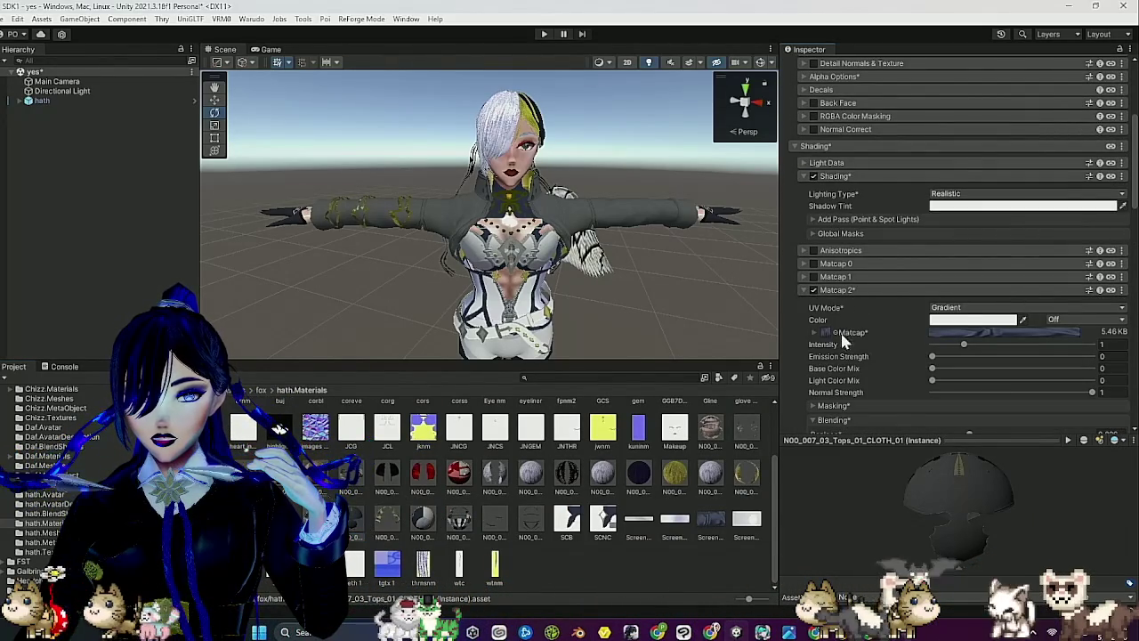
{"action": "scroll", "coordinate": [836, 303], "scroll_direction": "down", "scroll_amount": 7}
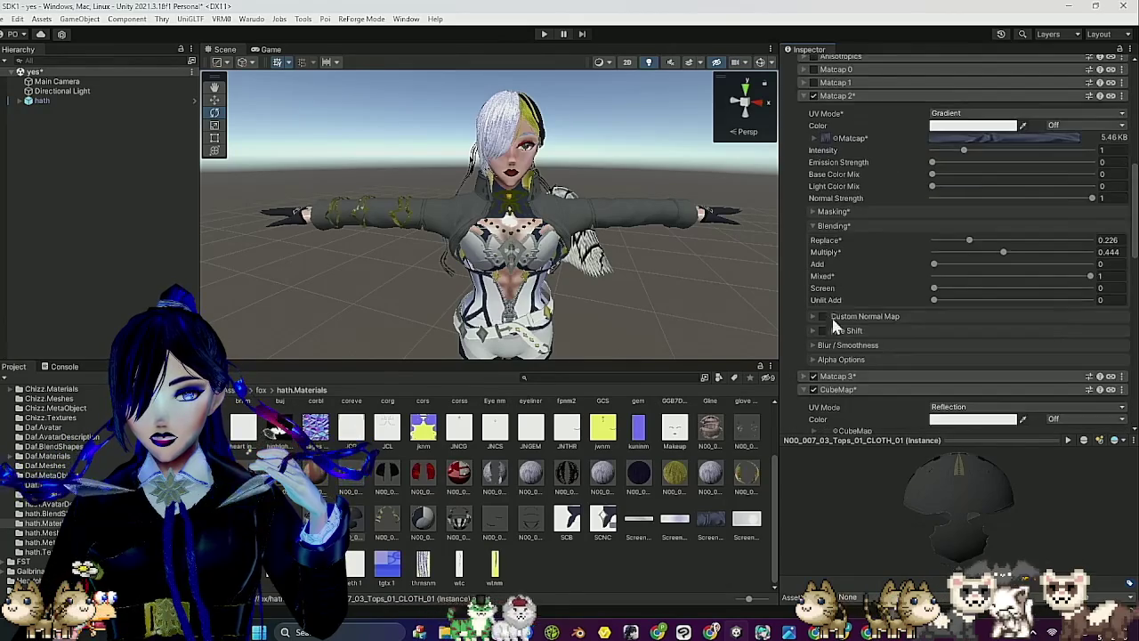
Assign a mask texture to Matcap 2 on Tops_01_CLOTH_01 and reimport it as linear.
{"action": "left_click", "coordinate": [842, 211]}
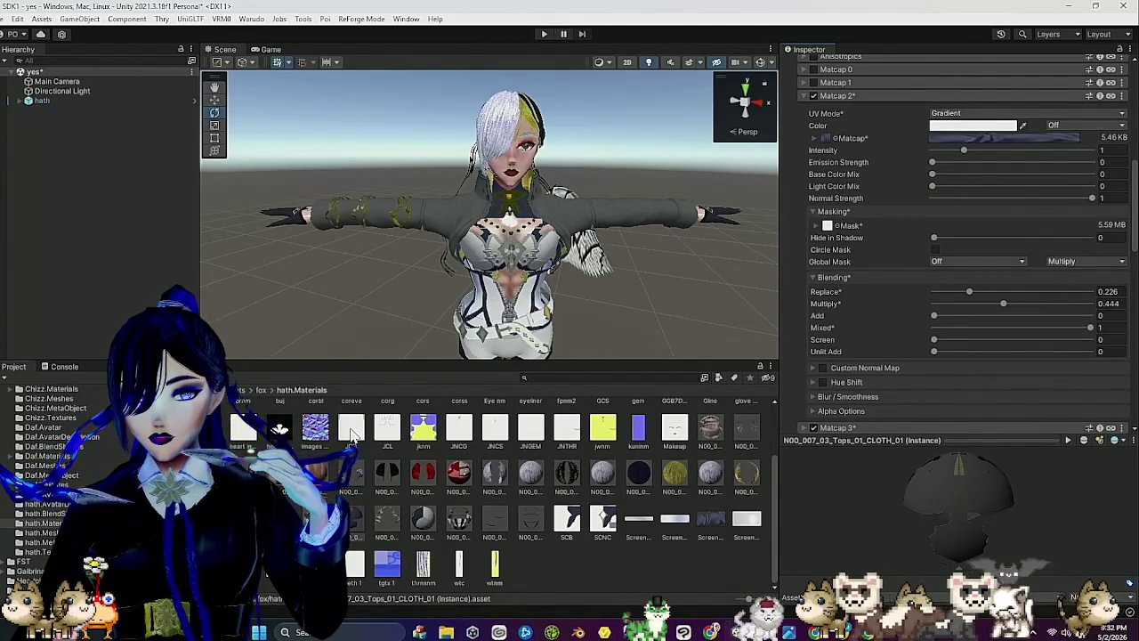
{"action": "left_click_drag", "start_coordinate": [352, 433], "coordinate": [811, 323]}
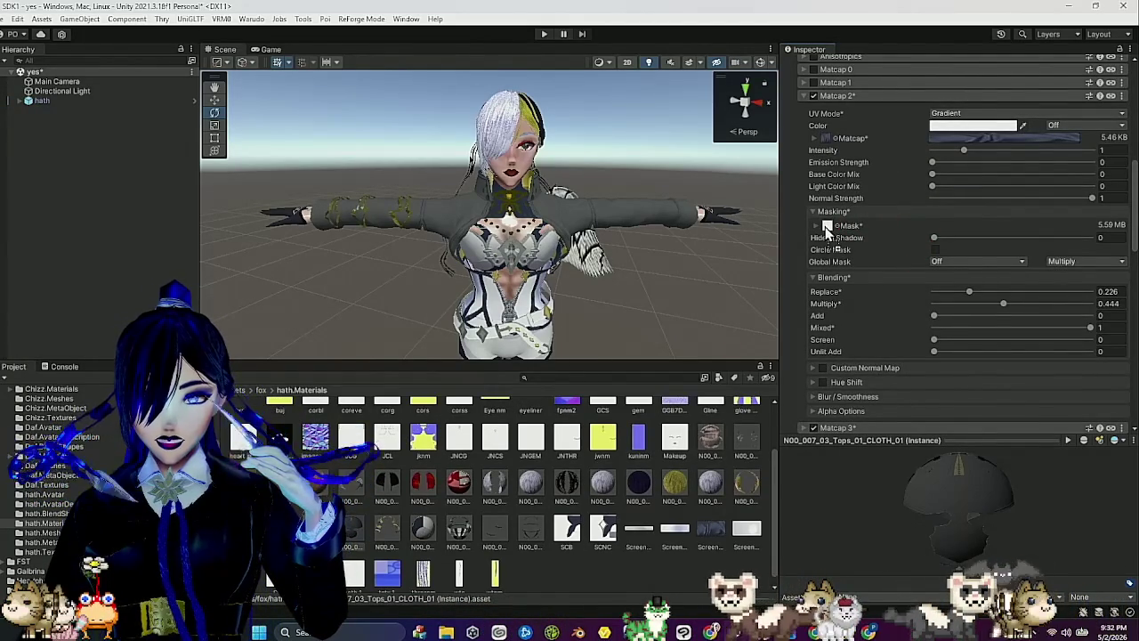
{"action": "left_click_drag", "start_coordinate": [826, 227], "coordinate": [827, 228]}
{"action": "left_click", "coordinate": [1102, 250]}
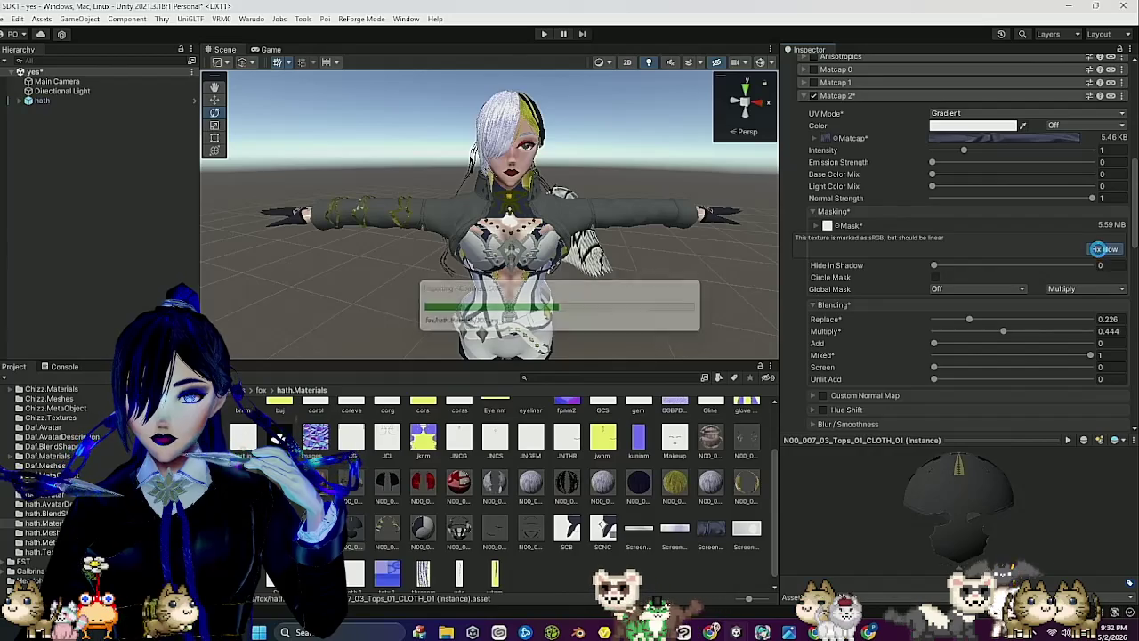
{"action": "left_click", "coordinate": [863, 95]}
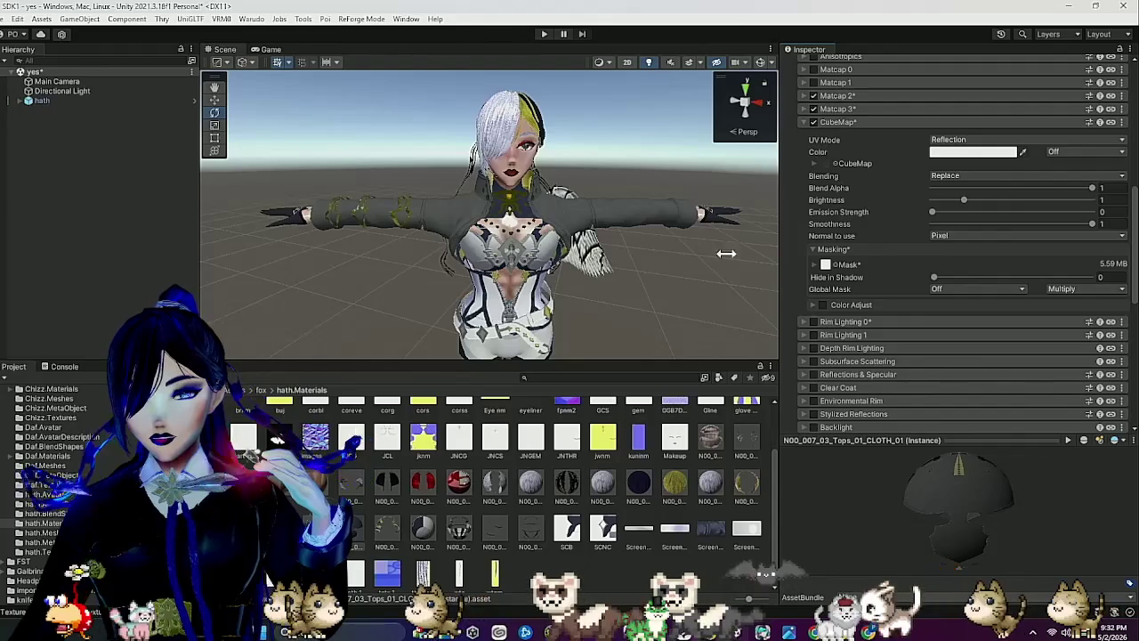
Set the CLOTH_01 CubeMap to T_Gold_CM with its mask read from the A channel.
{"action": "scroll", "coordinate": [359, 451], "scroll_direction": "up", "scroll_amount": 1}
{"action": "mouse_move", "coordinate": [356, 456]}
{"action": "left_mouse_down"}
{"action": "mouse_move", "coordinate": [837, 255]}
{"action": "mouse_move", "coordinate": [824, 269]}
{"action": "left_mouse_up"}
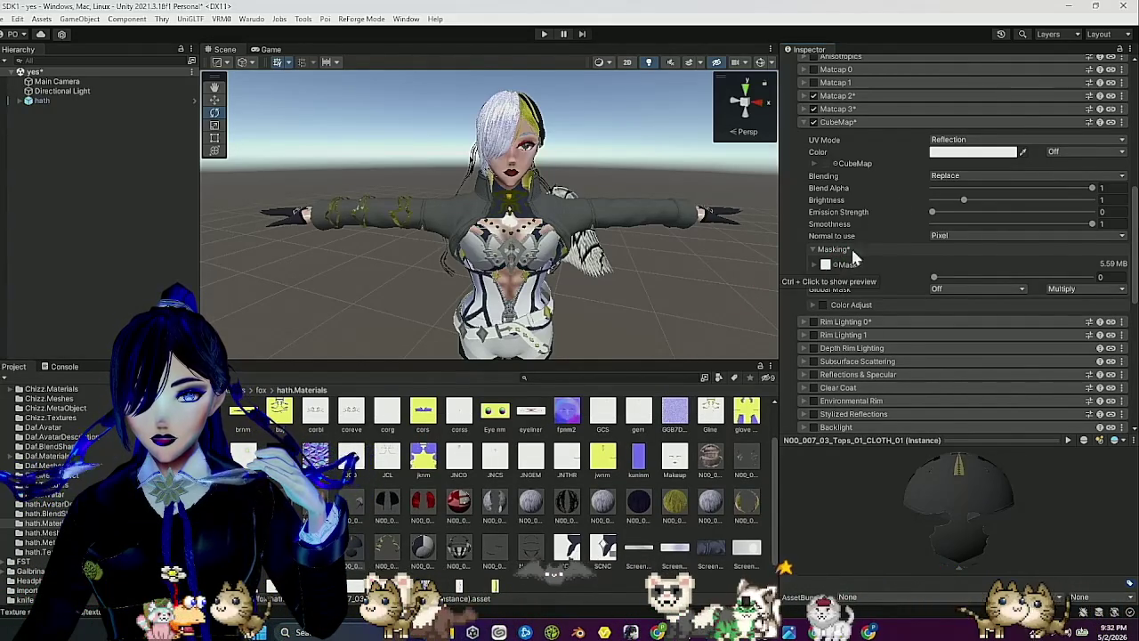
{"action": "left_click", "coordinate": [834, 164]}
{"action": "left_click", "coordinate": [861, 327]}
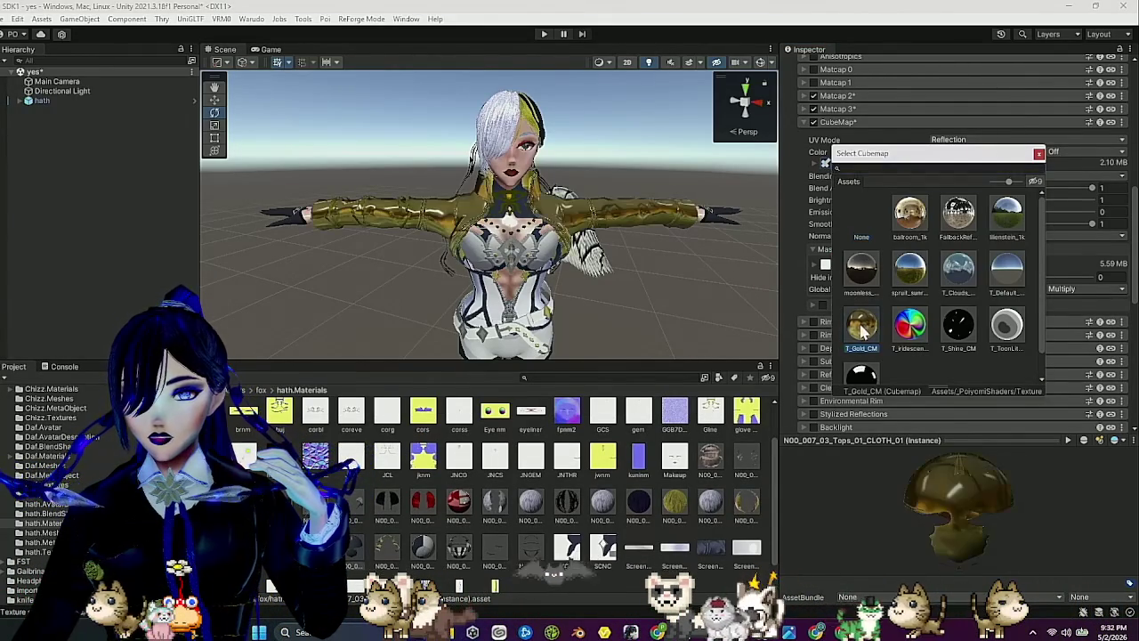
{"action": "left_click", "coordinate": [1038, 156]}
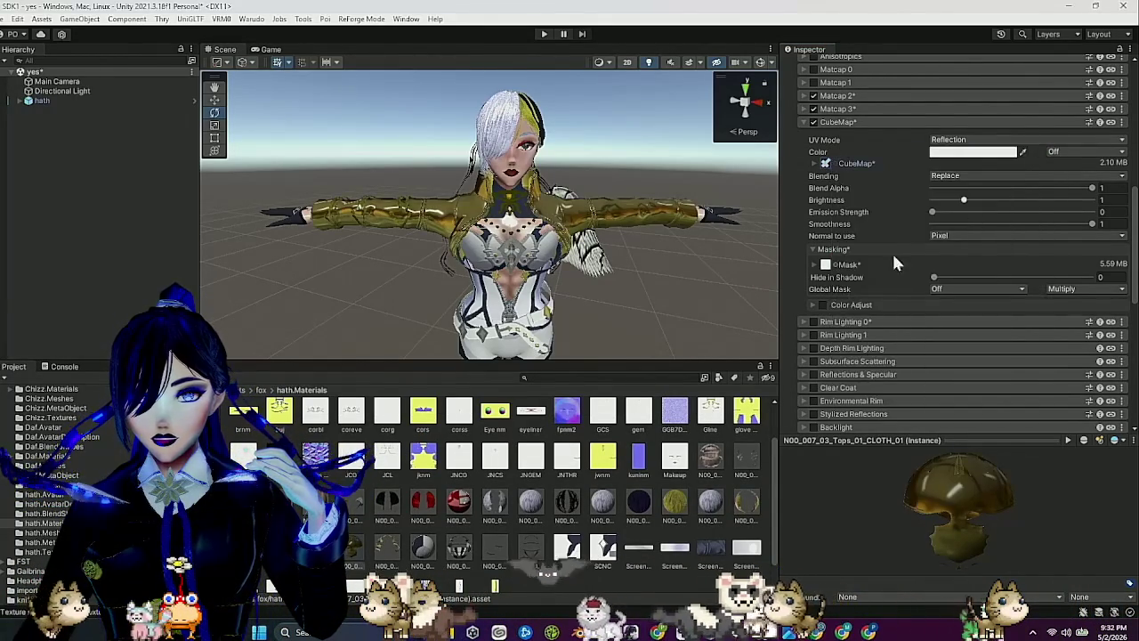
{"action": "left_click", "coordinate": [815, 265]}
{"action": "left_click", "coordinate": [970, 329]}
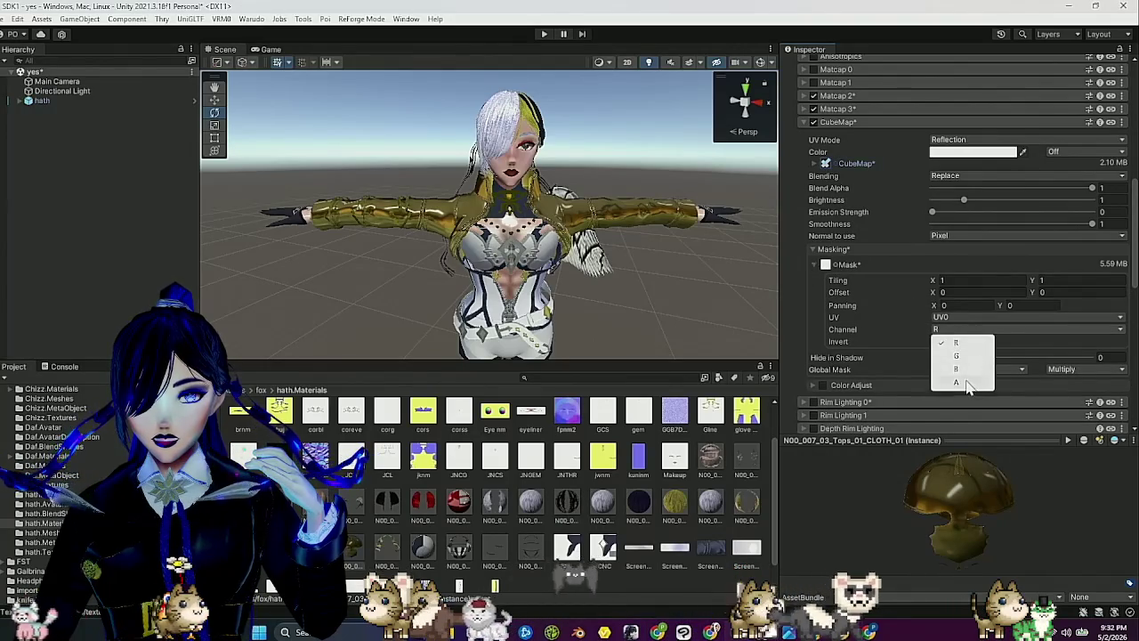
{"action": "left_click", "coordinate": [964, 378]}
Raise CubeMap Brightness to 1.46 and lower Blend Alpha to 0.652, then select Tops_01_CLOTH_02.
{"action": "left_click_drag", "start_coordinate": [511, 274], "coordinate": [274, 236]}
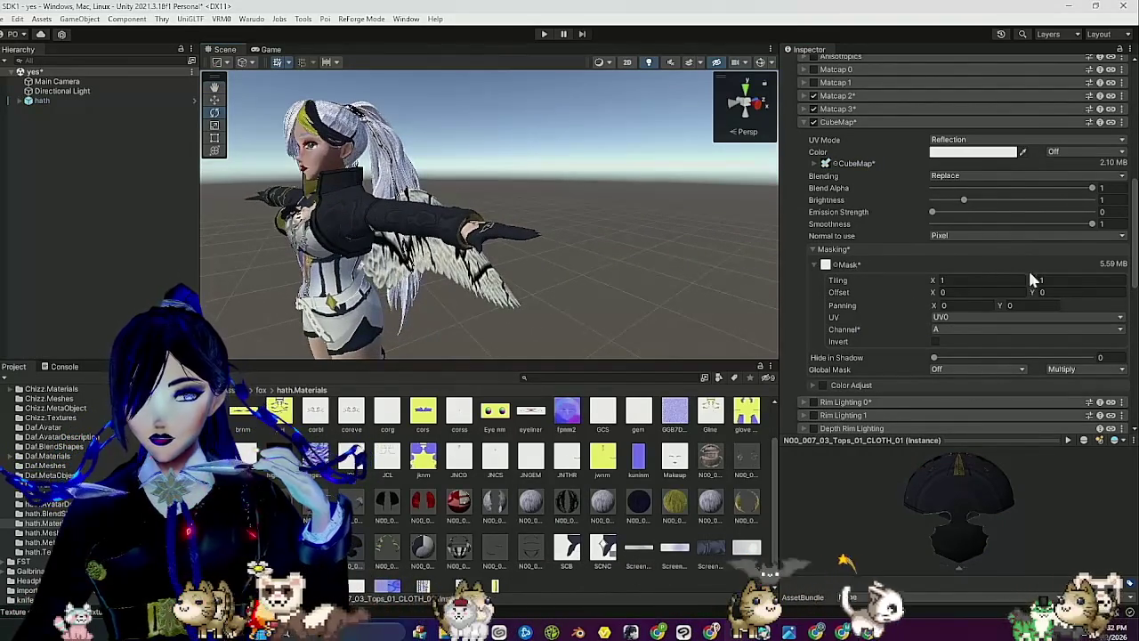
{"action": "scroll", "coordinate": [498, 260], "scroll_direction": "up", "scroll_amount": 5}
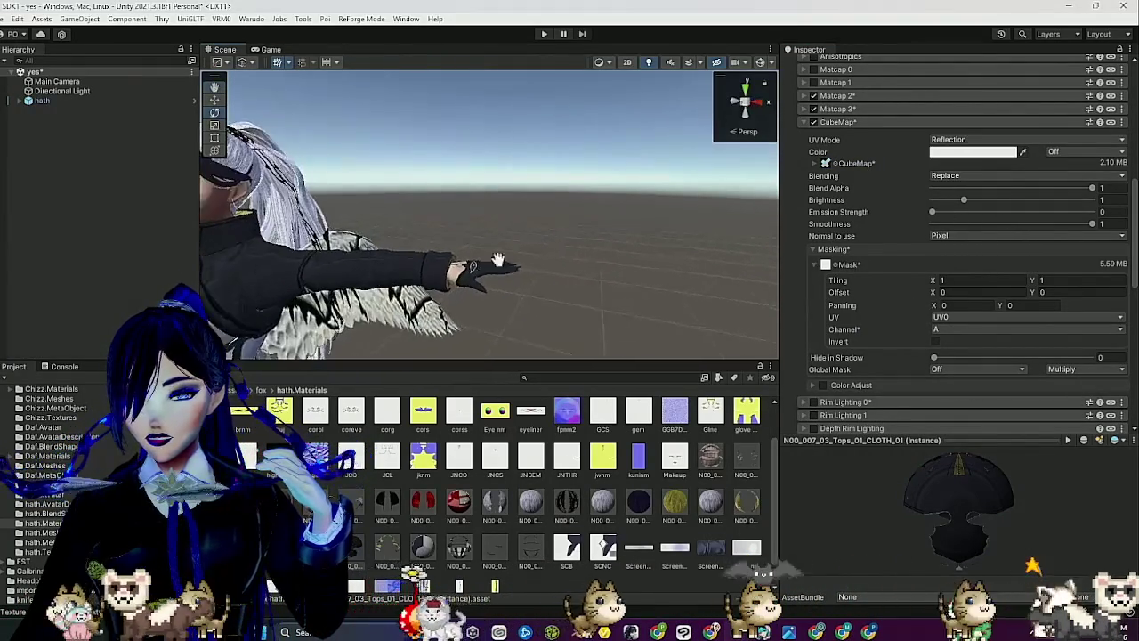
{"action": "mouse_move", "coordinate": [499, 260]}
{"action": "left_mouse_down"}
{"action": "mouse_move", "coordinate": [521, 225]}
{"action": "mouse_move", "coordinate": [540, 273]}
{"action": "mouse_move", "coordinate": [583, 206]}
{"action": "mouse_move", "coordinate": [571, 176]}
{"action": "mouse_move", "coordinate": [583, 205]}
{"action": "left_mouse_up"}
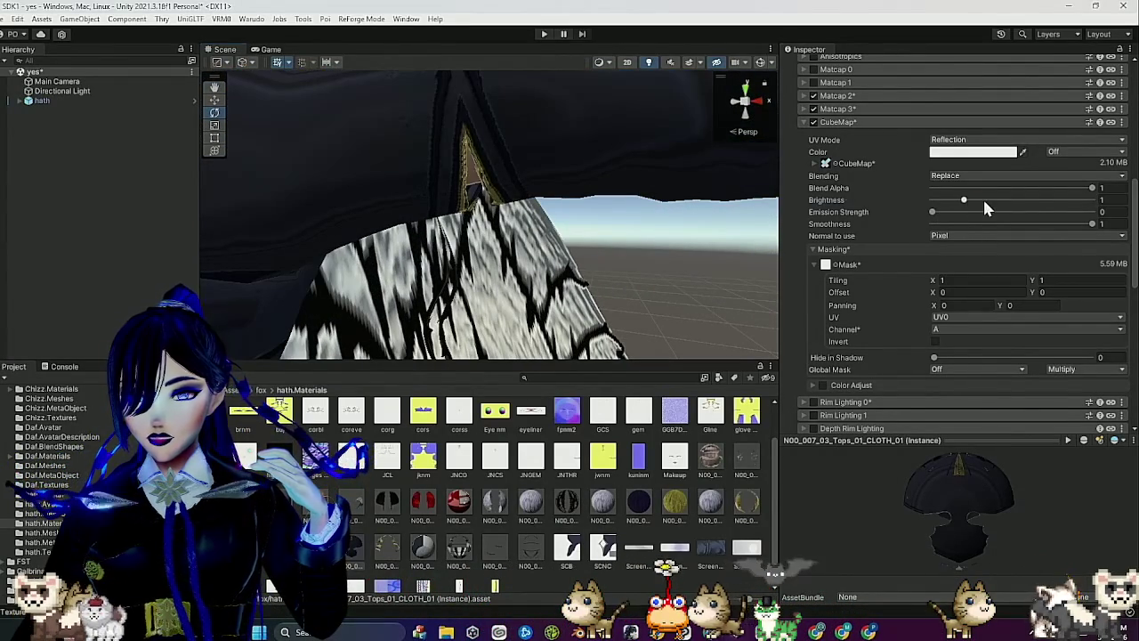
{"action": "left_click_drag", "start_coordinate": [973, 197], "coordinate": [978, 202]}
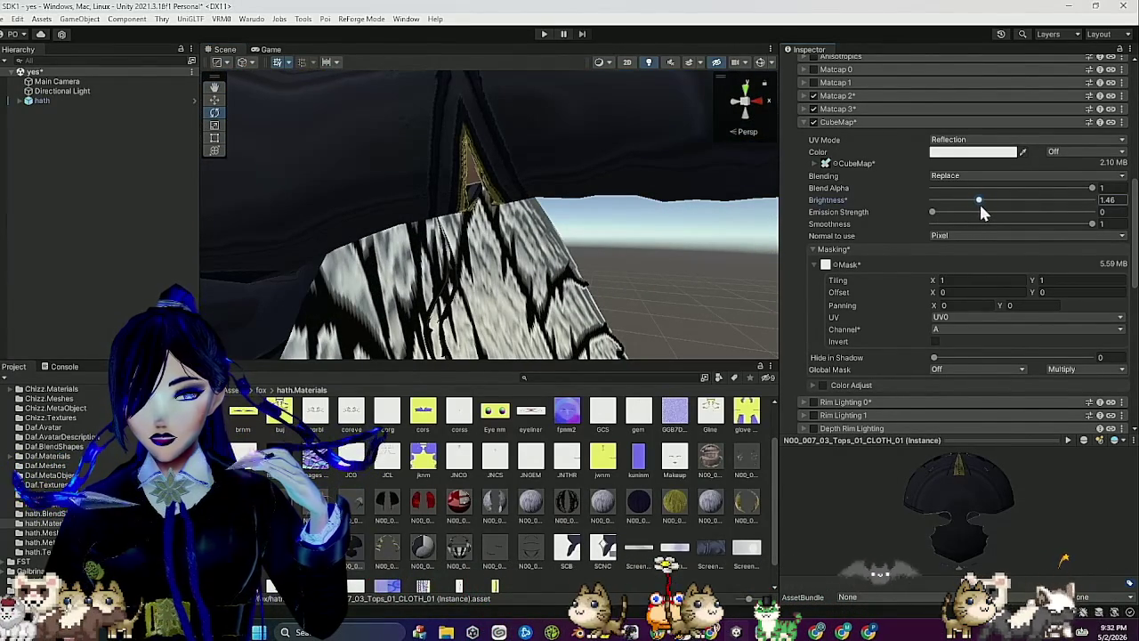
{"action": "left_click_drag", "start_coordinate": [1057, 188], "coordinate": [1036, 188]}
{"action": "left_click_drag", "start_coordinate": [276, 247], "coordinate": [591, 248]}
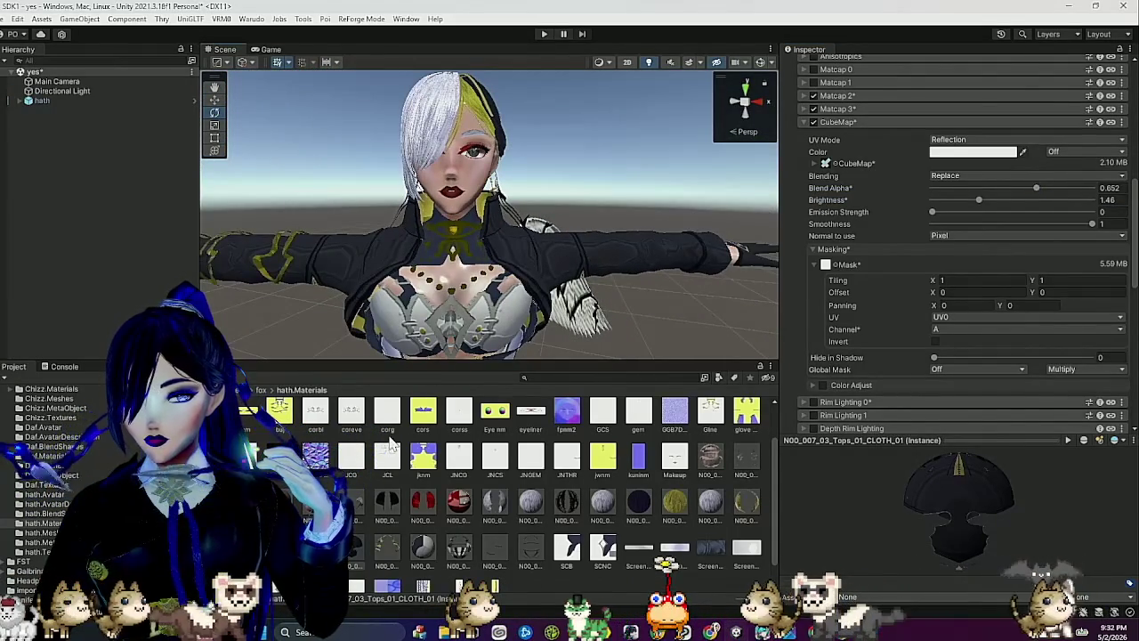
{"action": "left_click", "coordinate": [386, 549]}
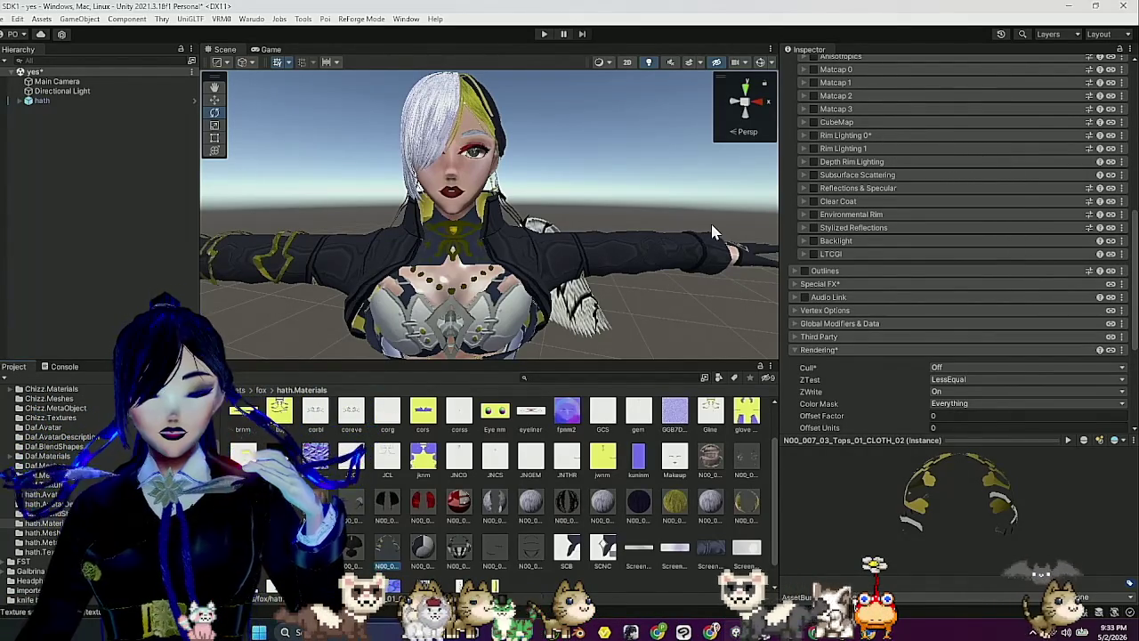
Enable CubeMap on Tops_01_CLOTH_02 and assign a mask texture to it.
{"action": "left_click_drag", "start_coordinate": [712, 231], "coordinate": [413, 277]}
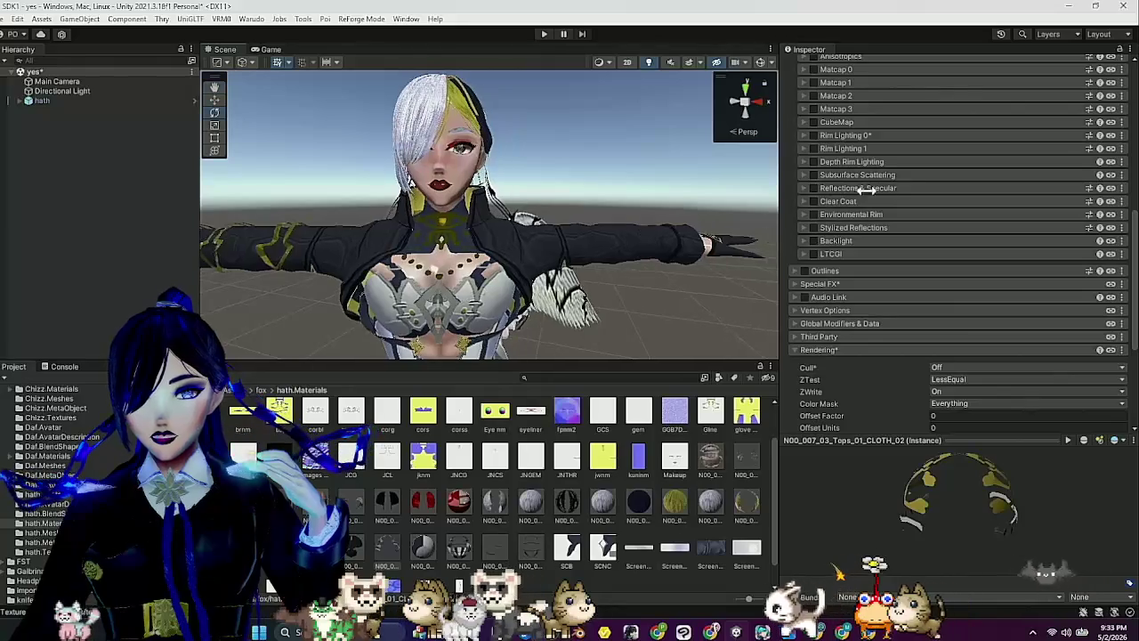
{"action": "left_click", "coordinate": [813, 121]}
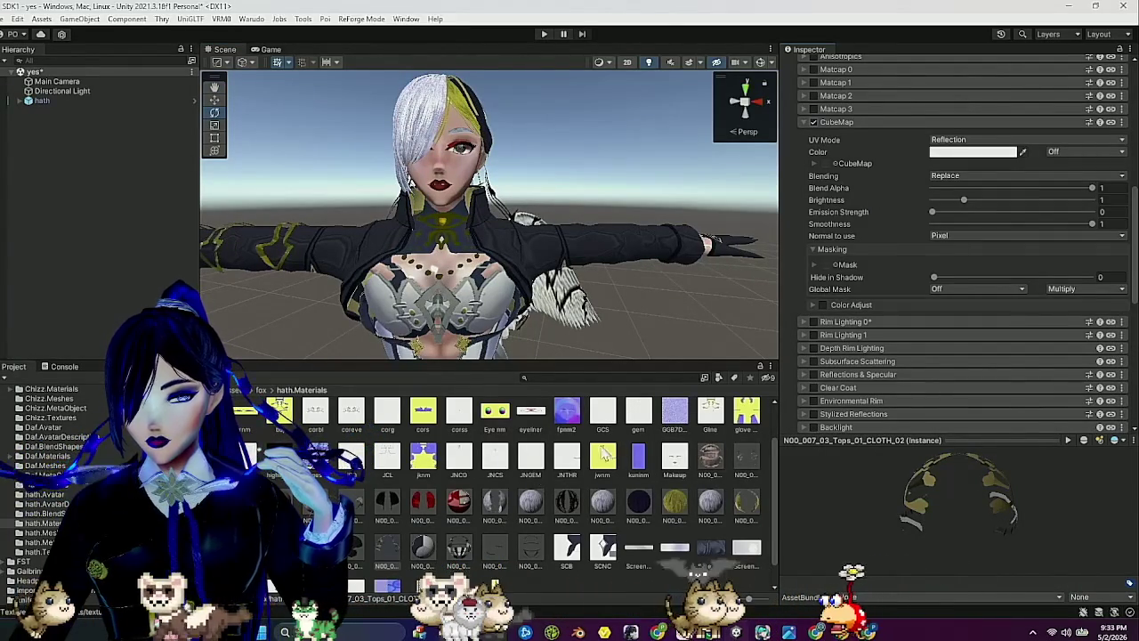
{"action": "scroll", "coordinate": [676, 463], "scroll_direction": "up", "scroll_amount": 1}
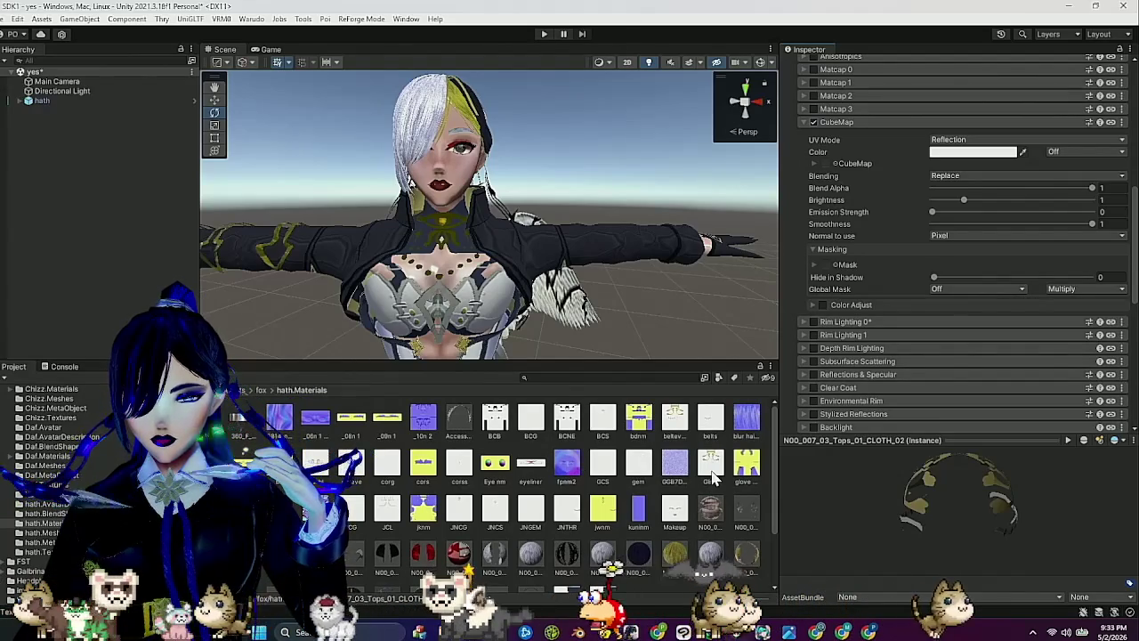
{"action": "left_click_drag", "start_coordinate": [711, 459], "coordinate": [930, 276]}
{"action": "scroll", "coordinate": [931, 277], "scroll_direction": "down", "scroll_amount": 2}
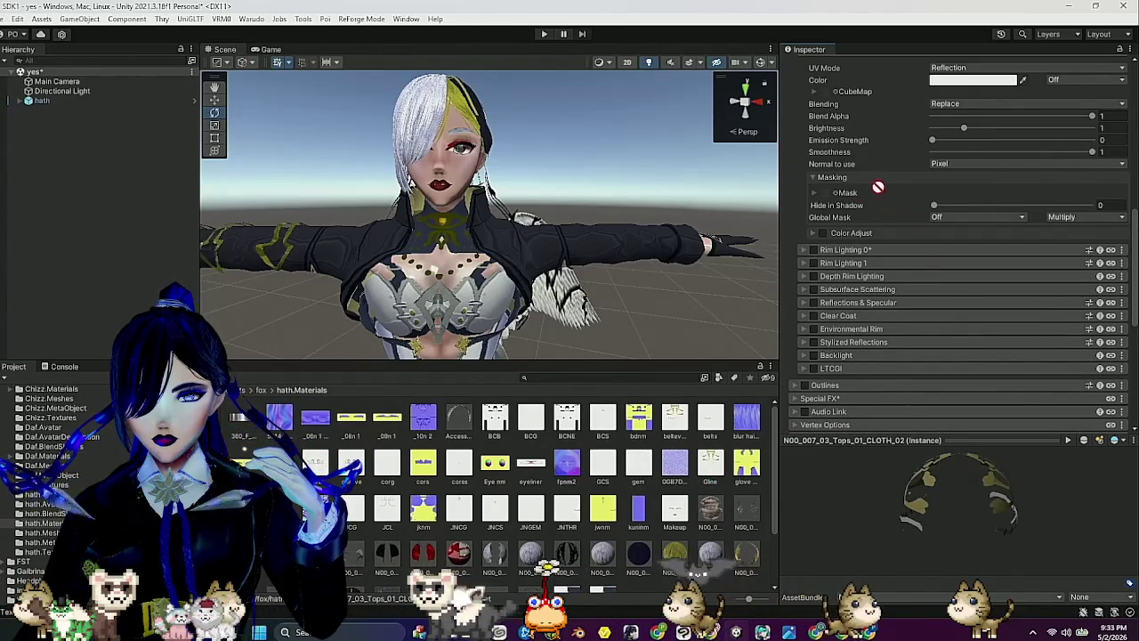
{"action": "left_click_drag", "start_coordinate": [825, 194], "coordinate": [826, 195]}
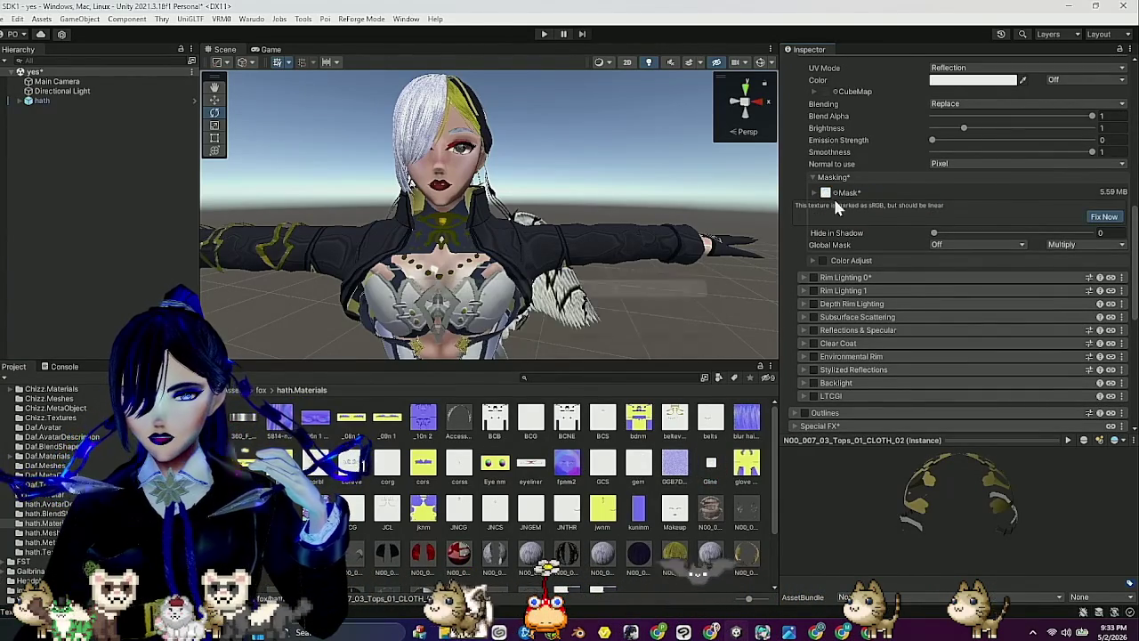
Read the CubeMap mask from the A channel and choose the T_Gold_CM cubemap.
{"action": "left_click", "coordinate": [812, 193]}
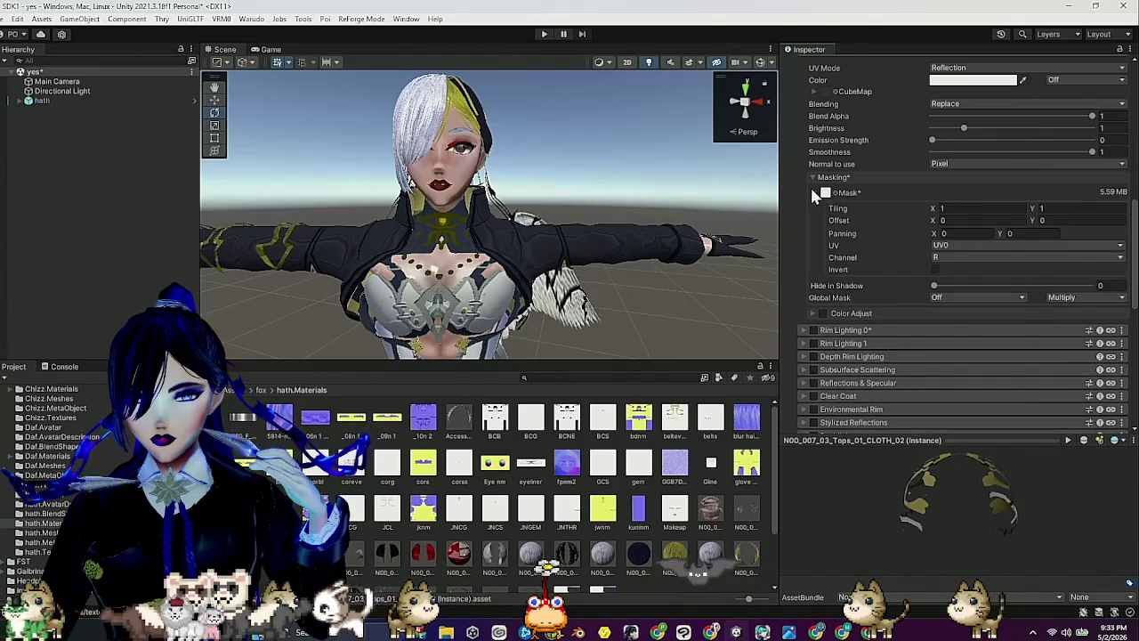
{"action": "left_click", "coordinate": [982, 257]}
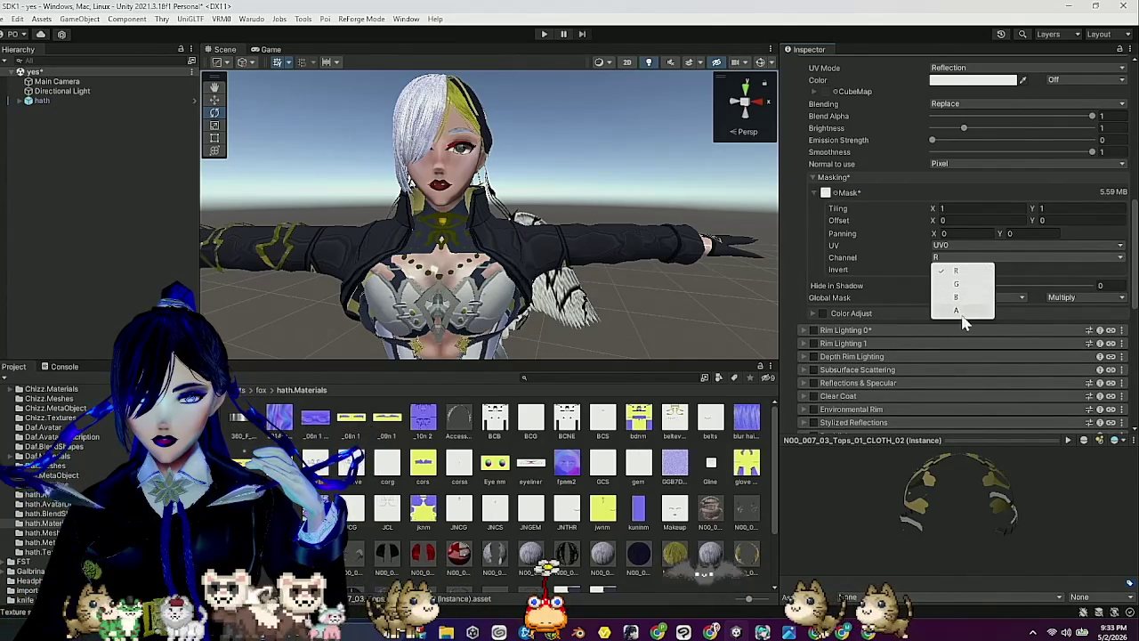
{"action": "left_click", "coordinate": [952, 312]}
{"action": "scroll", "coordinate": [890, 258], "scroll_direction": "up", "scroll_amount": 3}
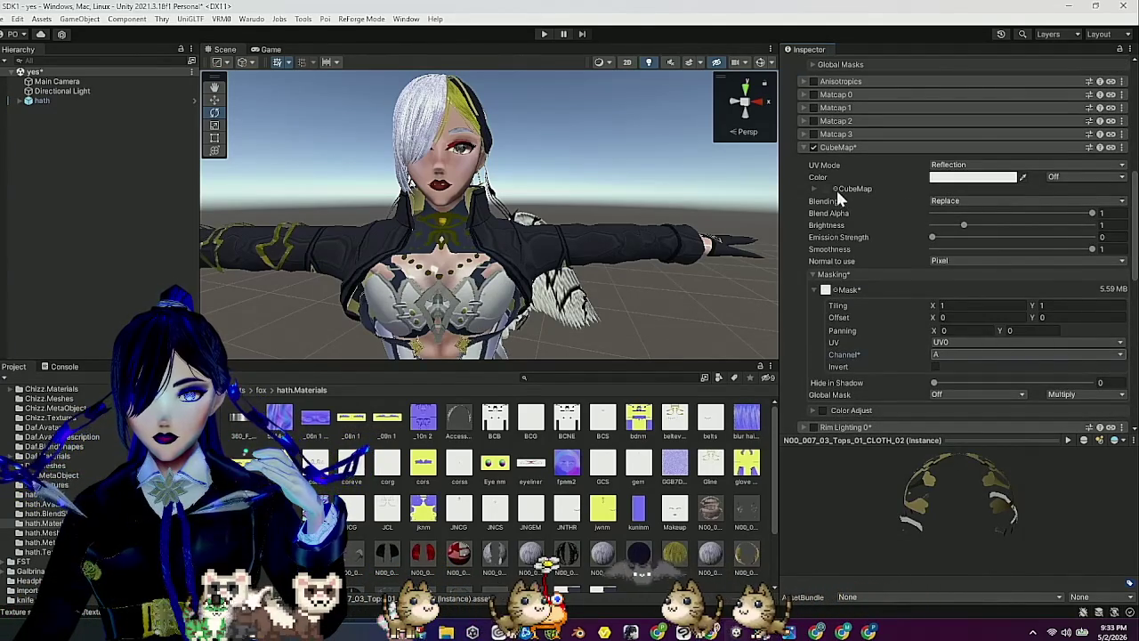
{"action": "left_click", "coordinate": [836, 189]}
{"action": "left_click", "coordinate": [867, 354]}
{"action": "left_click_drag", "start_coordinate": [478, 274], "coordinate": [574, 251]}
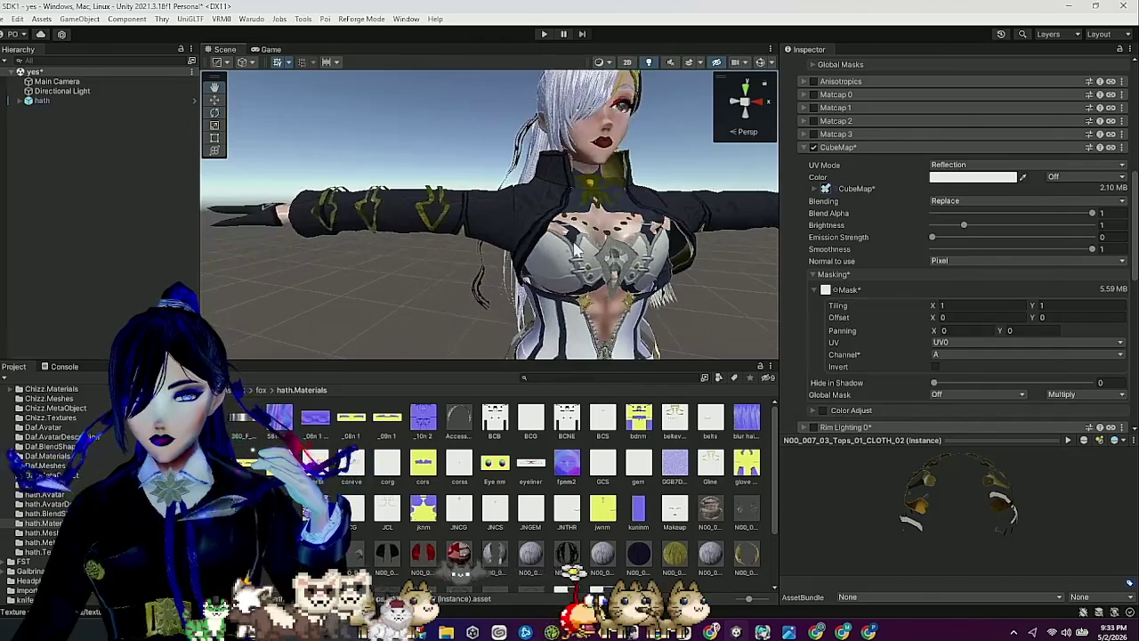
{"action": "left_click", "coordinate": [842, 148]}
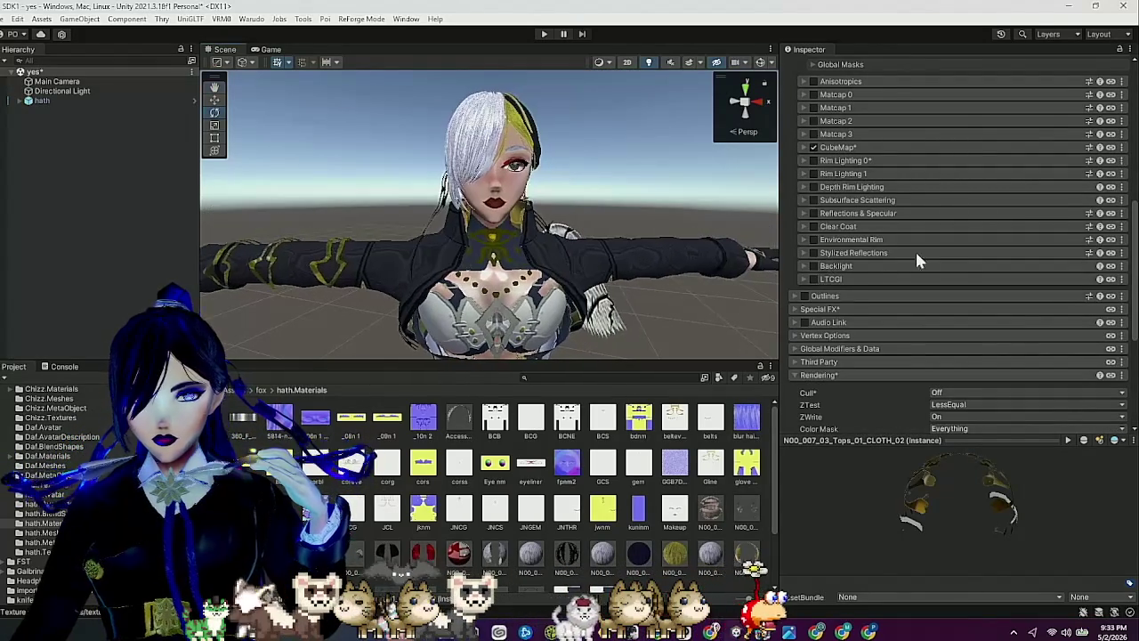
{"action": "left_click", "coordinate": [843, 149]}
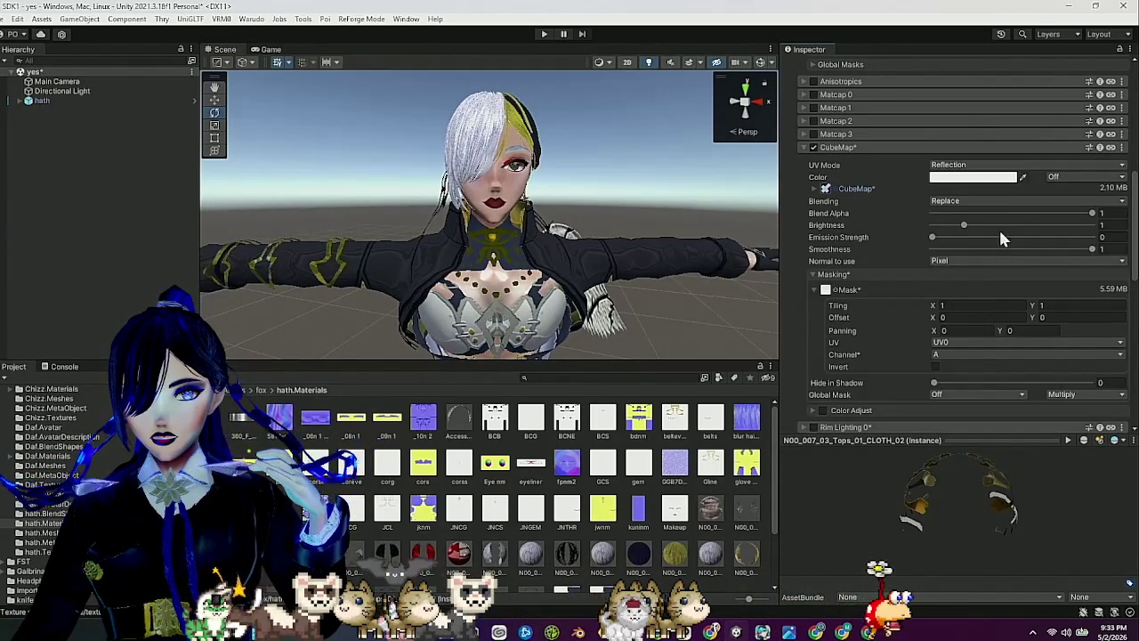
Set the CLOTH_02 CubeMap Blend Alpha to 0.899 and Emission Strength to 0.15.
{"action": "left_click", "coordinate": [1018, 214]}
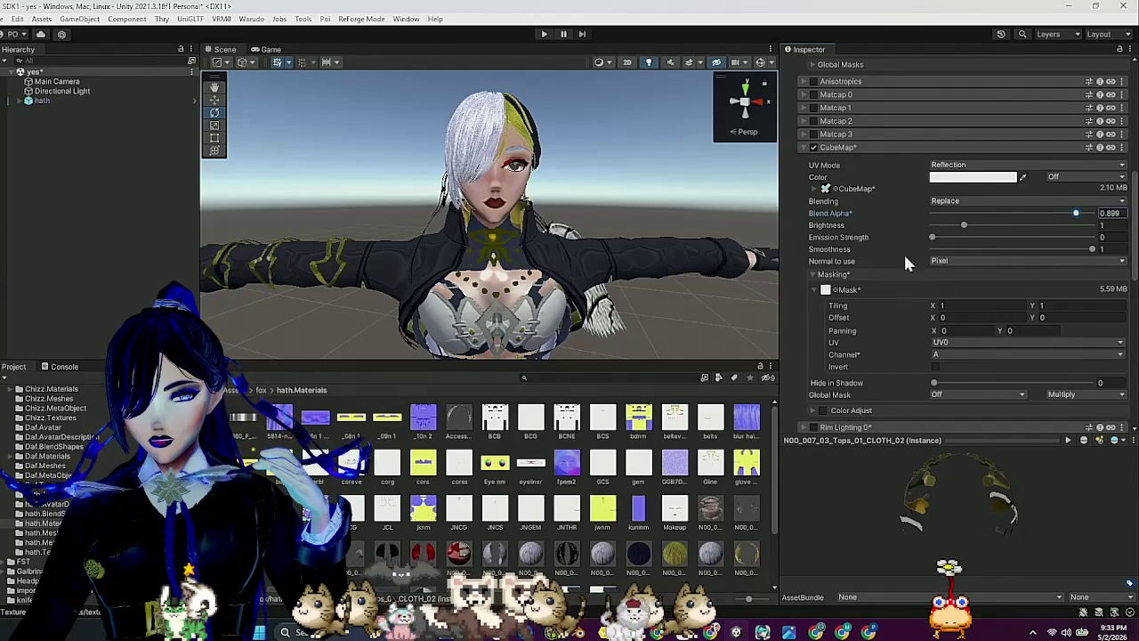
{"action": "left_click", "coordinate": [941, 238]}
{"action": "left_click_drag", "start_coordinate": [941, 241], "coordinate": [936, 242]}
{"action": "mouse_move", "coordinate": [548, 293]}
{"action": "left_mouse_down"}
{"action": "mouse_move", "coordinate": [548, 169]}
{"action": "mouse_move", "coordinate": [549, 207]}
{"action": "mouse_move", "coordinate": [413, 271]}
{"action": "mouse_move", "coordinate": [629, 313]}
{"action": "left_mouse_up"}
{"action": "scroll", "coordinate": [512, 285], "scroll_direction": "up", "scroll_amount": 5}
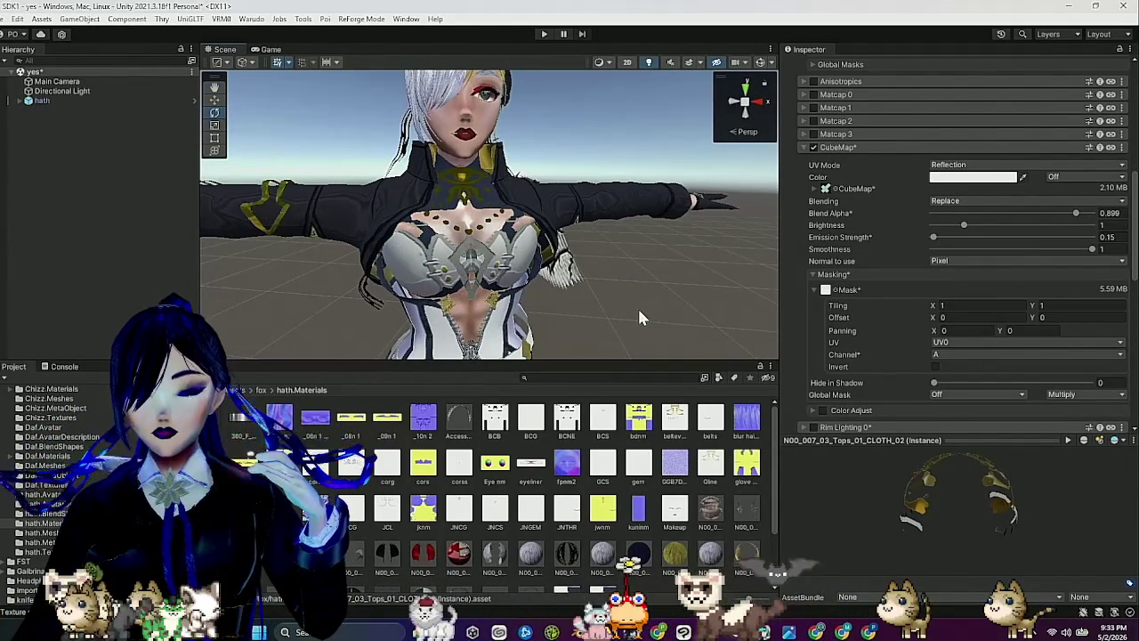
{"action": "scroll", "coordinate": [633, 282], "scroll_direction": "up", "scroll_amount": 2}
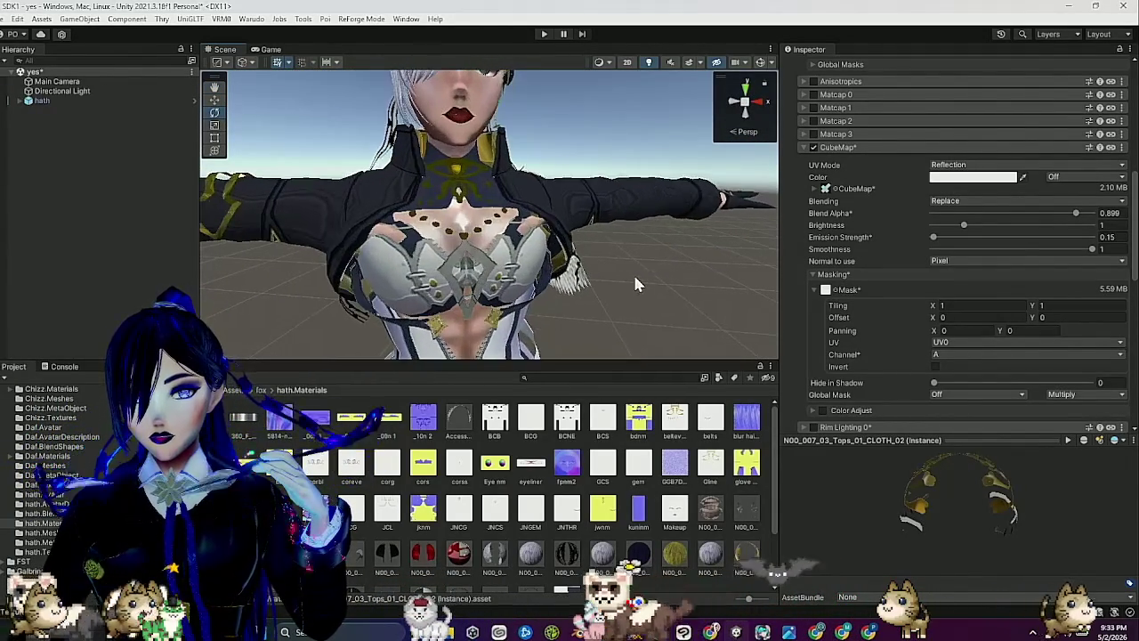
{"action": "mouse_move", "coordinate": [632, 272]}
{"action": "left_mouse_down"}
{"action": "mouse_move", "coordinate": [605, 244]}
{"action": "mouse_move", "coordinate": [555, 311]}
{"action": "mouse_move", "coordinate": [515, 267]}
{"action": "mouse_move", "coordinate": [459, 275]}
{"action": "left_mouse_up"}
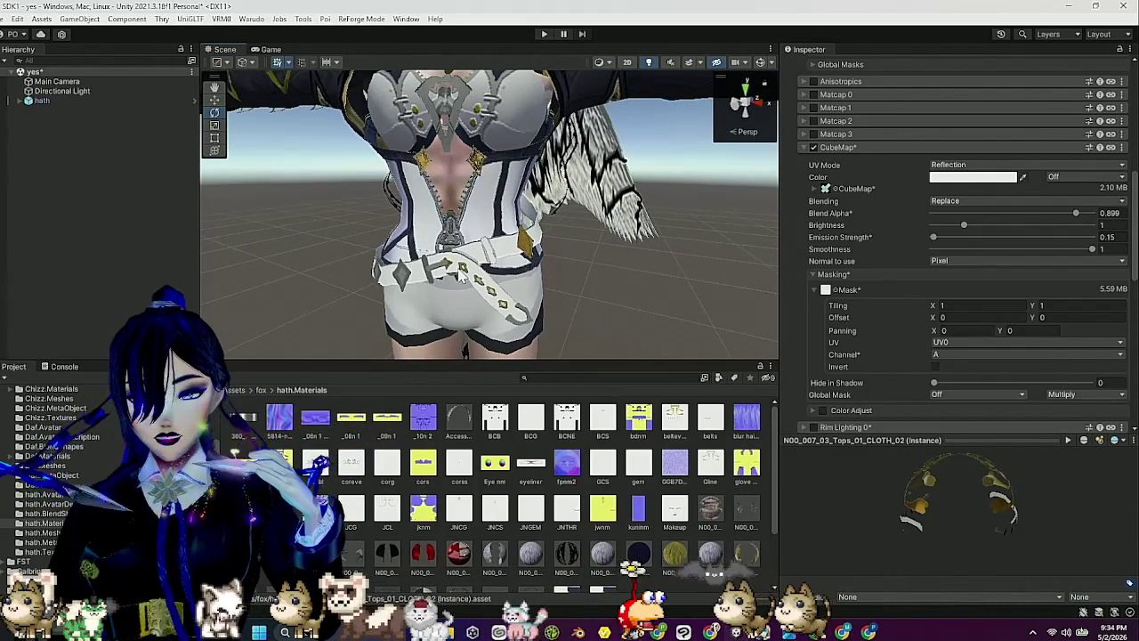
{"action": "scroll", "coordinate": [461, 277], "scroll_direction": "down", "scroll_amount": 2}
{"action": "left_click_drag", "start_coordinate": [499, 274], "coordinate": [574, 274]}
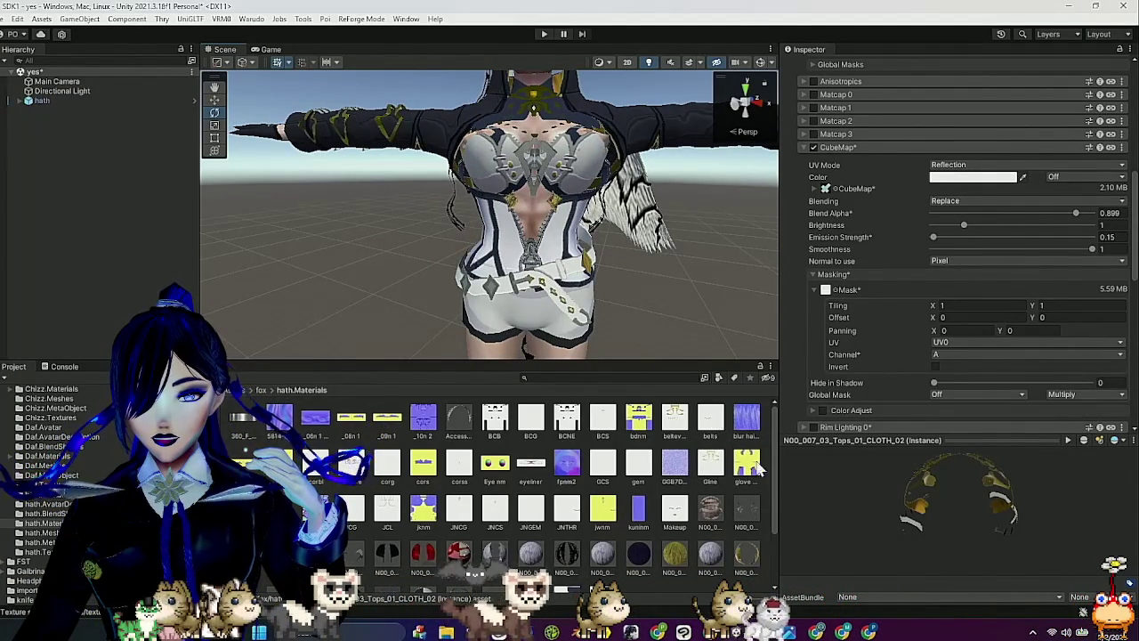
Enable Matcap 3 on CLOTH_02 with a linear mask texture and Gradient UV mode.
{"action": "left_click", "coordinate": [816, 134]}
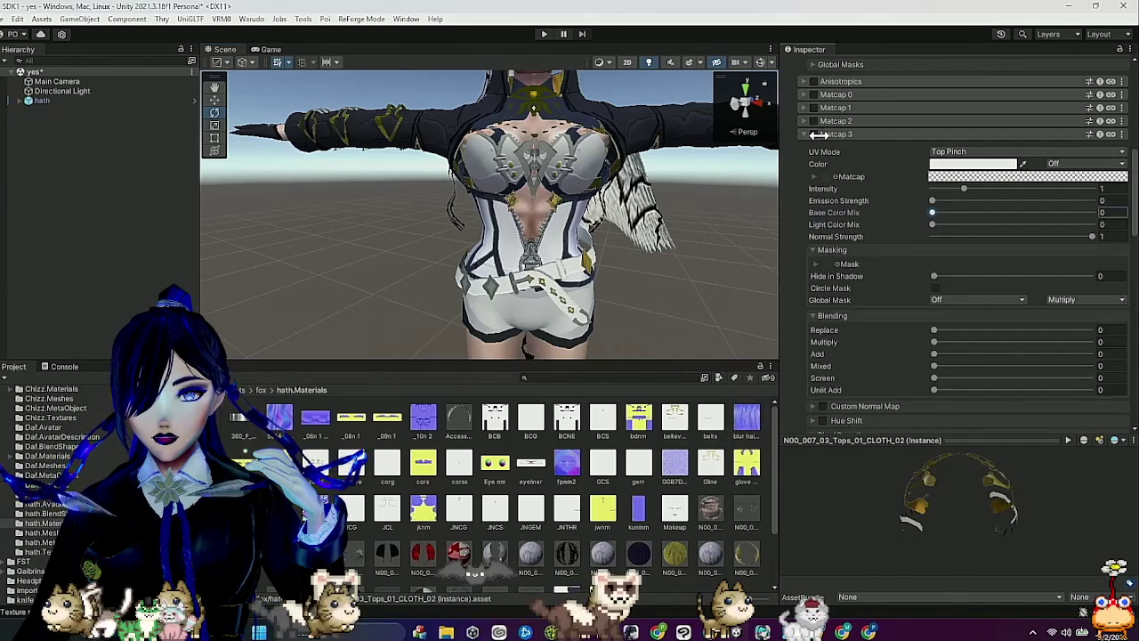
{"action": "left_click", "coordinate": [813, 134]}
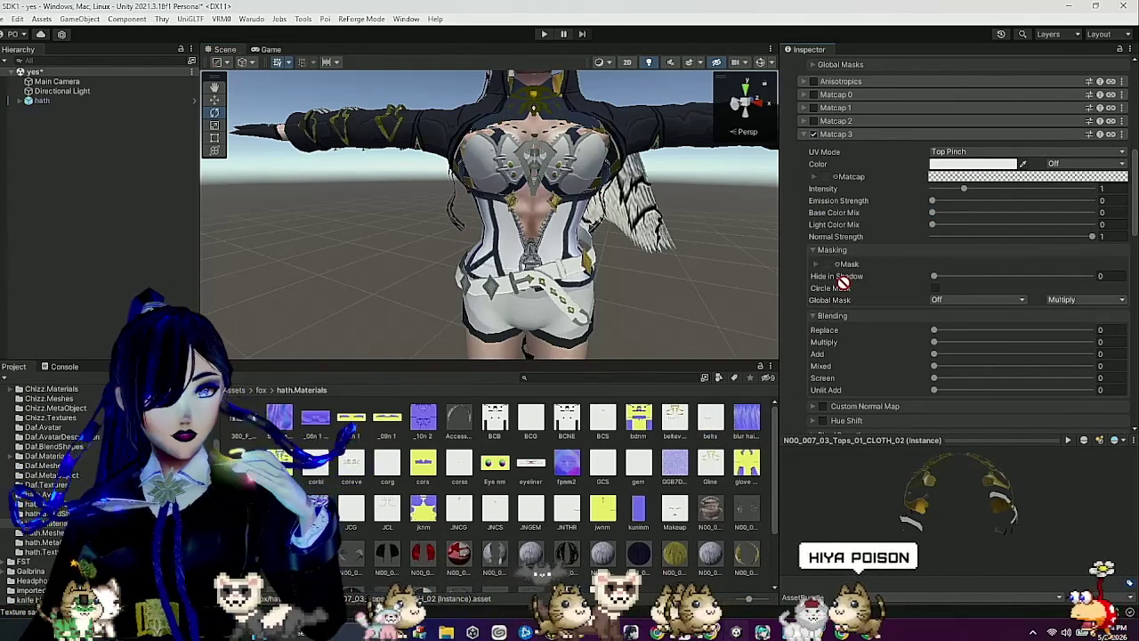
{"action": "left_click_drag", "start_coordinate": [832, 274], "coordinate": [829, 265]}
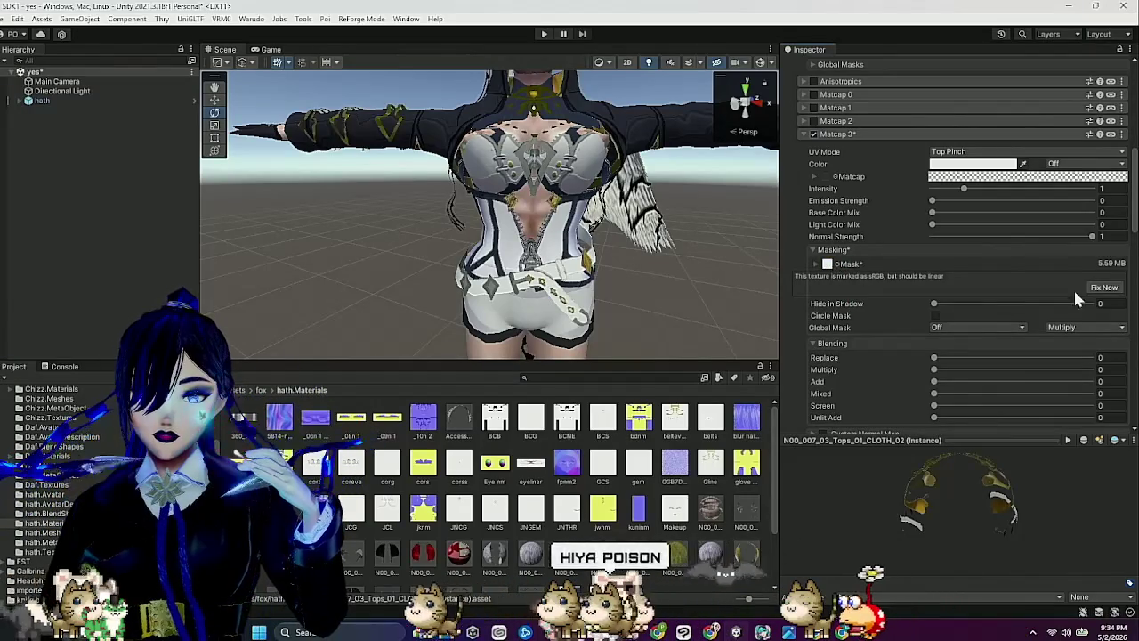
{"action": "left_click", "coordinate": [1105, 288]}
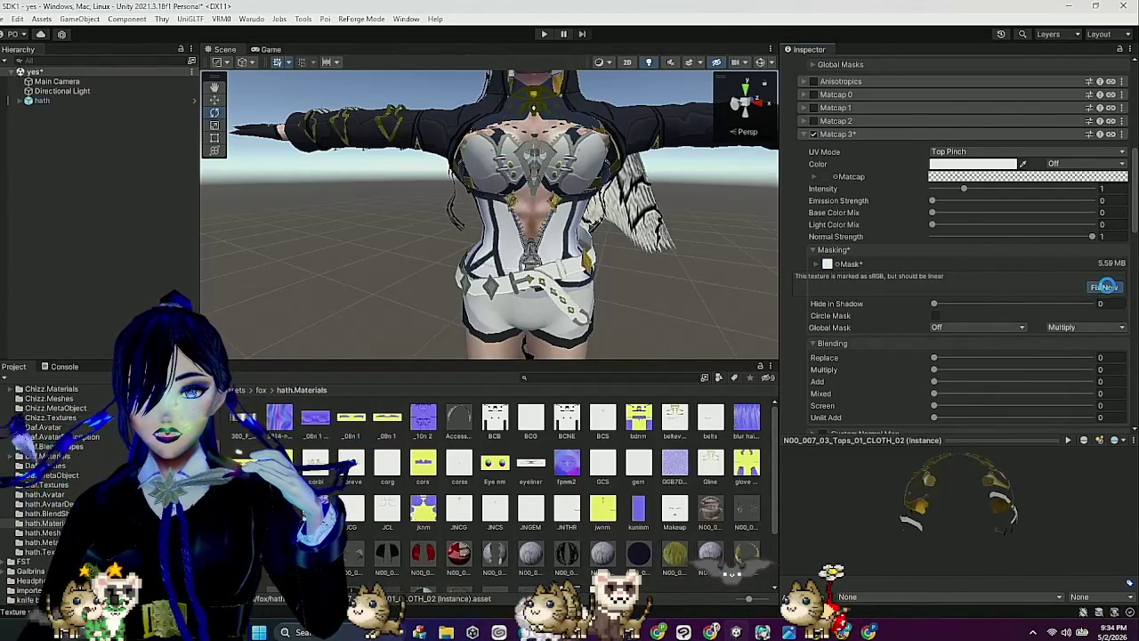
{"action": "left_click", "coordinate": [949, 152]}
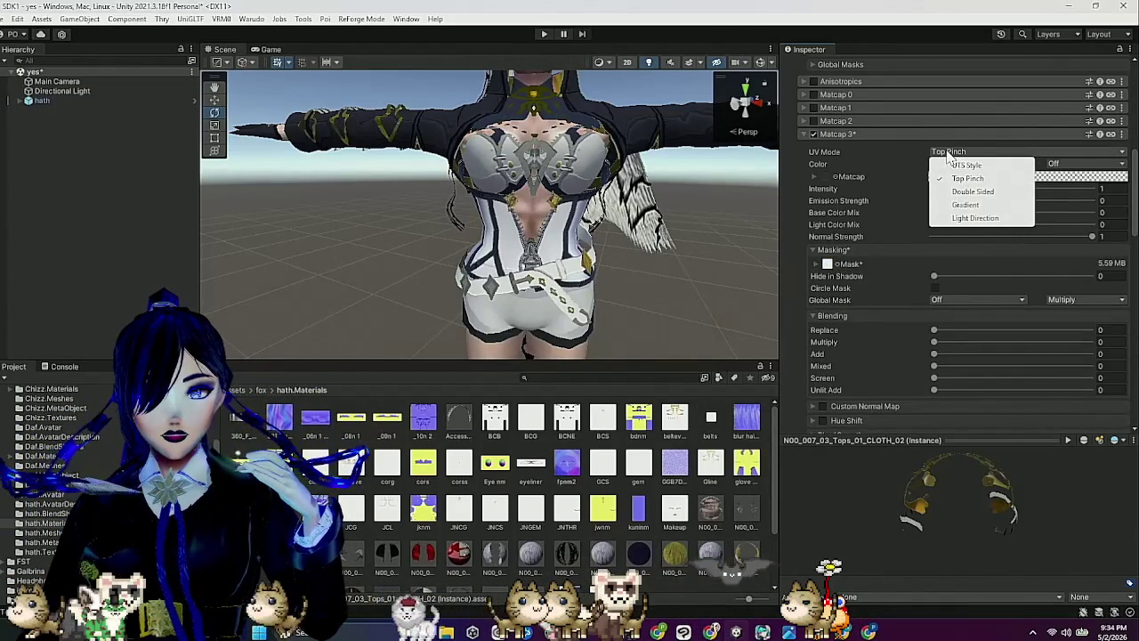
{"action": "left_click", "coordinate": [963, 205]}
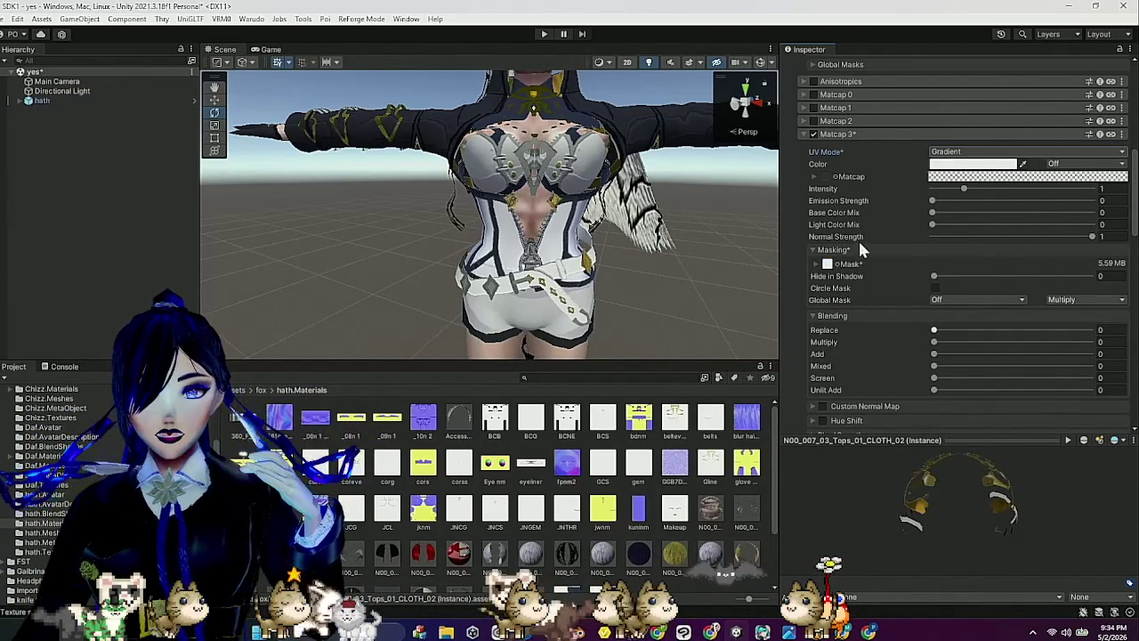
{"action": "scroll", "coordinate": [655, 537], "scroll_direction": "down", "scroll_amount": 2}
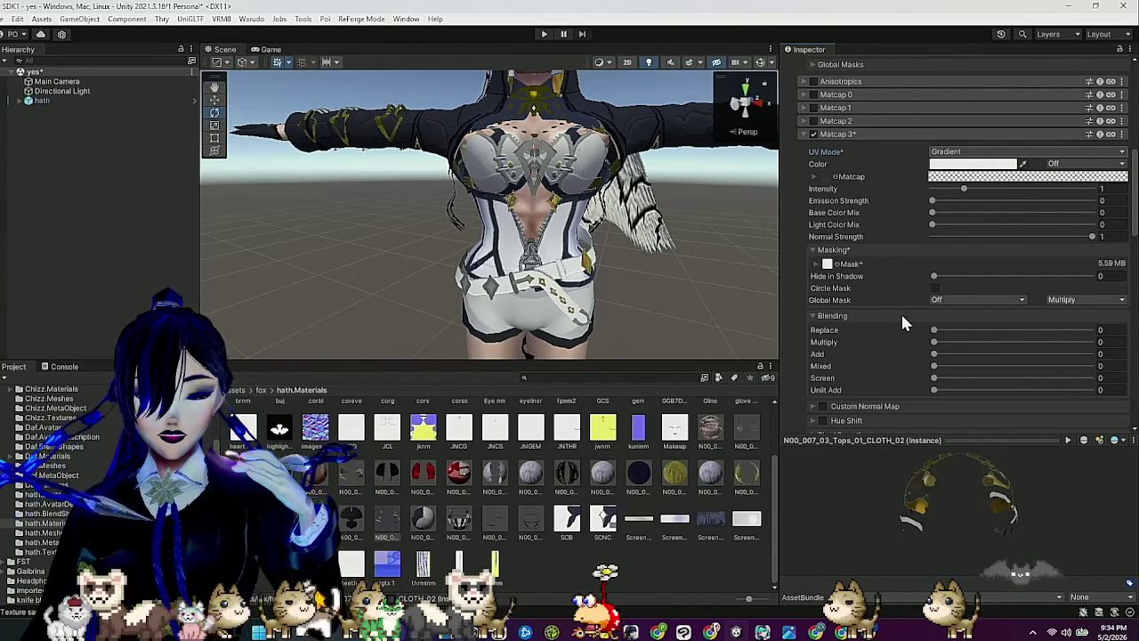
{"action": "scroll", "coordinate": [902, 318], "scroll_direction": "up", "scroll_amount": 1}
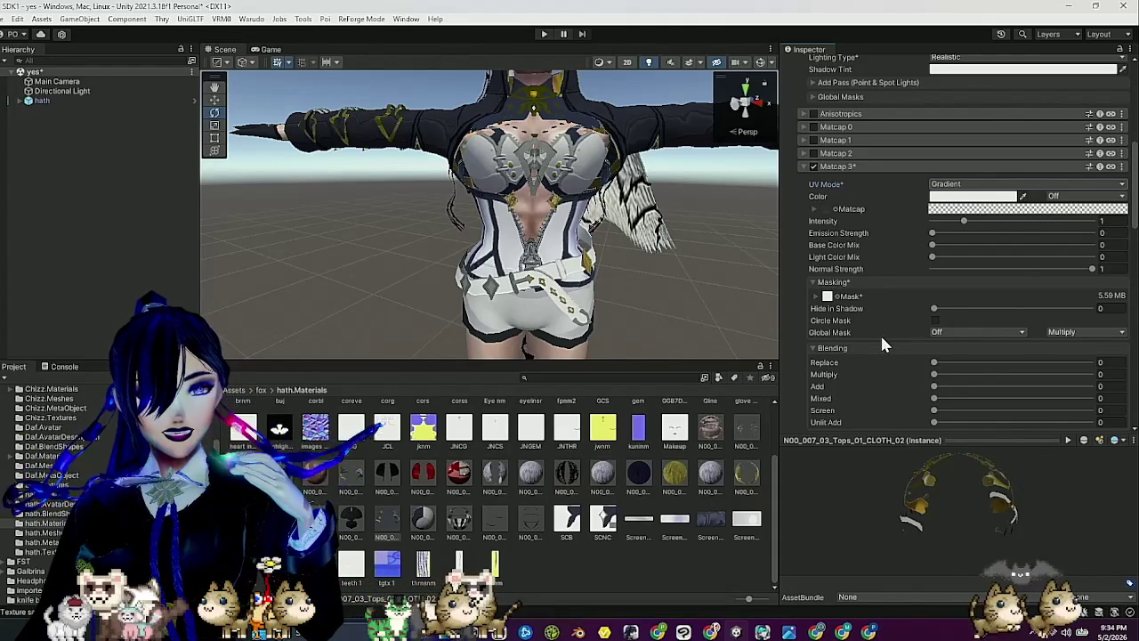
{"action": "scroll", "coordinate": [899, 289], "scroll_direction": "up", "scroll_amount": 3}
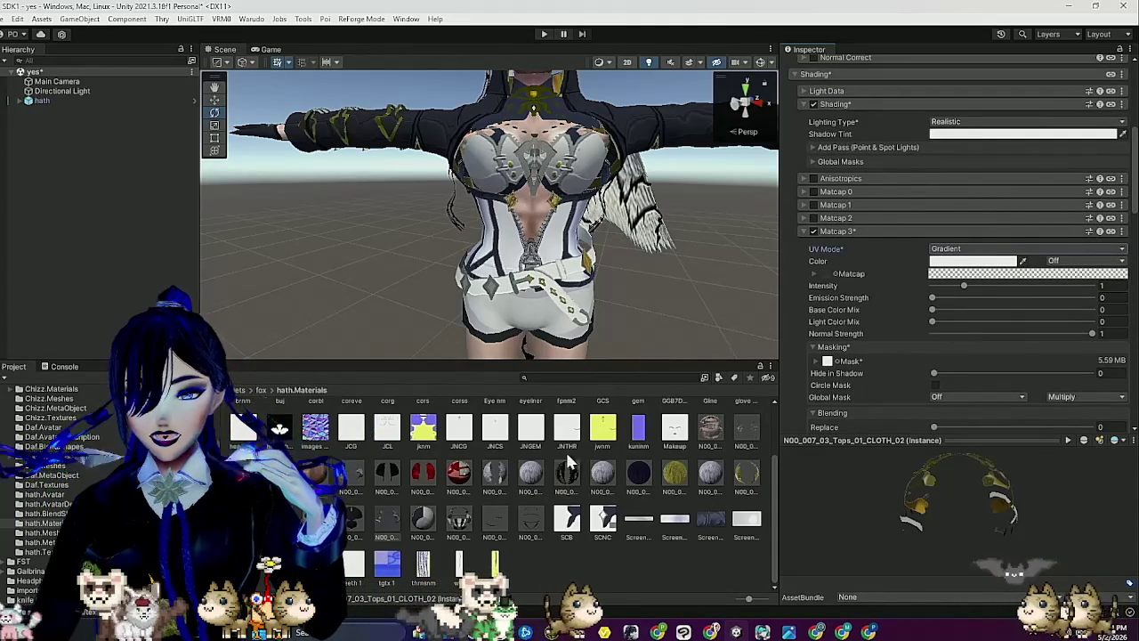
{"action": "scroll", "coordinate": [547, 485], "scroll_direction": "up", "scroll_amount": 2}
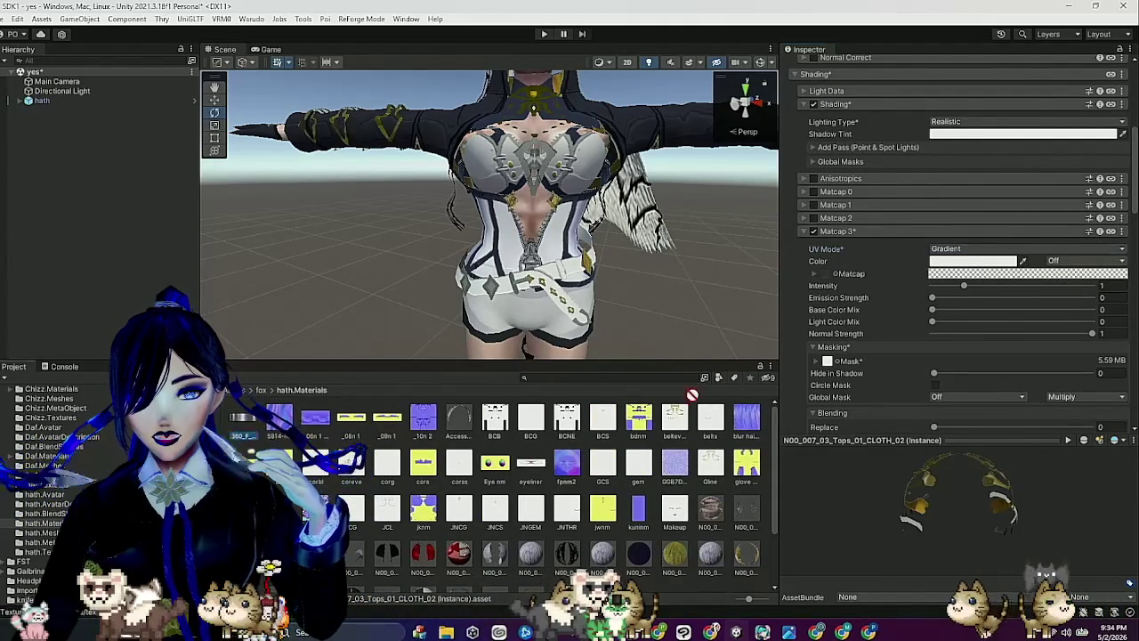
Assign a gradient matcap texture to Matcap 3 and set its mask channel to A.
{"action": "left_click_drag", "start_coordinate": [829, 274], "coordinate": [829, 274]}
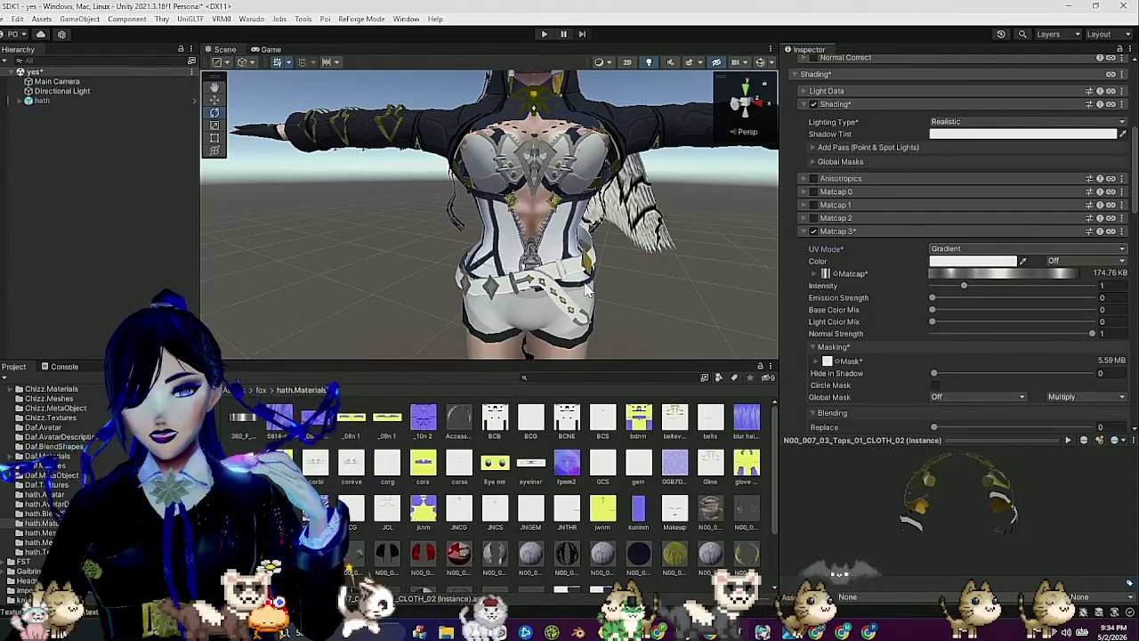
{"action": "left_click", "coordinate": [814, 362]}
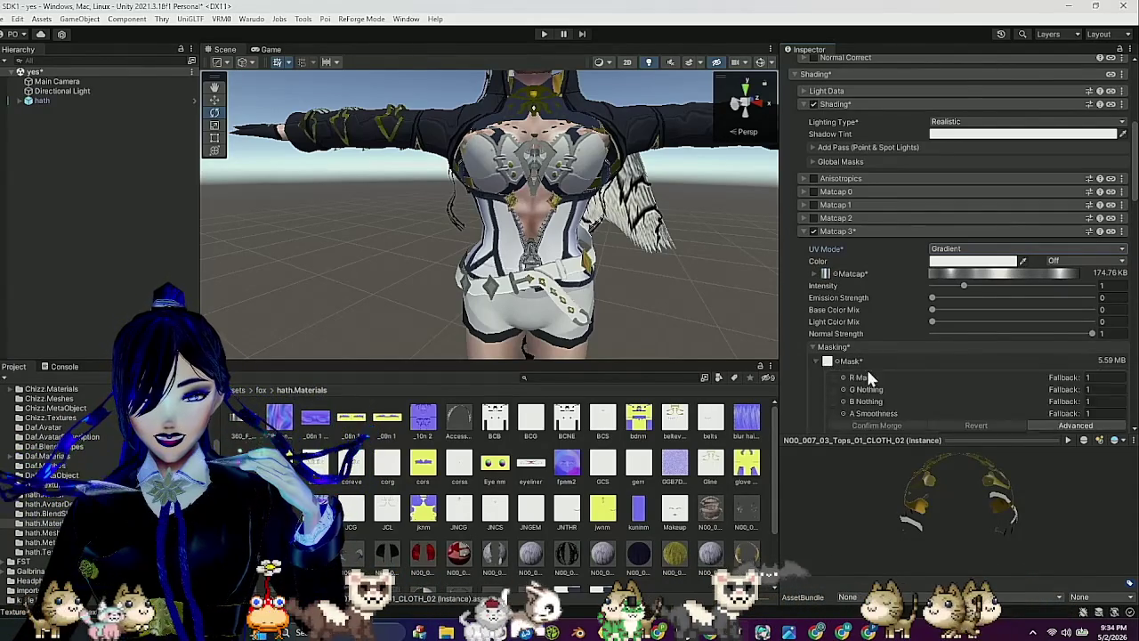
{"action": "scroll", "coordinate": [890, 374], "scroll_direction": "down", "scroll_amount": 3}
{"action": "left_click", "coordinate": [948, 389]}
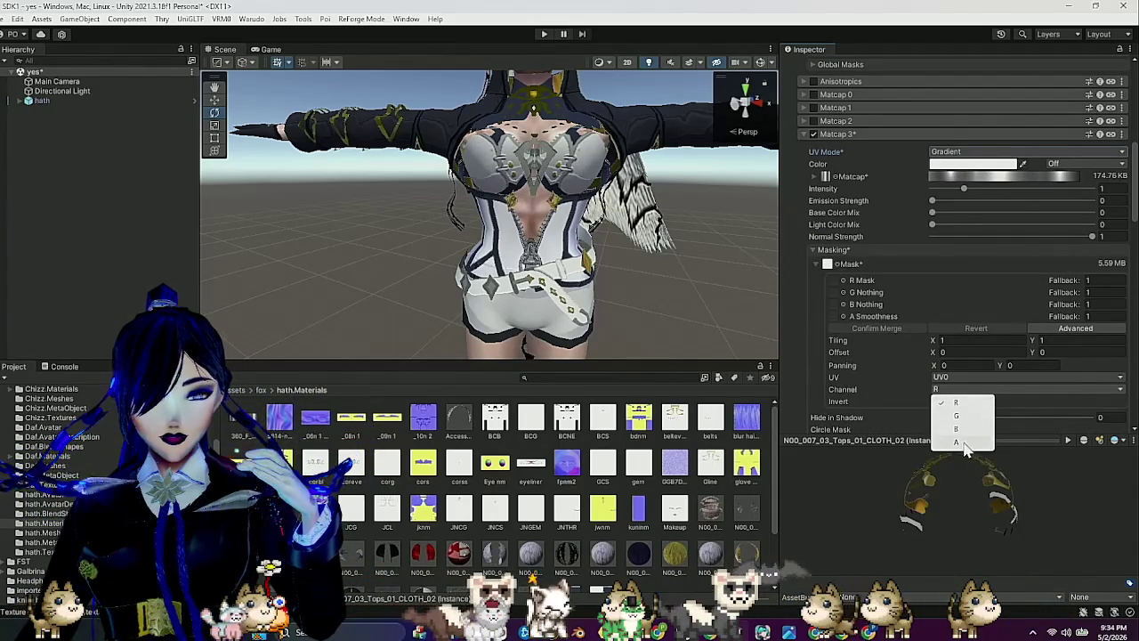
{"action": "left_click", "coordinate": [966, 441]}
{"action": "left_click_drag", "start_coordinate": [534, 223], "coordinate": [766, 222]}
{"action": "mouse_move", "coordinate": [543, 307]}
{"action": "left_mouse_down"}
{"action": "mouse_move", "coordinate": [594, 328]}
{"action": "mouse_move", "coordinate": [454, 320]}
{"action": "mouse_move", "coordinate": [616, 325]}
{"action": "mouse_move", "coordinate": [654, 302]}
{"action": "left_mouse_up"}
{"action": "left_click_drag", "start_coordinate": [738, 309], "coordinate": [738, 229]}
{"action": "scroll", "coordinate": [942, 241], "scroll_direction": "down", "scroll_amount": 4}
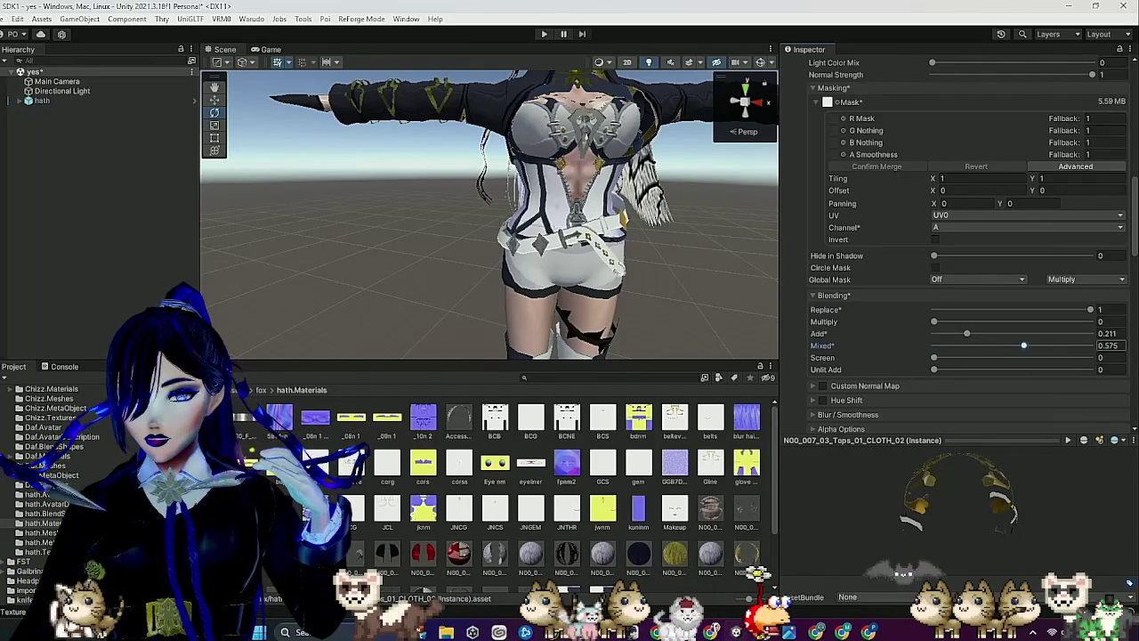
{"action": "mouse_move", "coordinate": [531, 277]}
{"action": "left_mouse_down"}
{"action": "mouse_move", "coordinate": [508, 268]}
{"action": "mouse_move", "coordinate": [720, 210]}
{"action": "left_mouse_up"}
{"action": "scroll", "coordinate": [934, 184], "scroll_direction": "up", "scroll_amount": 3}
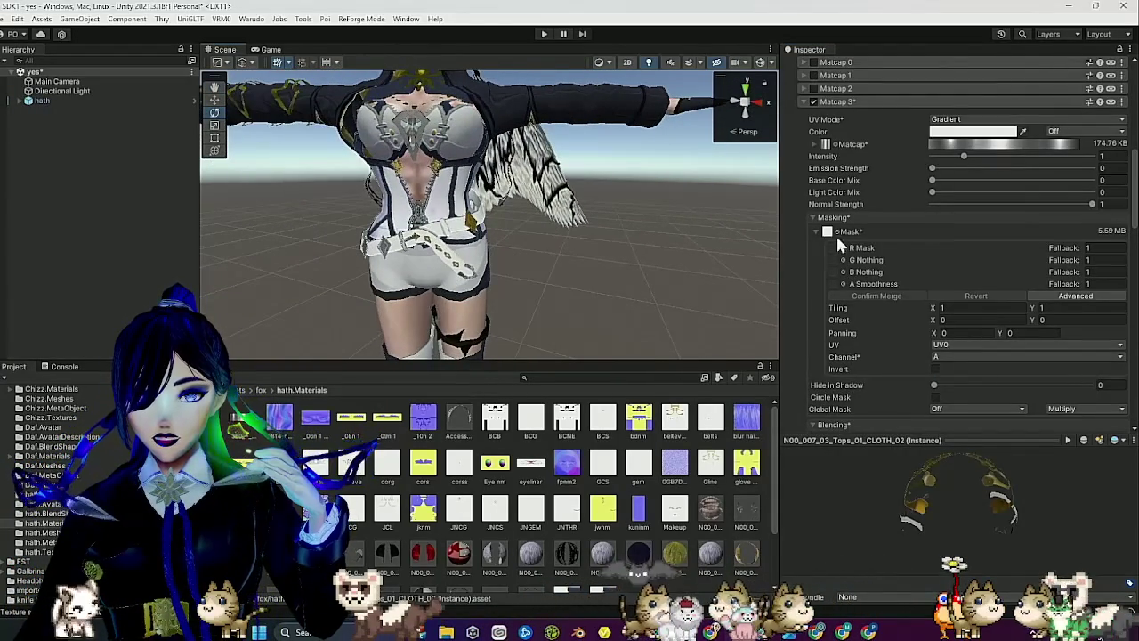
Set the Matcap 3 texture's horizontal tiling to 3.
{"action": "left_click", "coordinate": [812, 142]}
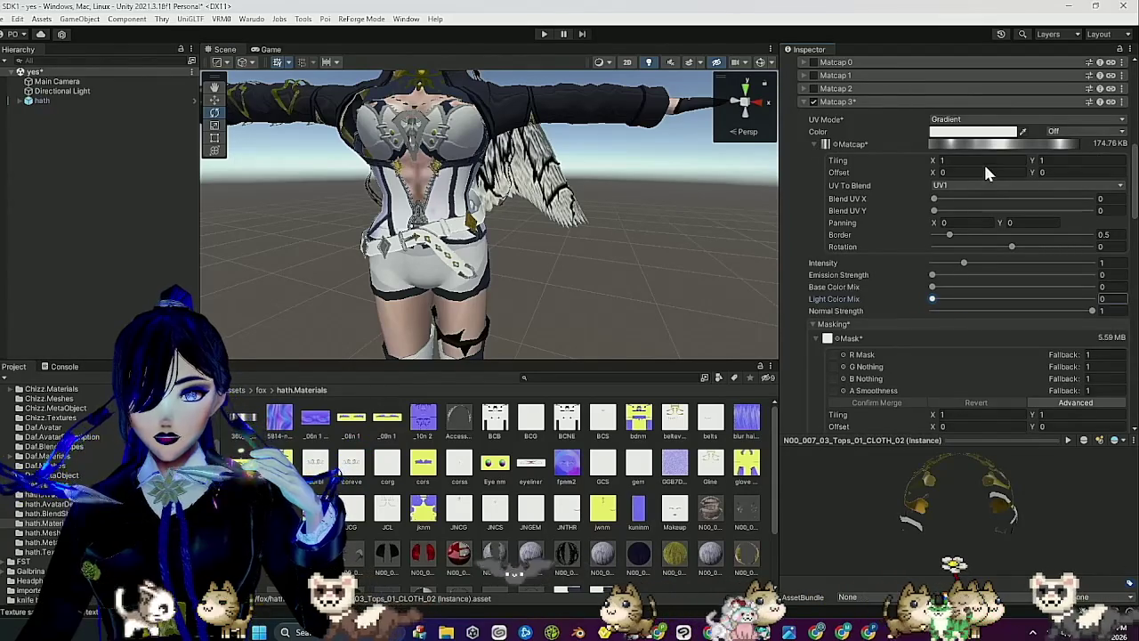
{"action": "left_click", "coordinate": [987, 163]}
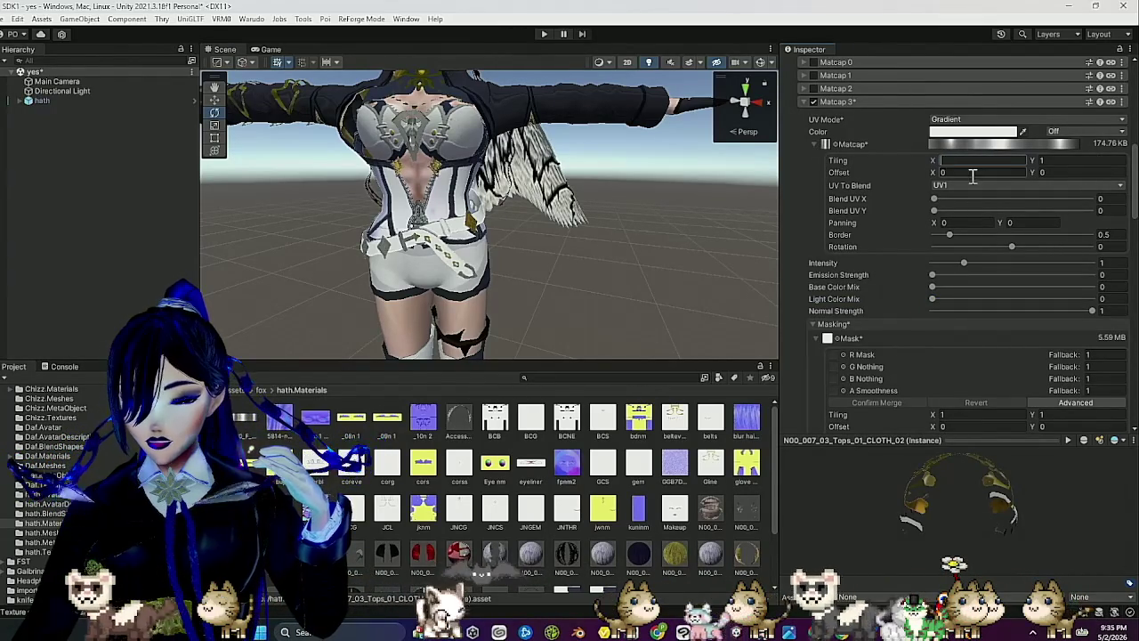
{"action": "mouse_move", "coordinate": [503, 215]}
{"action": "left_mouse_down"}
{"action": "mouse_move", "coordinate": [525, 209]}
{"action": "mouse_move", "coordinate": [498, 209]}
{"action": "mouse_move", "coordinate": [516, 205]}
{"action": "mouse_move", "coordinate": [620, 210]}
{"action": "mouse_move", "coordinate": [541, 219]}
{"action": "left_mouse_up"}
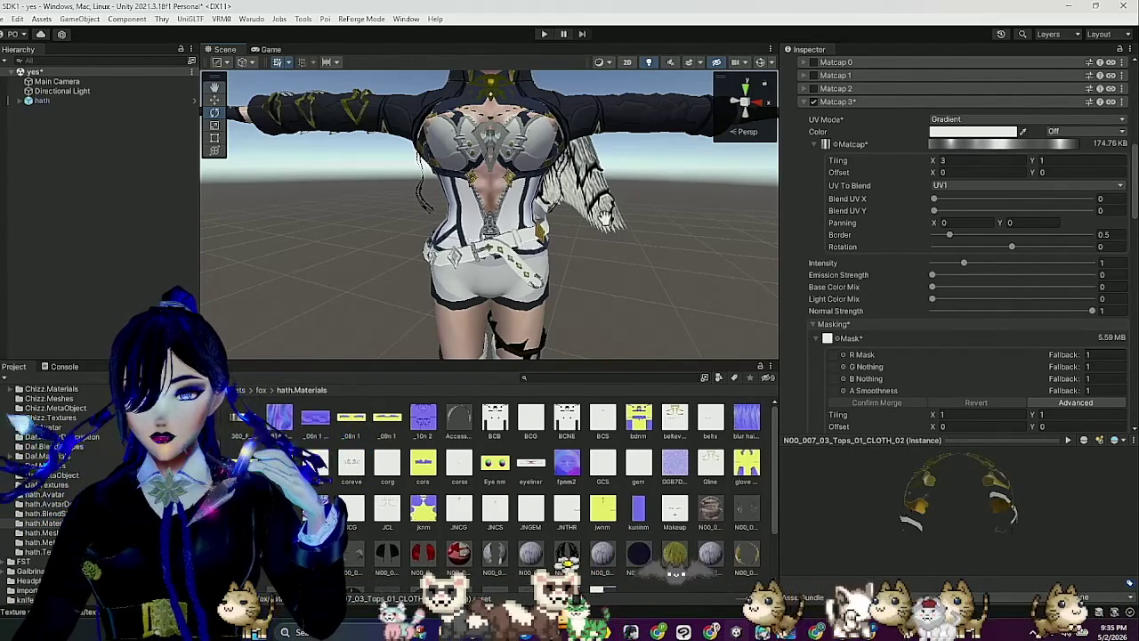
{"action": "mouse_move", "coordinate": [590, 210]}
{"action": "left_mouse_down"}
{"action": "mouse_move", "coordinate": [414, 279]}
{"action": "mouse_move", "coordinate": [603, 265]}
{"action": "mouse_move", "coordinate": [458, 267]}
{"action": "mouse_move", "coordinate": [498, 277]}
{"action": "left_mouse_up"}
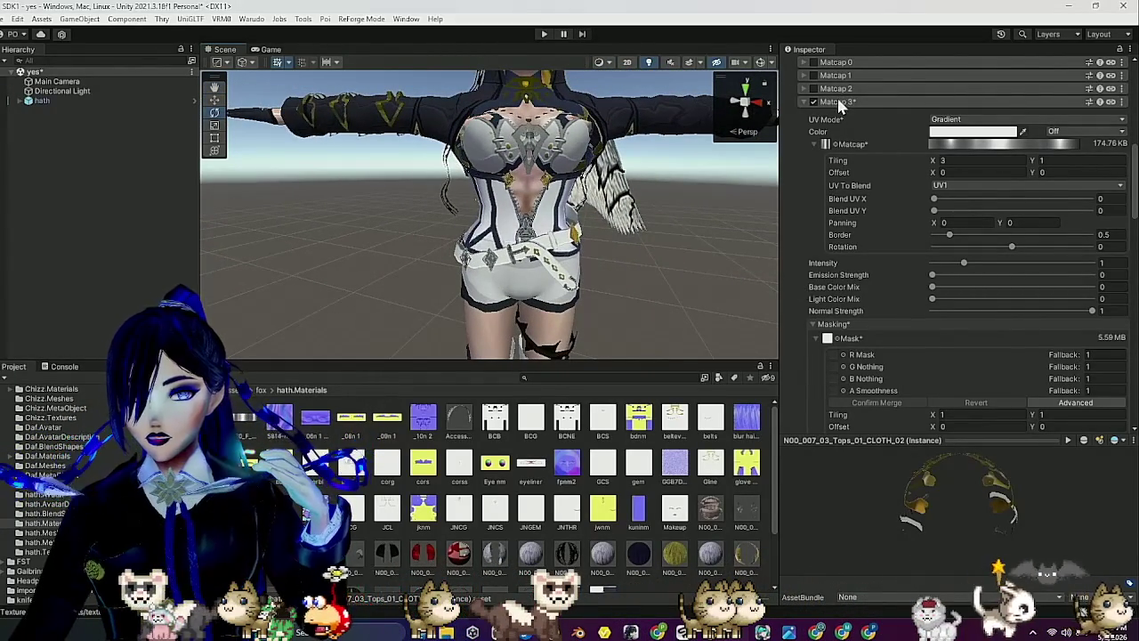
{"action": "left_click", "coordinate": [840, 103]}
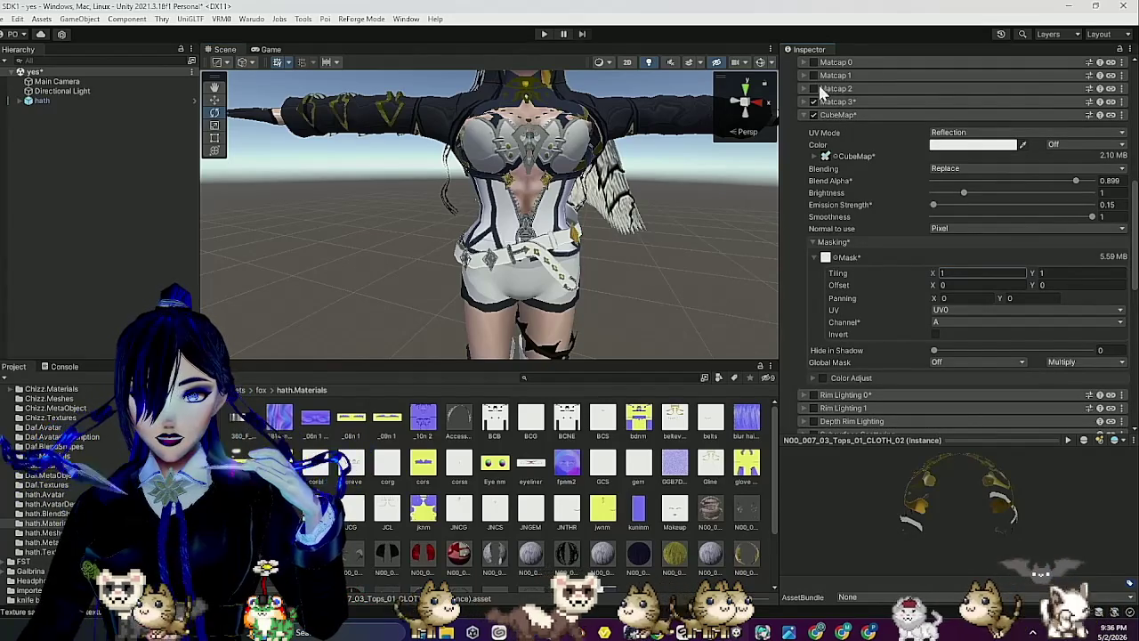
Give Matcap 2 the belts texture as a linear mask, read from channel A and inverted.
{"action": "left_click", "coordinate": [815, 89]}
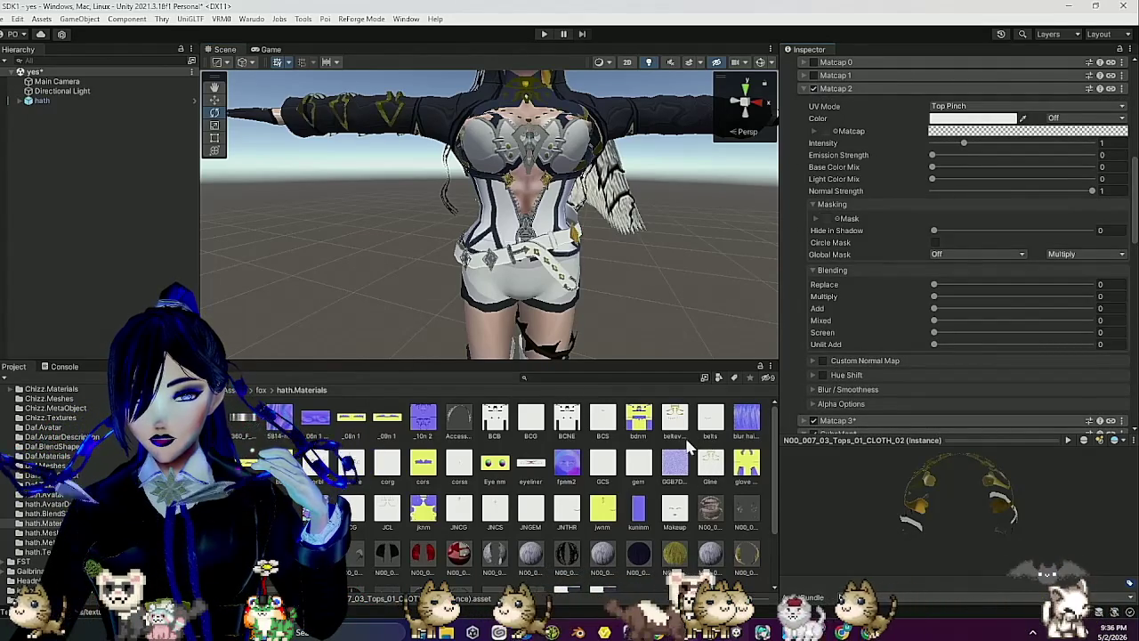
{"action": "mouse_move", "coordinate": [678, 428]}
{"action": "left_mouse_down"}
{"action": "mouse_move", "coordinate": [885, 224]}
{"action": "mouse_move", "coordinate": [826, 219]}
{"action": "mouse_move", "coordinate": [830, 233]}
{"action": "mouse_move", "coordinate": [834, 222]}
{"action": "left_mouse_up"}
{"action": "left_click", "coordinate": [1090, 245]}
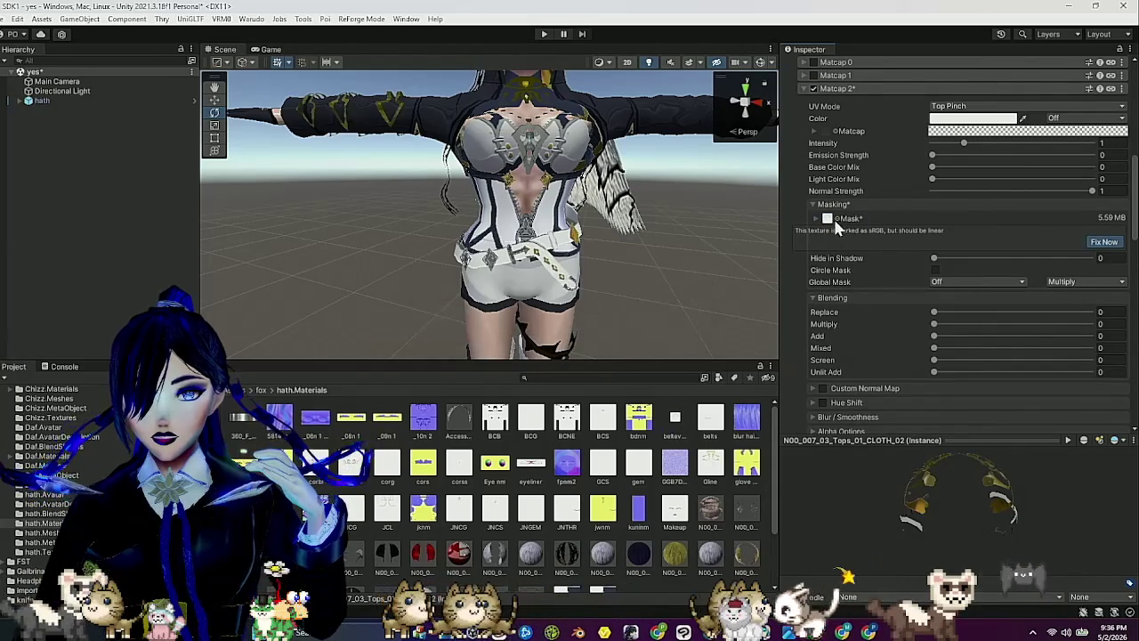
{"action": "left_click", "coordinate": [833, 218]}
{"action": "left_click", "coordinate": [978, 343]}
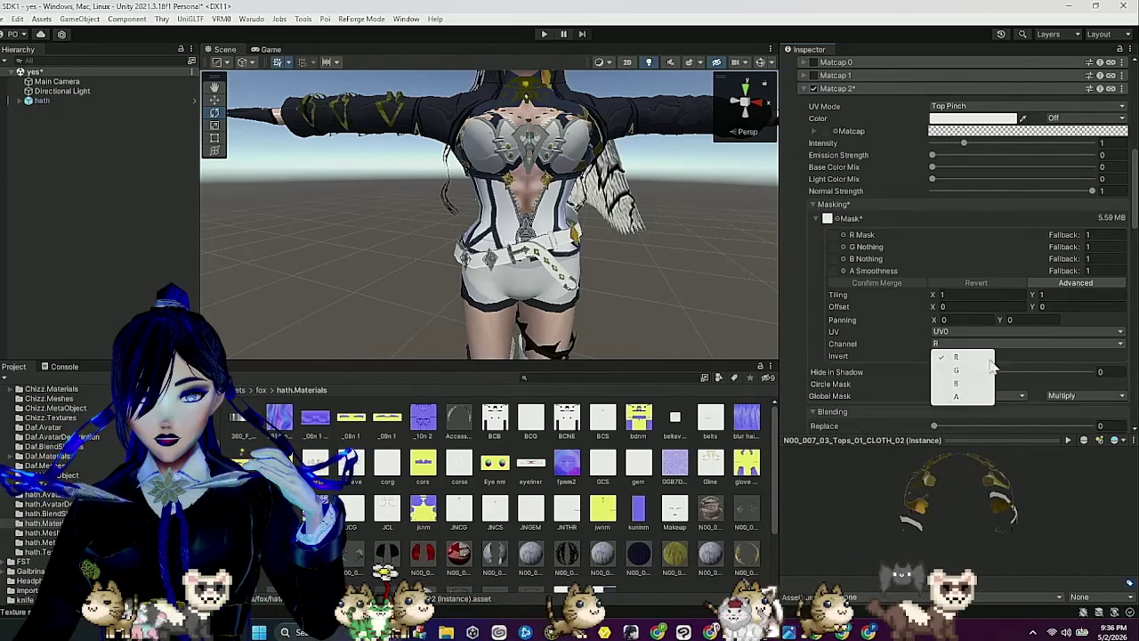
{"action": "left_click", "coordinate": [947, 393]}
{"action": "left_click", "coordinate": [934, 353]}
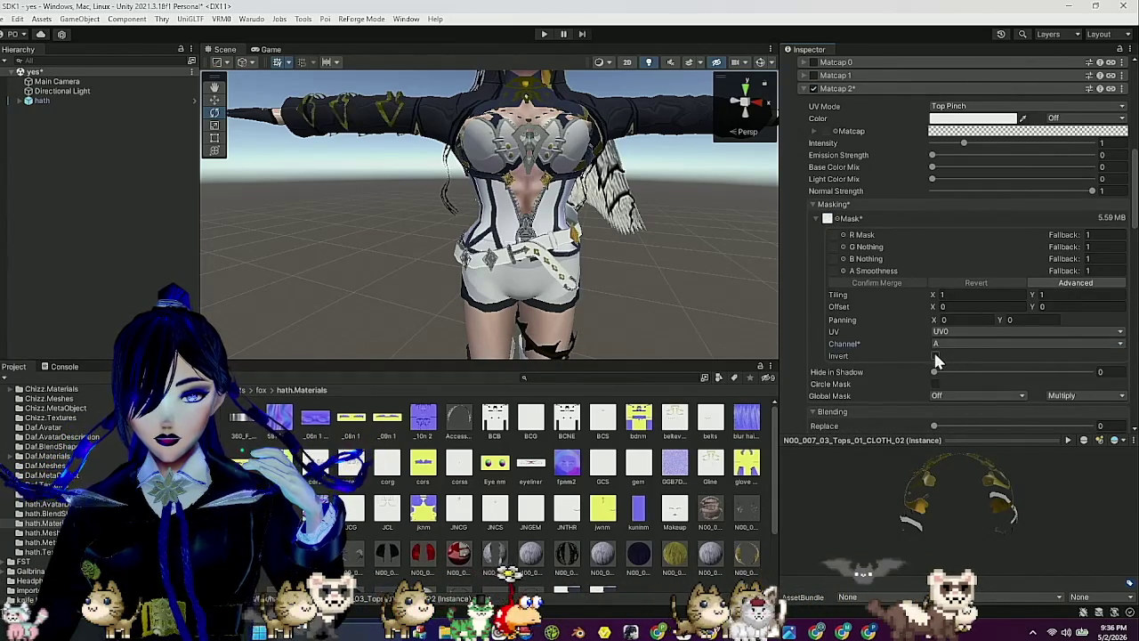
{"action": "left_click", "coordinate": [882, 201]}
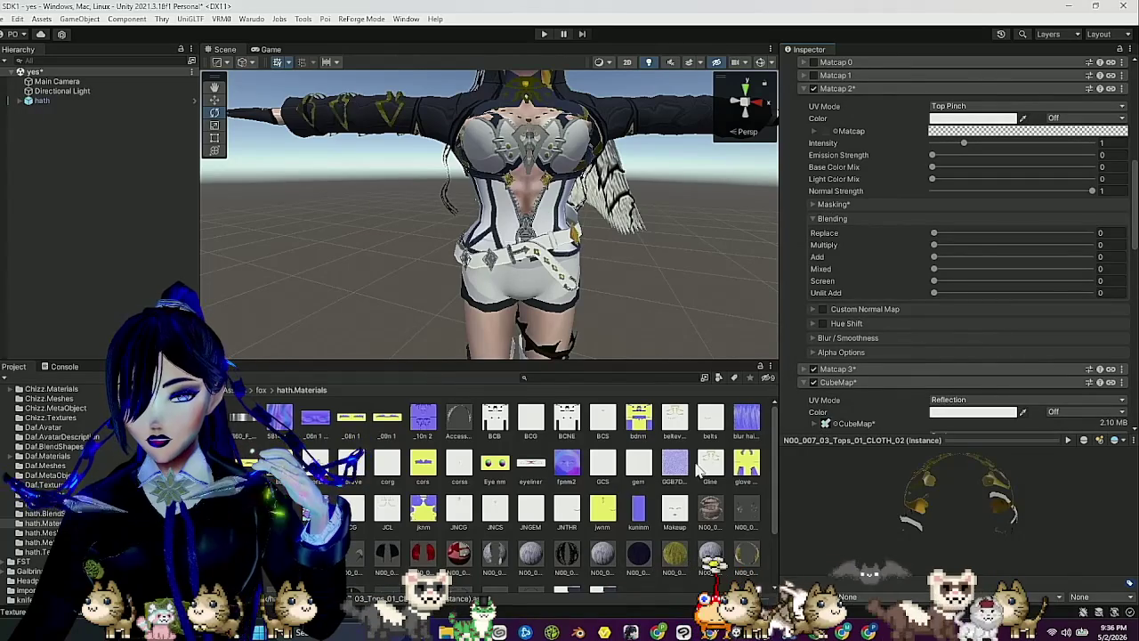
{"action": "scroll", "coordinate": [671, 536], "scroll_direction": "down", "scroll_amount": 3}
{"action": "scroll", "coordinate": [562, 541], "scroll_direction": "down", "scroll_amount": 1}
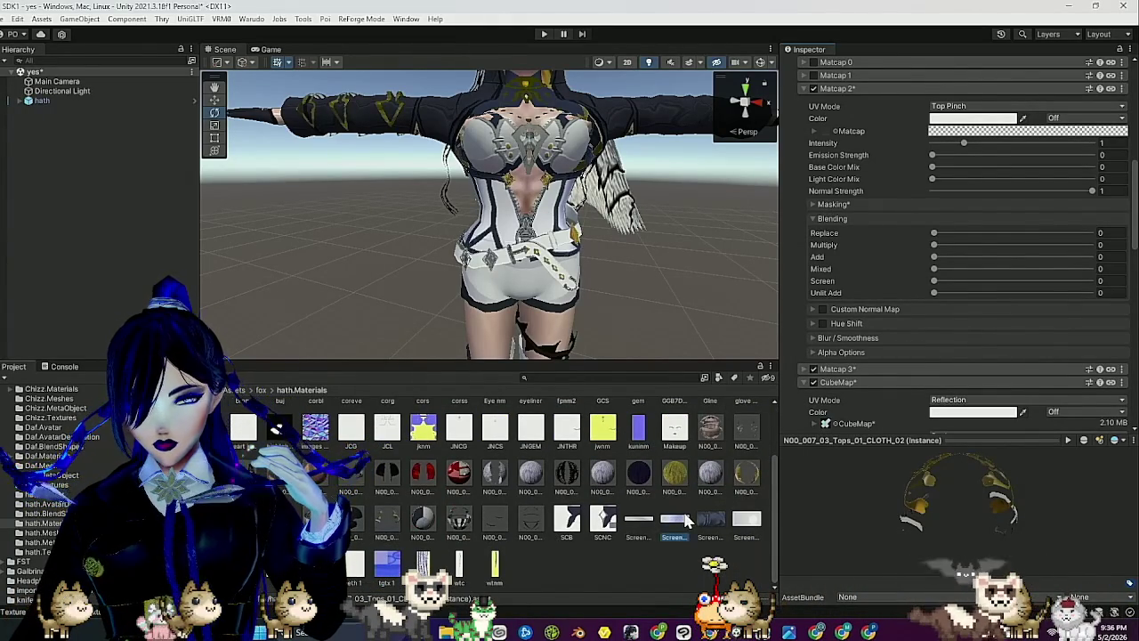
Assign the pale screenshot gradient texture to Matcap 2 of the N00_007_03 tops material.
{"action": "left_click", "coordinate": [676, 521]}
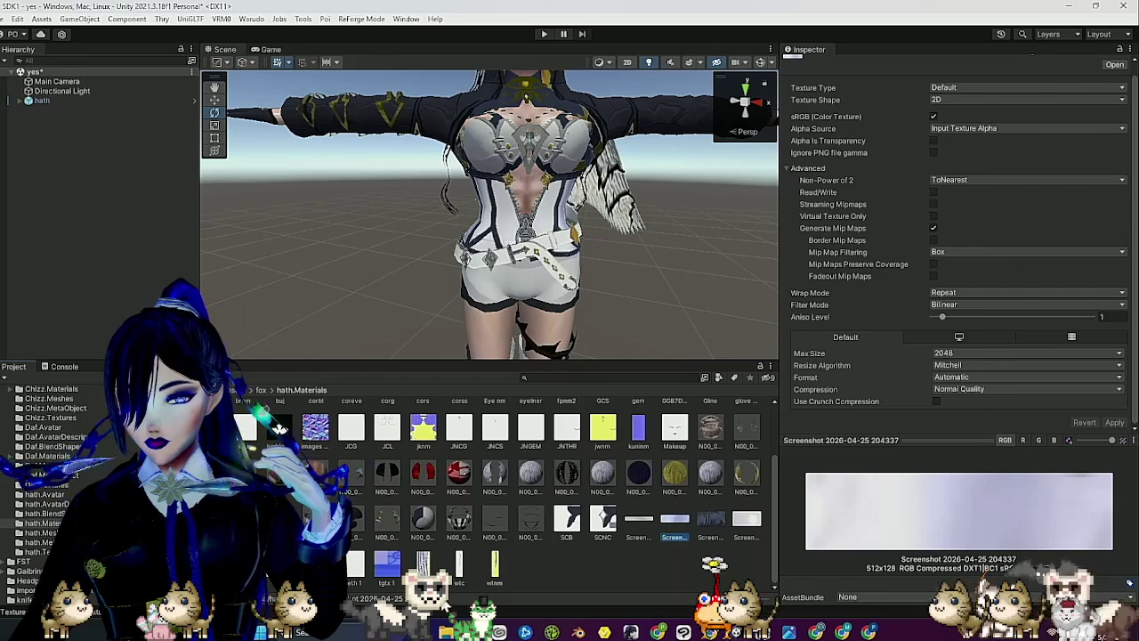
{"action": "left_click", "coordinate": [387, 521]}
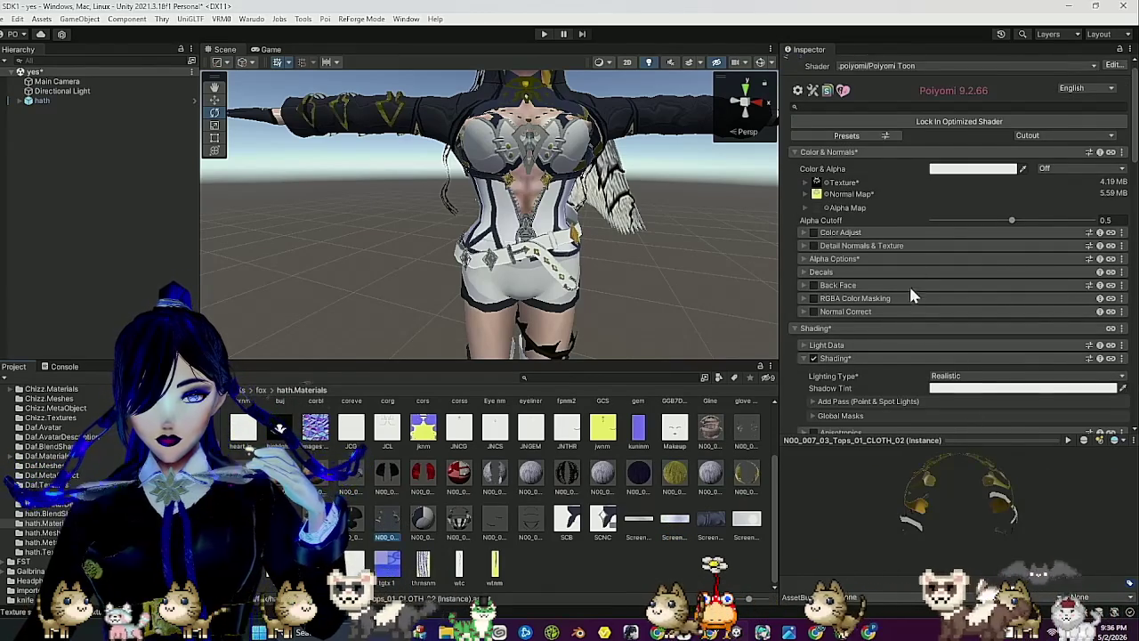
{"action": "scroll", "coordinate": [908, 290], "scroll_direction": "down", "scroll_amount": 2}
{"action": "scroll", "coordinate": [911, 285], "scroll_direction": "down", "scroll_amount": 3}
{"action": "scroll", "coordinate": [909, 286], "scroll_direction": "down", "scroll_amount": 2}
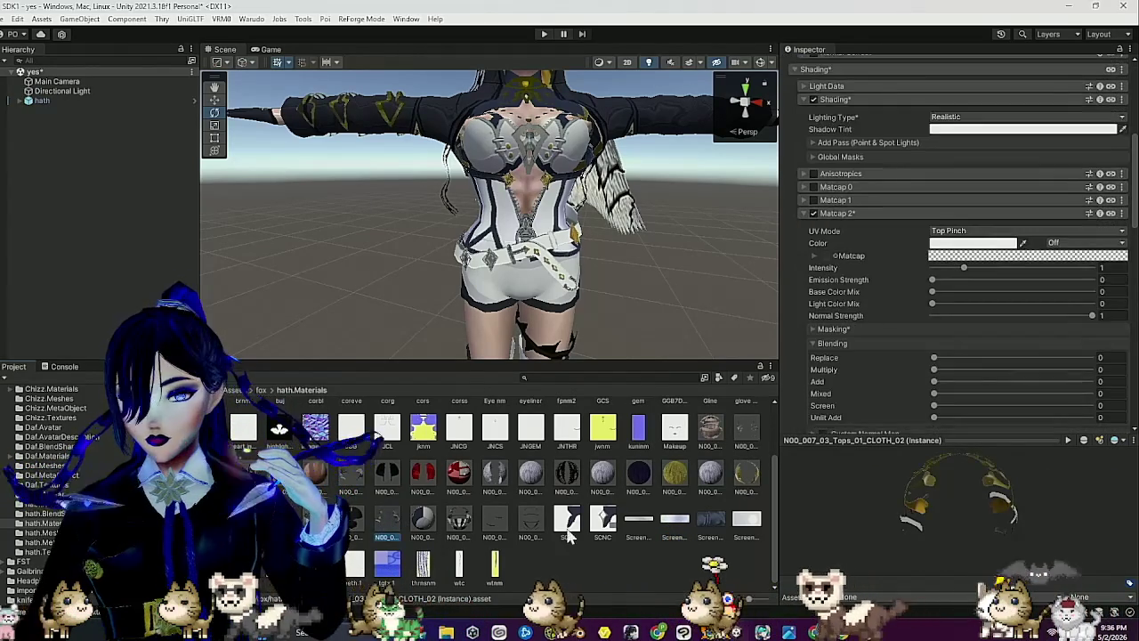
{"action": "left_click", "coordinate": [639, 523]}
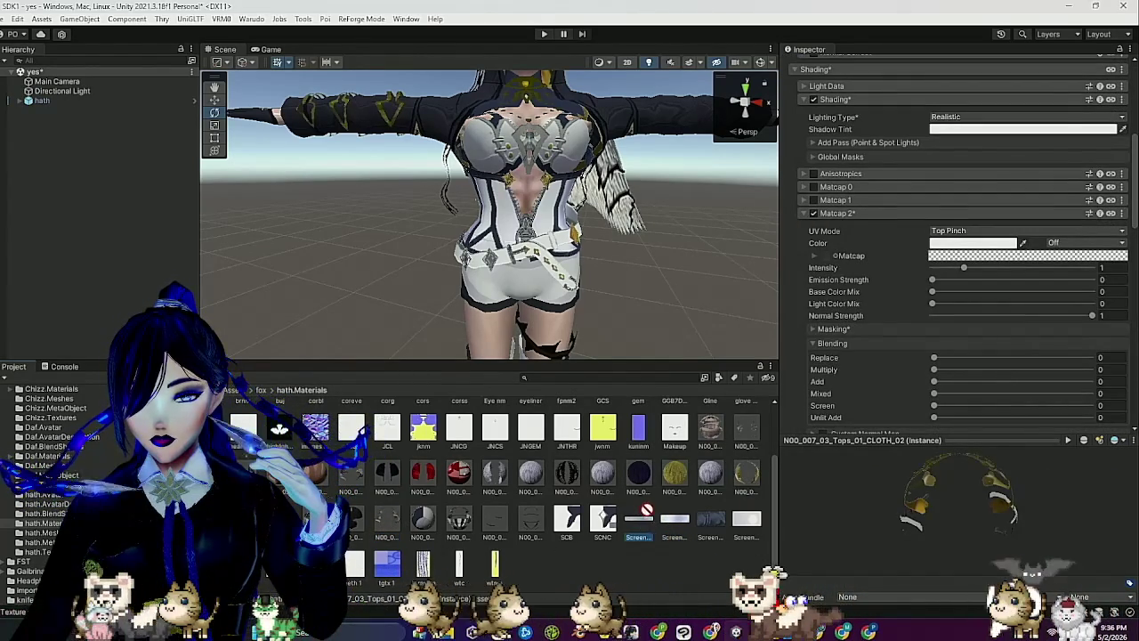
{"action": "scroll", "coordinate": [852, 298], "scroll_direction": "down", "scroll_amount": 2}
{"action": "mouse_move", "coordinate": [639, 523]}
{"action": "left_mouse_down"}
{"action": "mouse_move", "coordinate": [852, 297]}
{"action": "mouse_move", "coordinate": [833, 185]}
{"action": "left_mouse_up"}
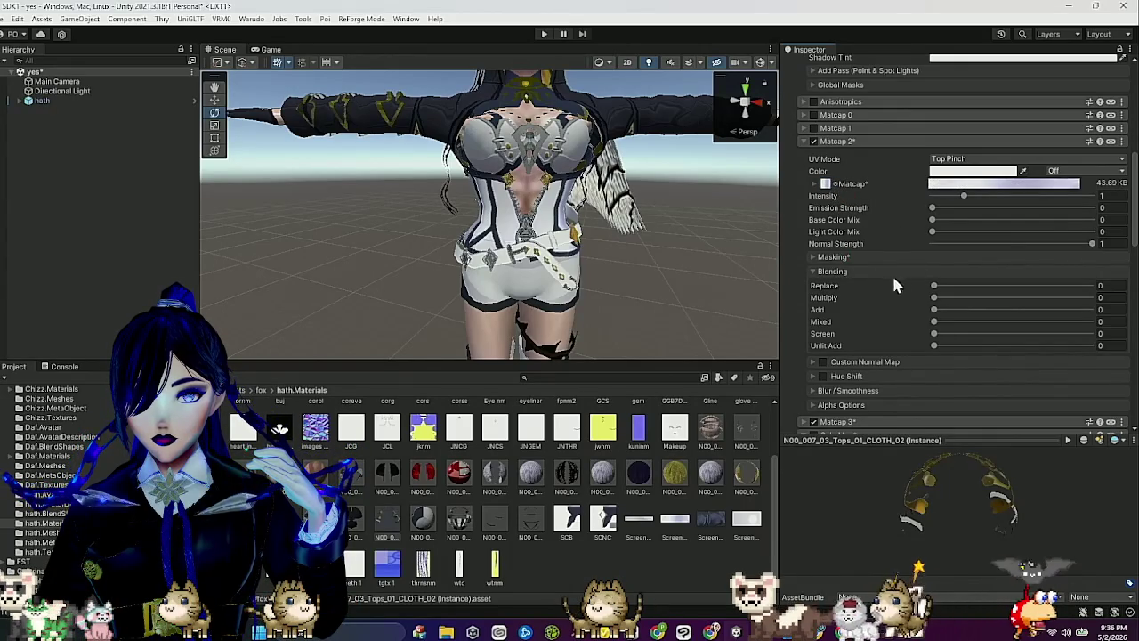
Set Matcap 2's Replace blending to 1.
{"action": "left_click", "coordinate": [845, 257]}
{"action": "left_click", "coordinate": [845, 258]}
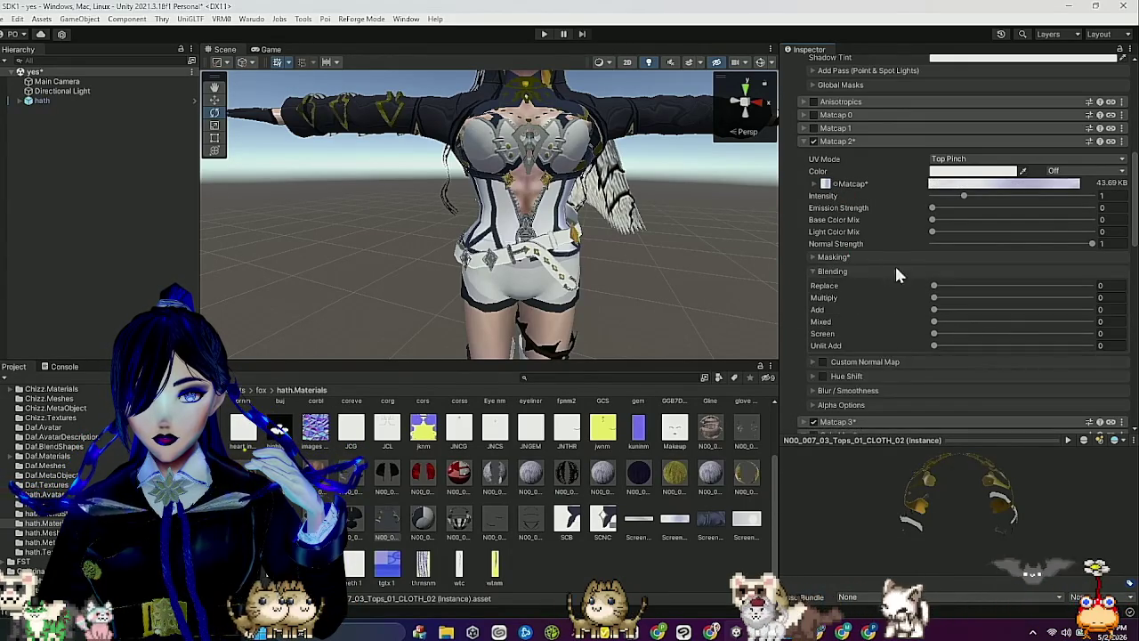
{"action": "left_click_drag", "start_coordinate": [937, 286], "coordinate": [976, 285]}
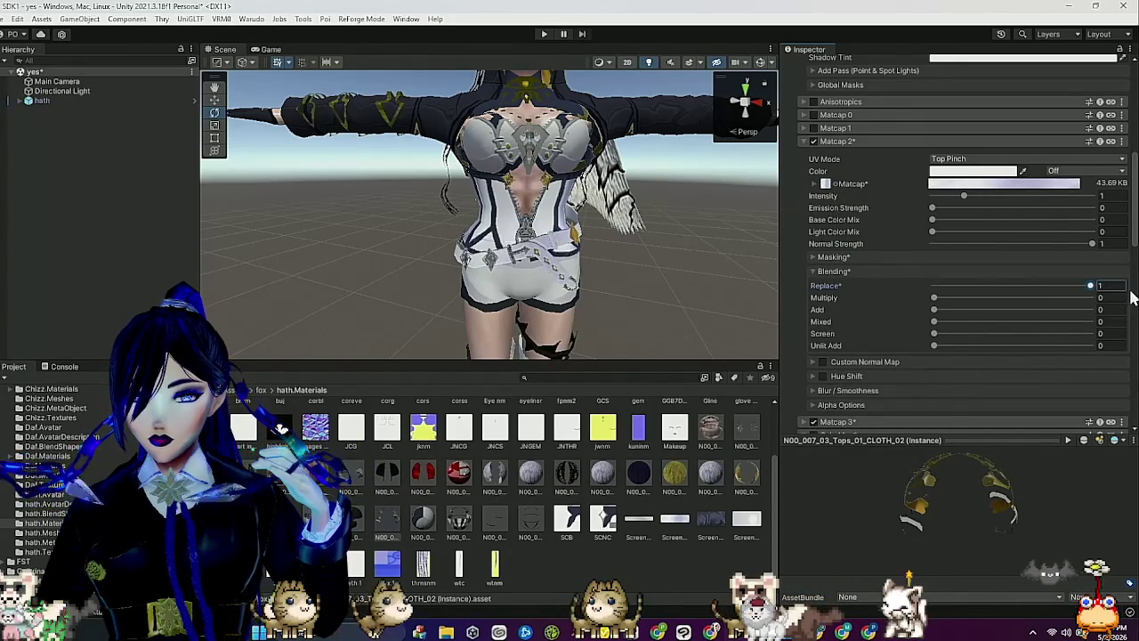
{"action": "mouse_move", "coordinate": [579, 258]}
{"action": "left_mouse_down"}
{"action": "mouse_move", "coordinate": [365, 260]}
{"action": "mouse_move", "coordinate": [369, 283]}
{"action": "mouse_move", "coordinate": [421, 275]}
{"action": "mouse_move", "coordinate": [494, 297]}
{"action": "left_mouse_up"}
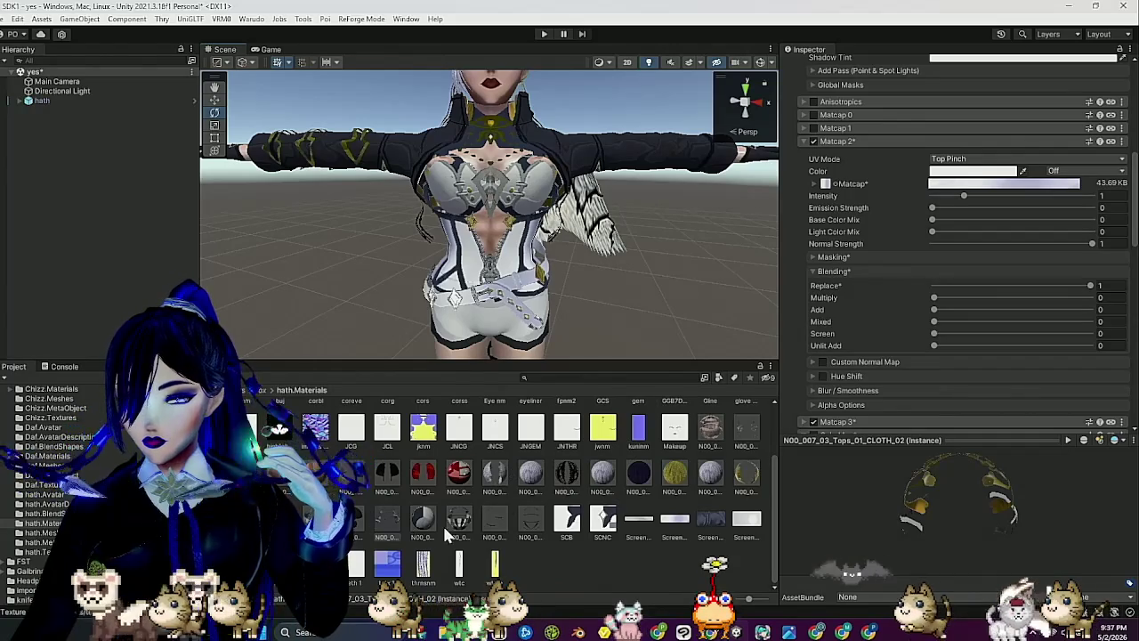
{"action": "left_click", "coordinate": [837, 141]}
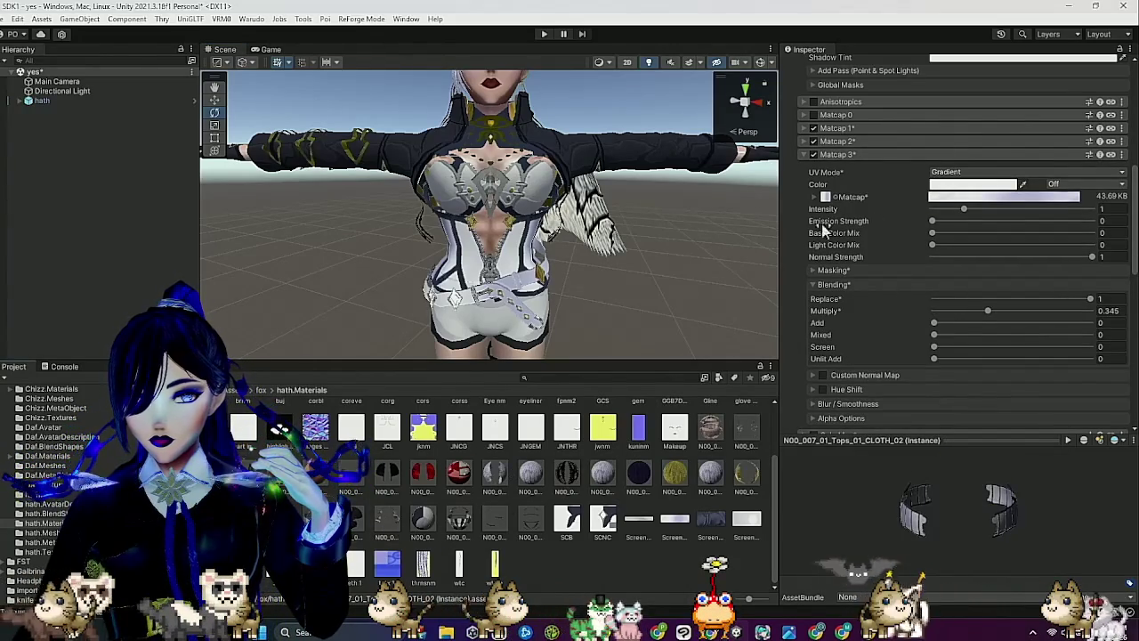
Lower Matcap 3 Multiply blending to 0.184 and tile its matcap texture 2 by 2.
{"action": "left_click", "coordinate": [961, 310]}
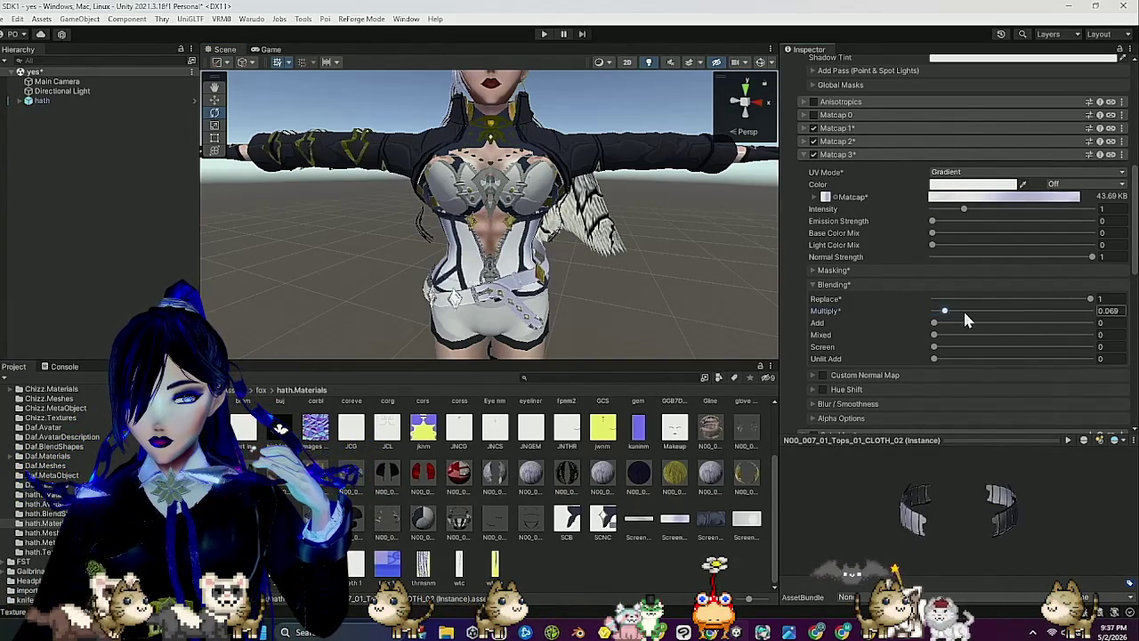
{"action": "left_click", "coordinate": [814, 197]}
{"action": "left_click", "coordinate": [975, 214]}
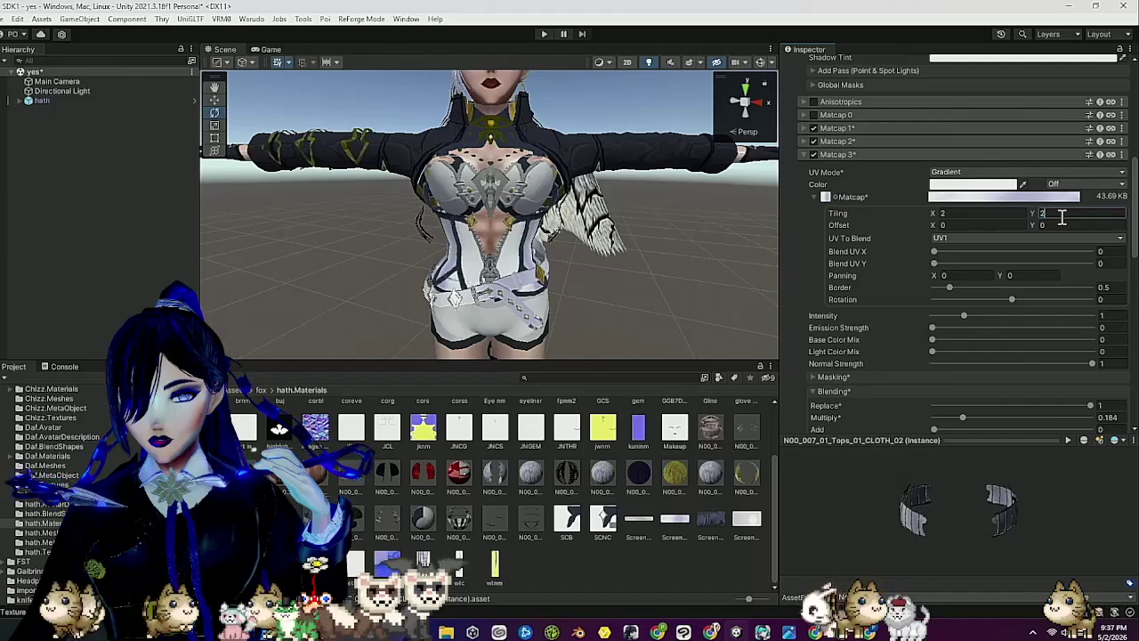
{"action": "mouse_move", "coordinate": [736, 285]}
{"action": "left_mouse_down"}
{"action": "mouse_move", "coordinate": [437, 254]}
{"action": "mouse_move", "coordinate": [603, 250]}
{"action": "left_mouse_up"}
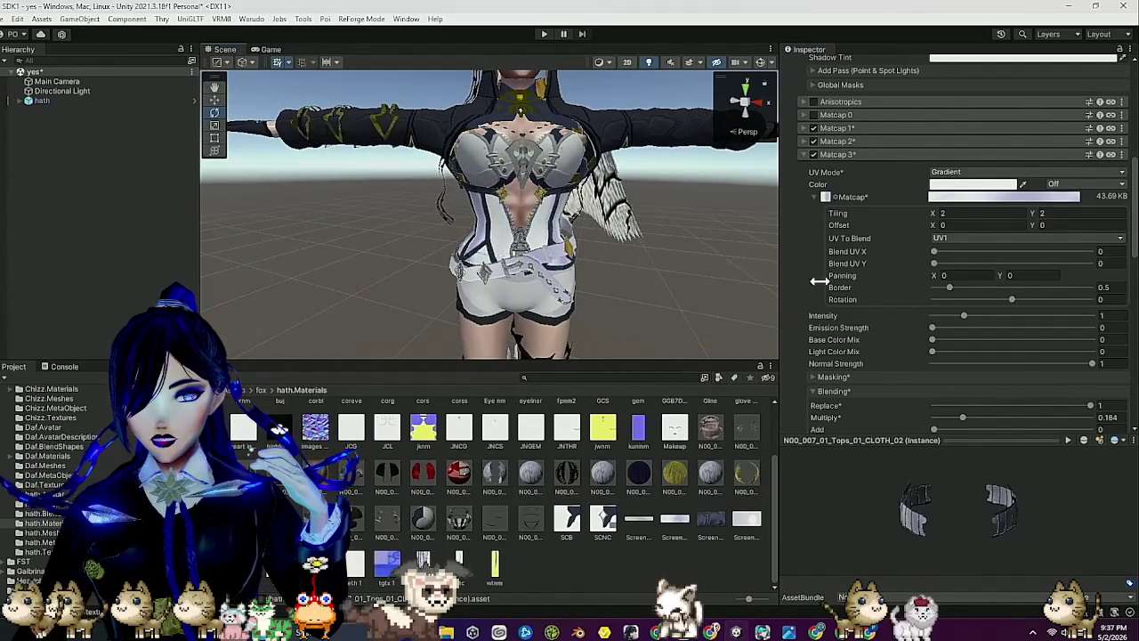
{"action": "left_click", "coordinate": [843, 154]}
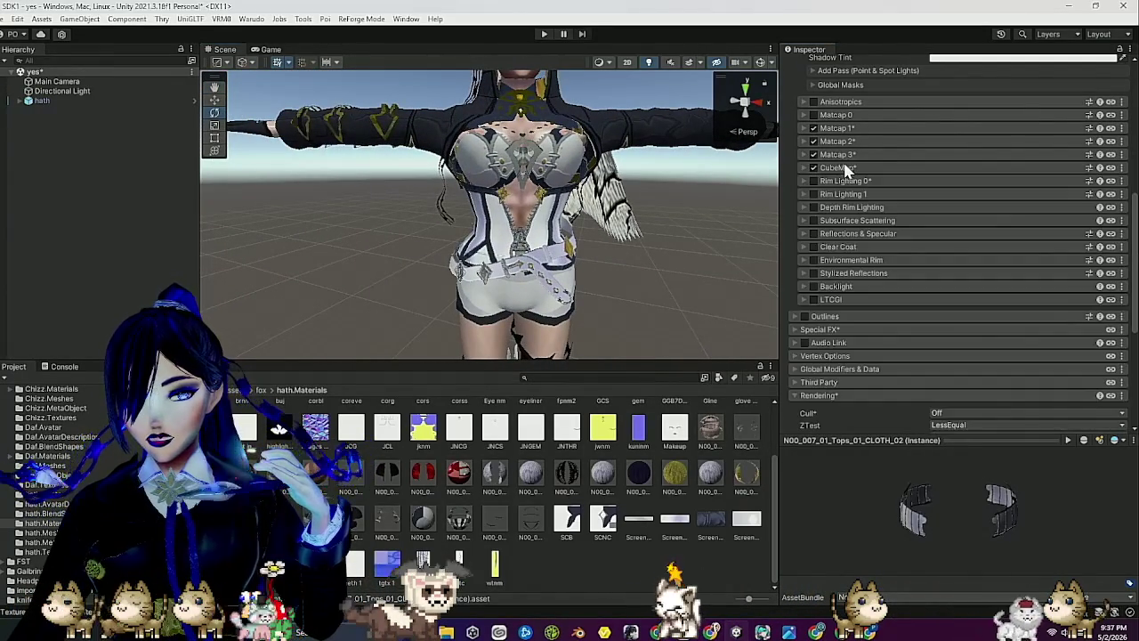
{"action": "mouse_move", "coordinate": [507, 276]}
{"action": "left_mouse_down"}
{"action": "mouse_move", "coordinate": [631, 284]}
{"action": "mouse_move", "coordinate": [462, 272]}
{"action": "mouse_move", "coordinate": [508, 288]}
{"action": "mouse_move", "coordinate": [401, 299]}
{"action": "mouse_move", "coordinate": [486, 282]}
{"action": "mouse_move", "coordinate": [526, 303]}
{"action": "mouse_move", "coordinate": [638, 305]}
{"action": "mouse_move", "coordinate": [561, 296]}
{"action": "mouse_move", "coordinate": [579, 272]}
{"action": "mouse_move", "coordinate": [658, 303]}
{"action": "left_mouse_up"}
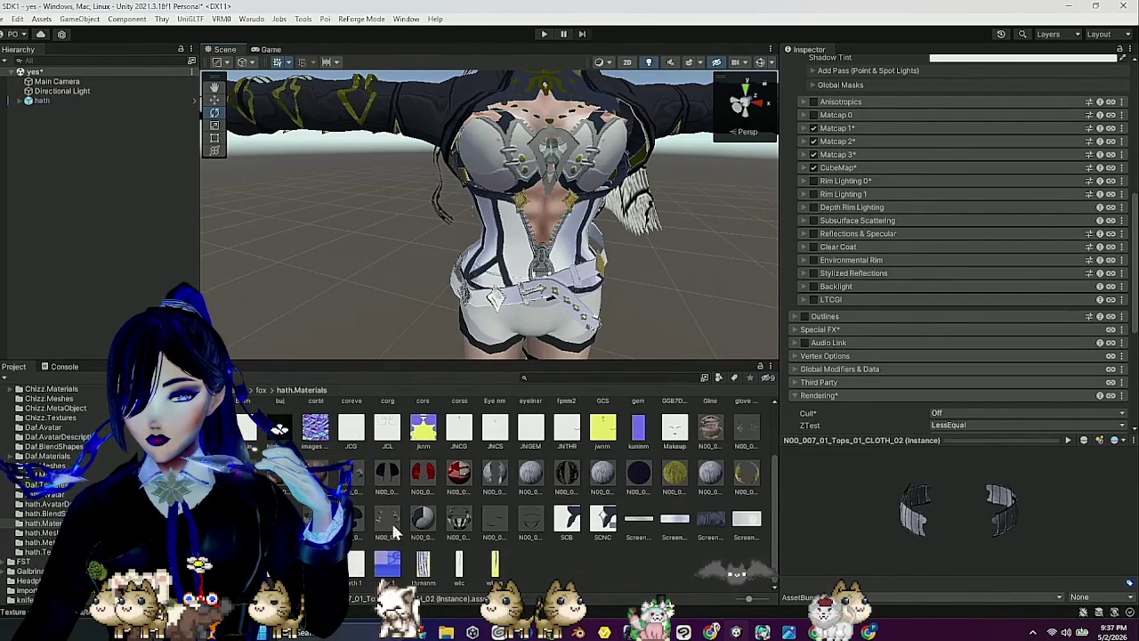
{"action": "left_click", "coordinate": [449, 521]}
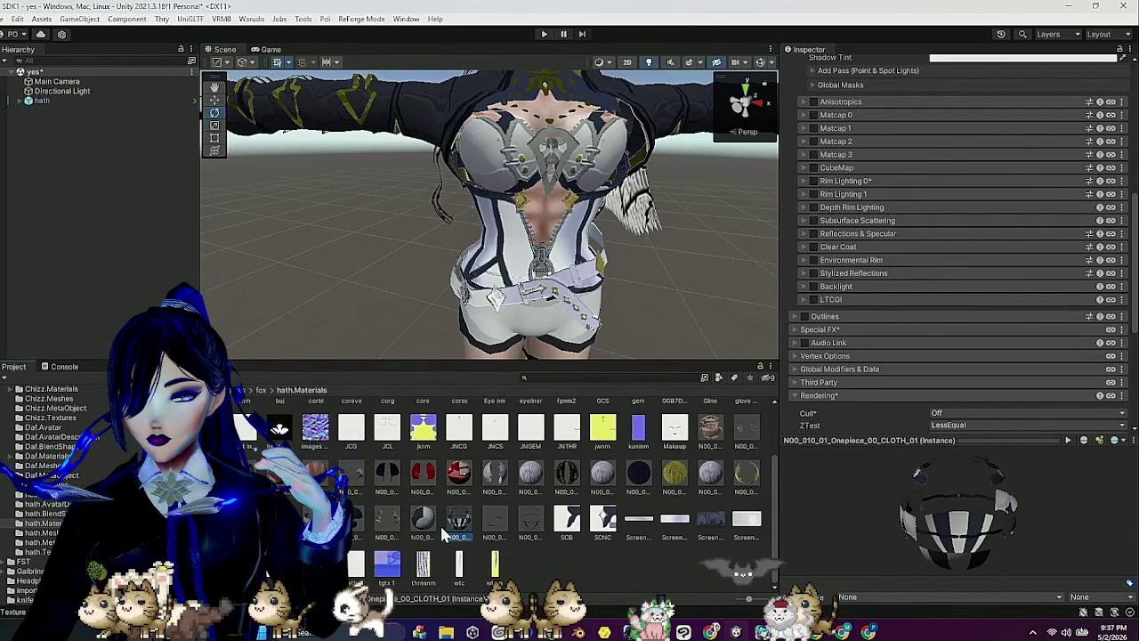
Compare the N00_007_01 and N00_007_03 tops materials in the Inspector.
{"action": "left_click", "coordinate": [354, 525]}
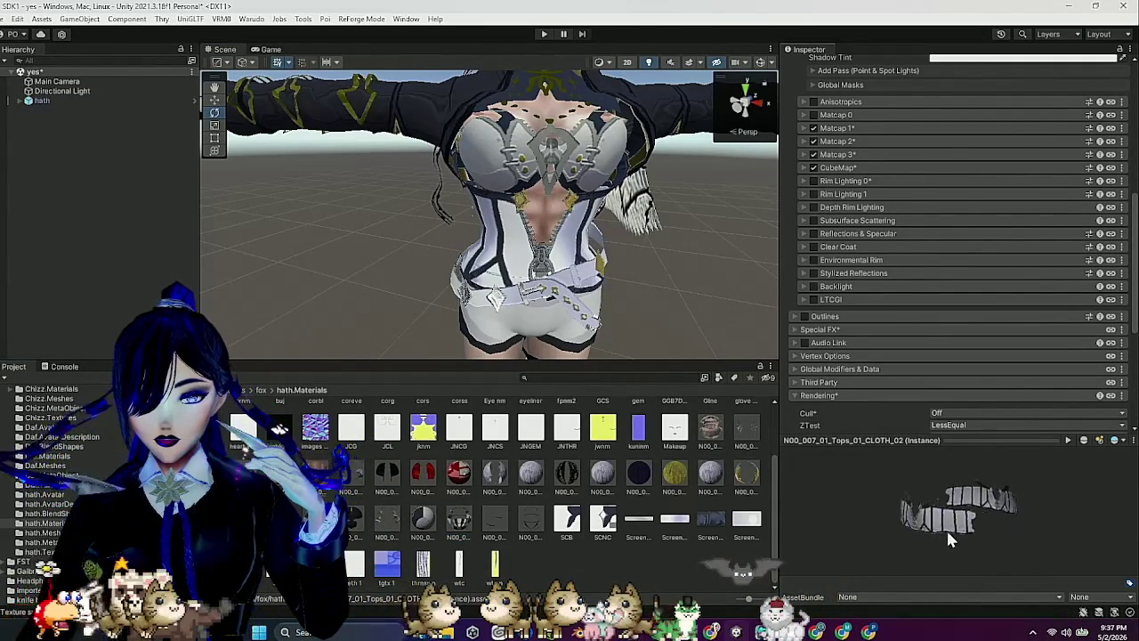
{"action": "left_click_drag", "start_coordinate": [946, 527], "coordinate": [960, 534]}
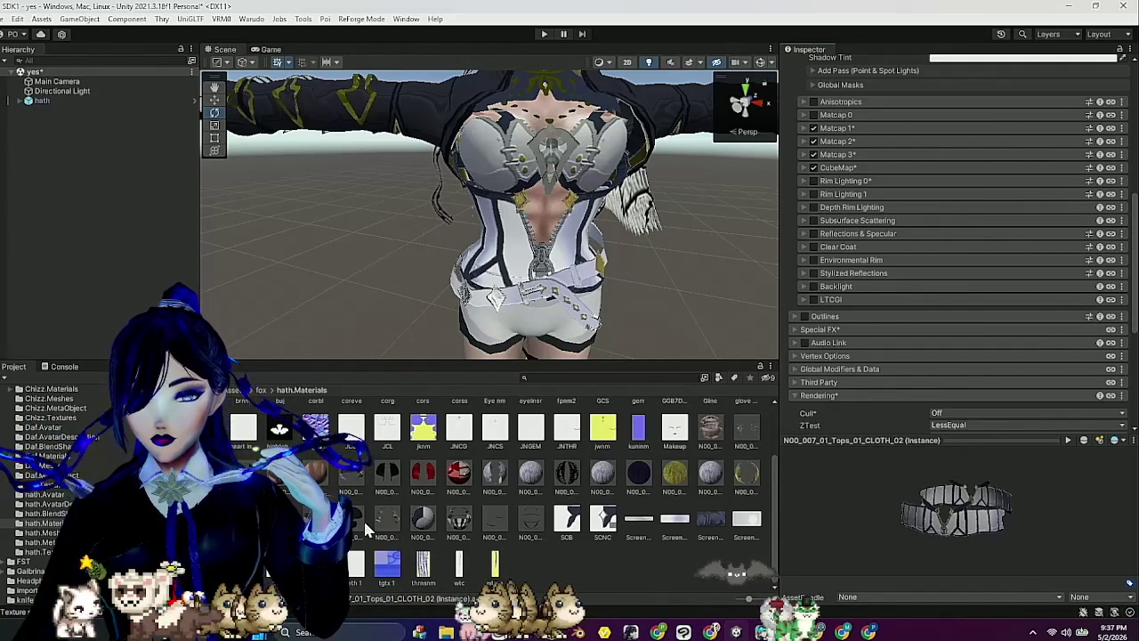
{"action": "left_click", "coordinate": [363, 525]}
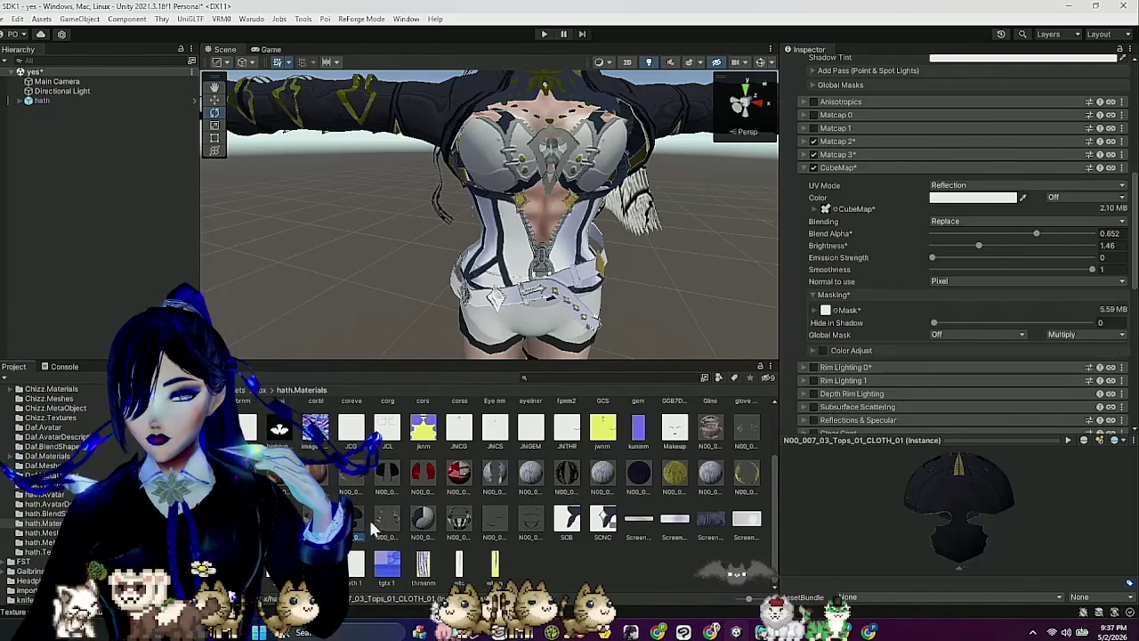
{"action": "left_click", "coordinate": [451, 533]}
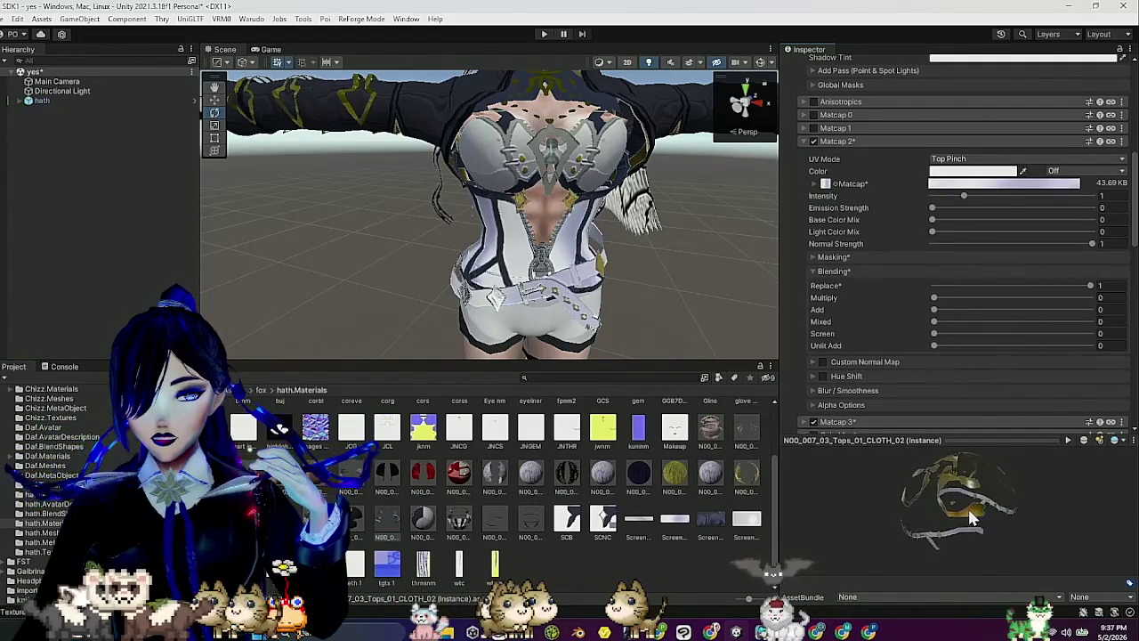
{"action": "left_click", "coordinate": [845, 140]}
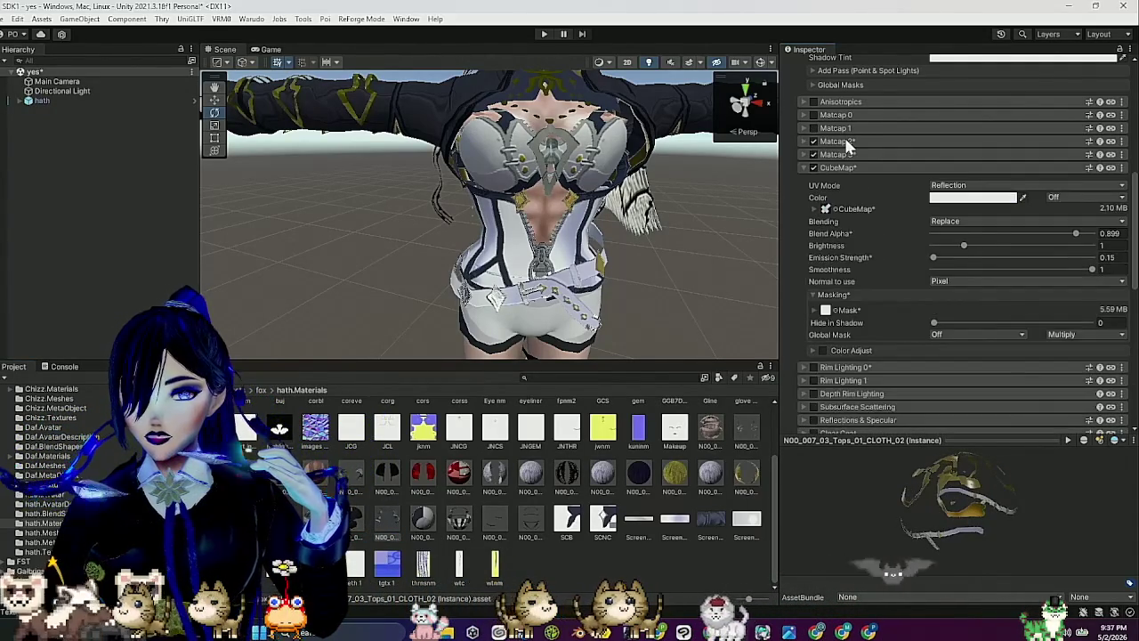
Select the Shoes material and add the Onepiece material for multi-editing.
{"action": "left_click", "coordinate": [423, 519]}
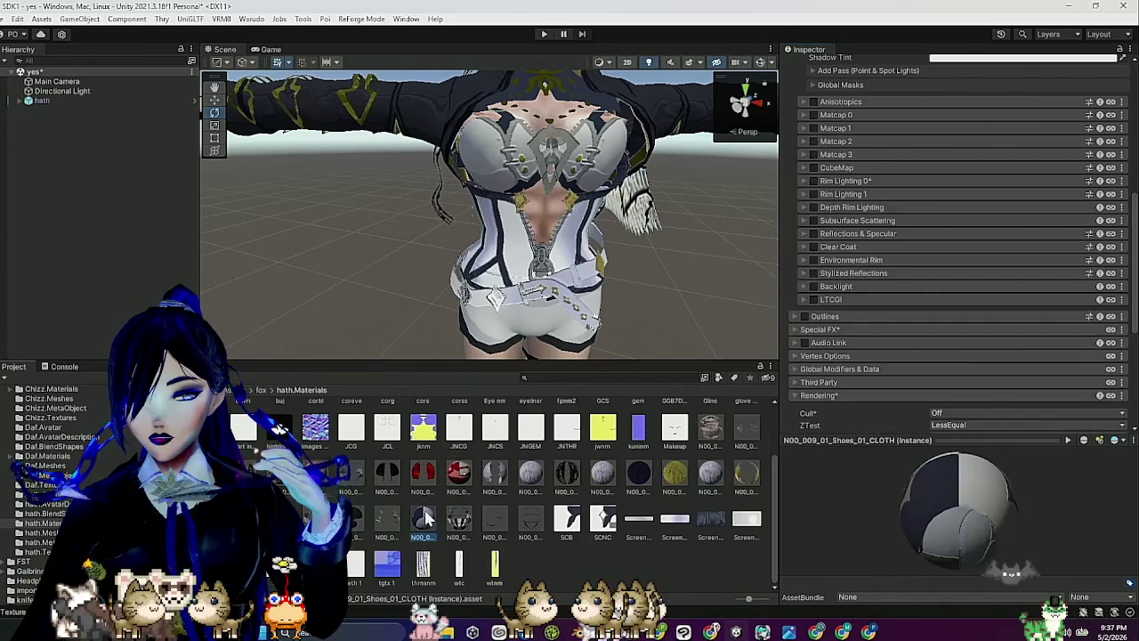
{"action": "mouse_move", "coordinate": [961, 507]}
{"action": "left_mouse_down"}
{"action": "mouse_move", "coordinate": [1043, 487]}
{"action": "mouse_move", "coordinate": [978, 498]}
{"action": "left_mouse_up"}
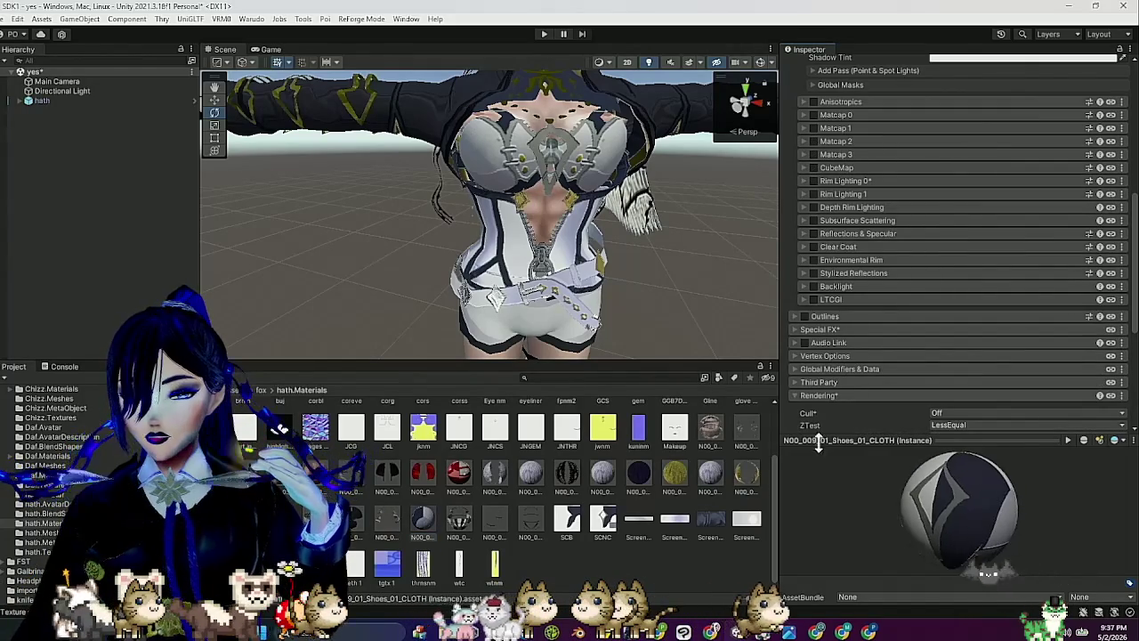
{"action": "scroll", "coordinate": [975, 254], "scroll_direction": "up", "scroll_amount": 5}
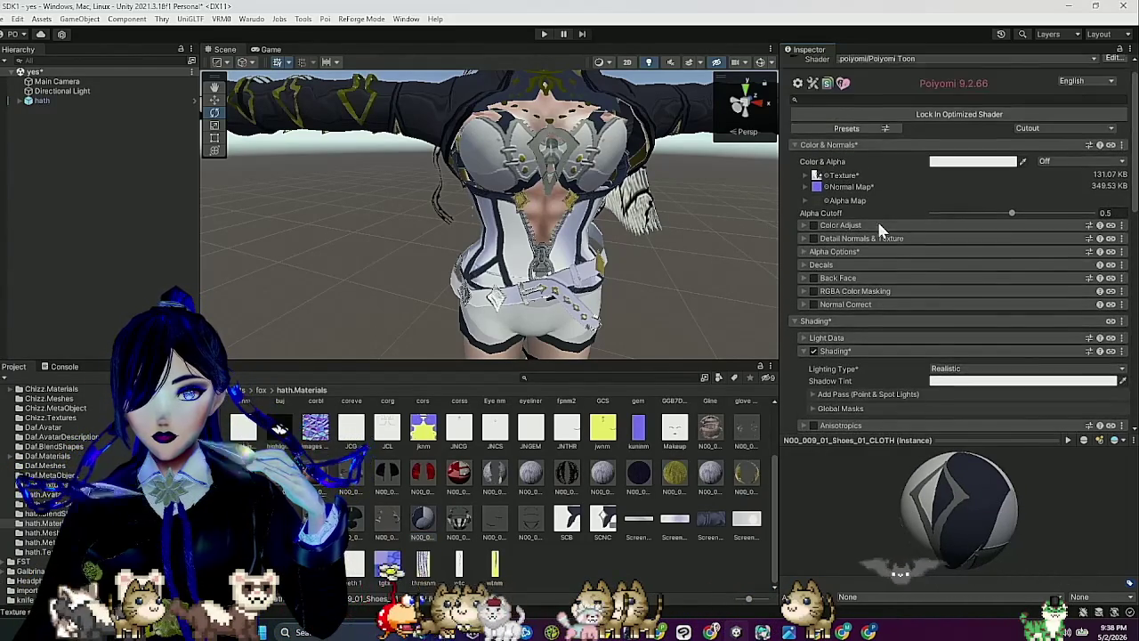
{"action": "scroll", "coordinate": [844, 320], "scroll_direction": "down", "scroll_amount": 3}
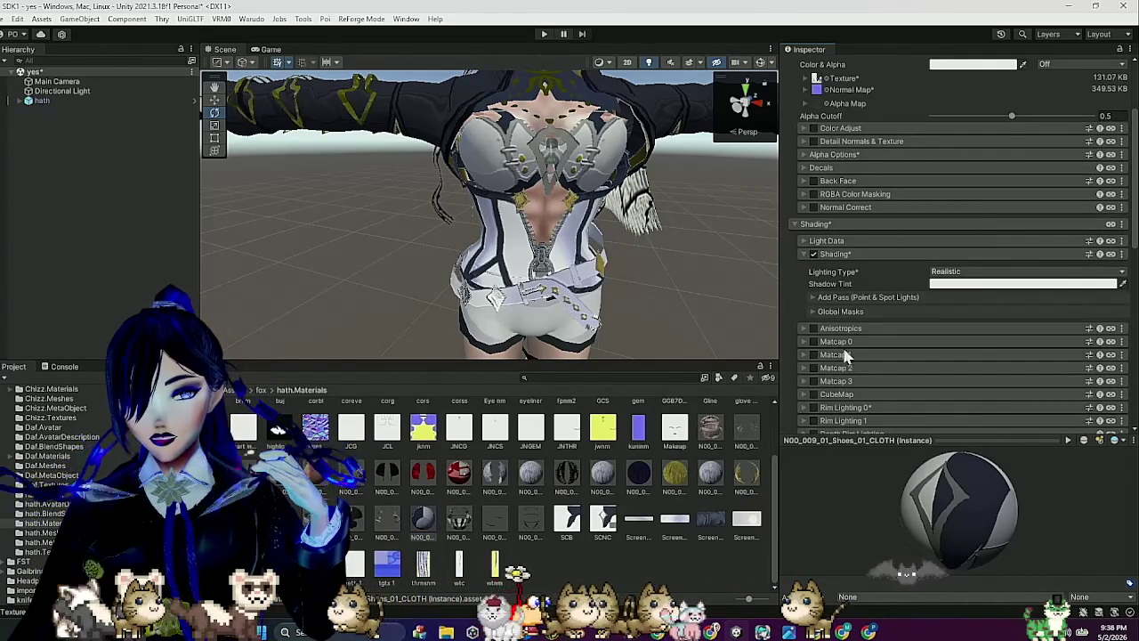
{"action": "scroll", "coordinate": [845, 355], "scroll_direction": "down", "scroll_amount": 3}
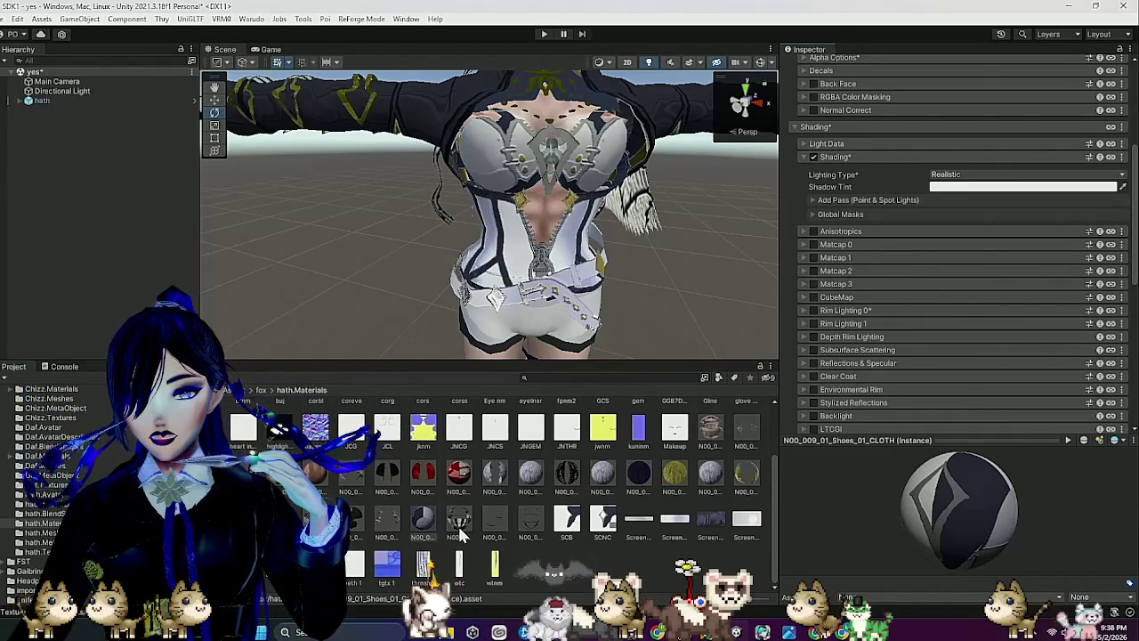
{"action": "left_click", "coordinate": [422, 519], "text": "ctrl"}
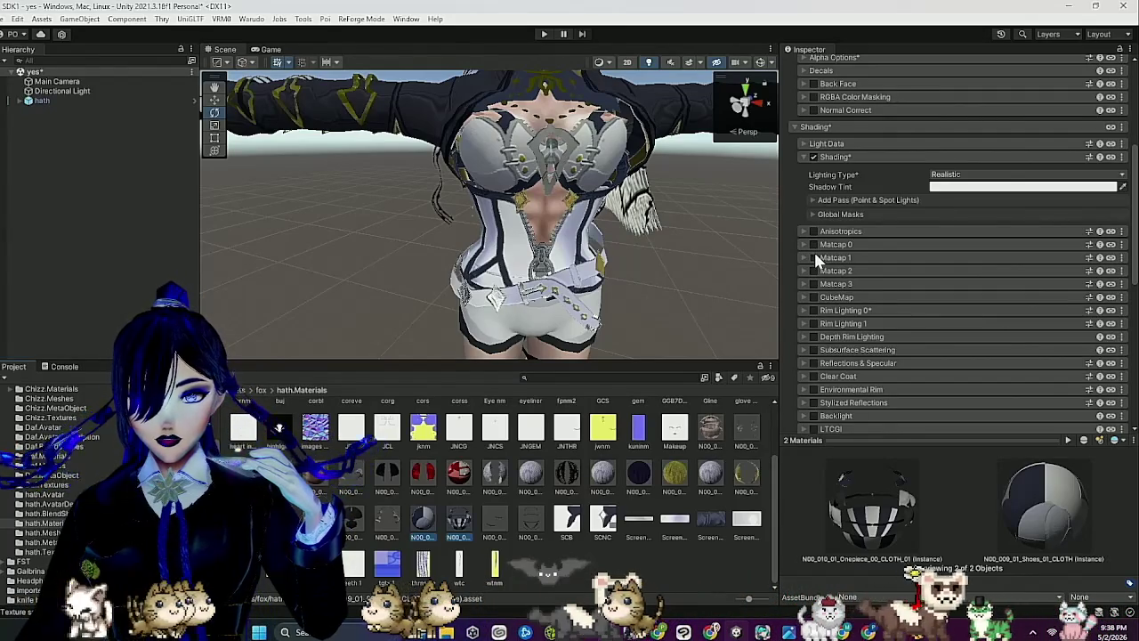
Enable Matcap 2 on both materials and switch its UV mode to Gradient.
{"action": "mouse_move", "coordinate": [590, 250]}
{"action": "left_mouse_down"}
{"action": "mouse_move", "coordinate": [582, 94]}
{"action": "mouse_move", "coordinate": [536, 133]}
{"action": "left_mouse_up"}
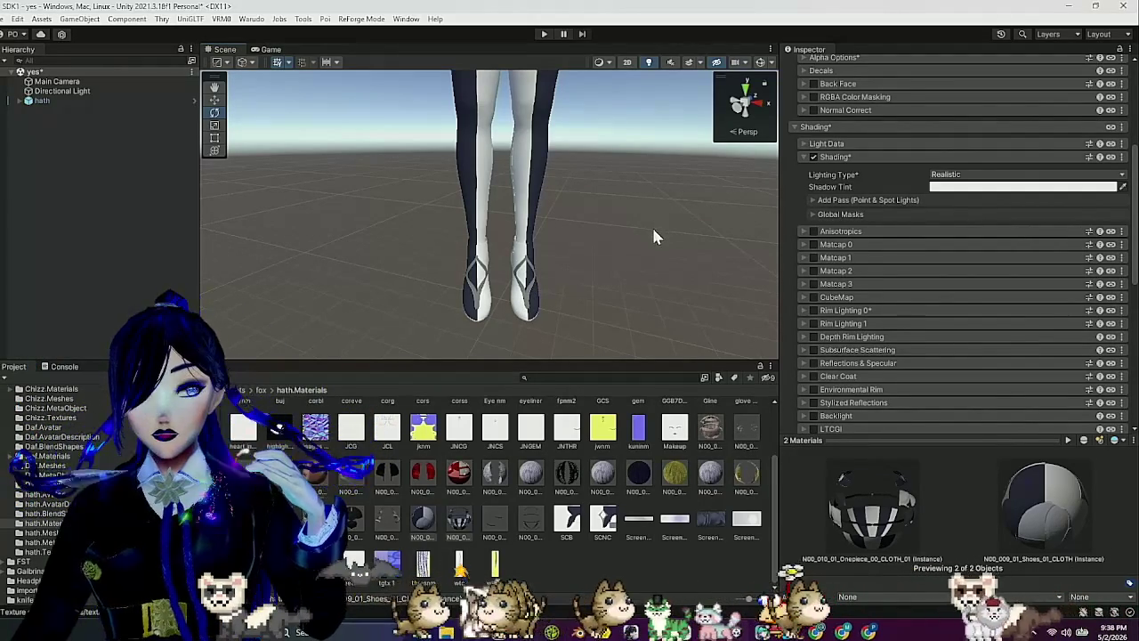
{"action": "left_click", "coordinate": [811, 270]}
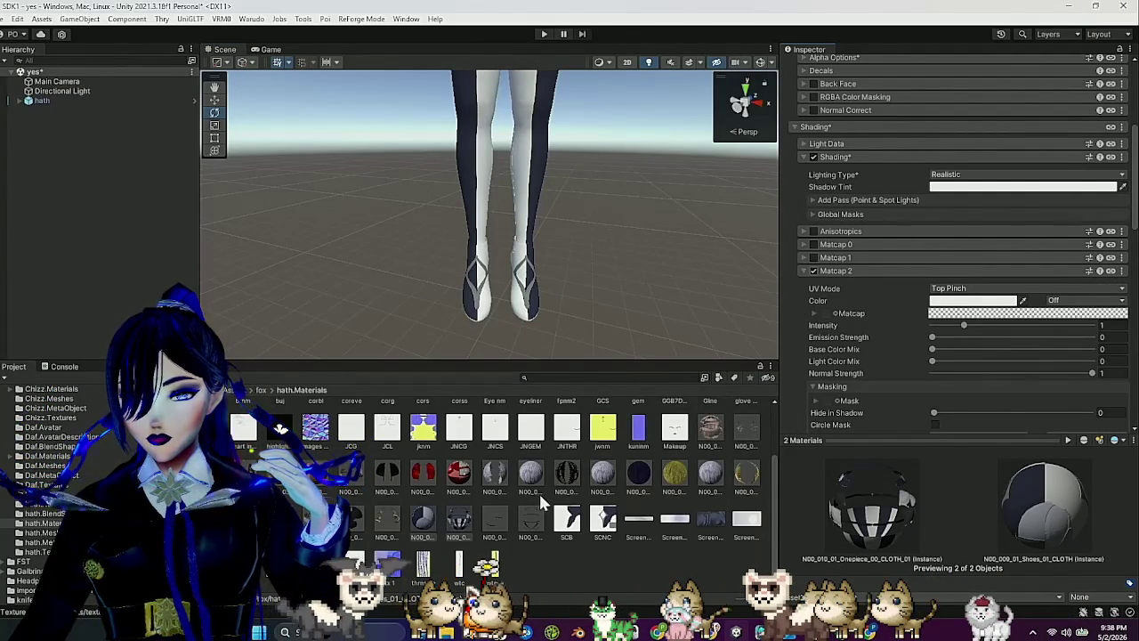
{"action": "scroll", "coordinate": [836, 267], "scroll_direction": "down", "scroll_amount": 2}
{"action": "mouse_move", "coordinate": [715, 518]}
{"action": "left_mouse_down"}
{"action": "mouse_move", "coordinate": [836, 267]}
{"action": "mouse_move", "coordinate": [833, 246]}
{"action": "left_mouse_up"}
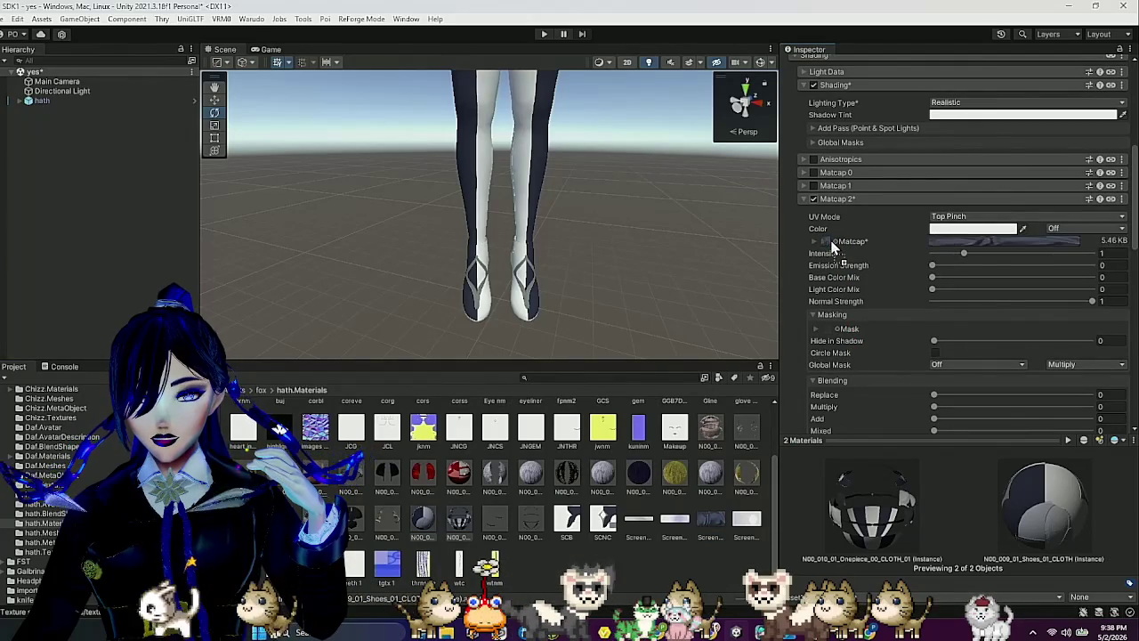
{"action": "left_click", "coordinate": [979, 216]}
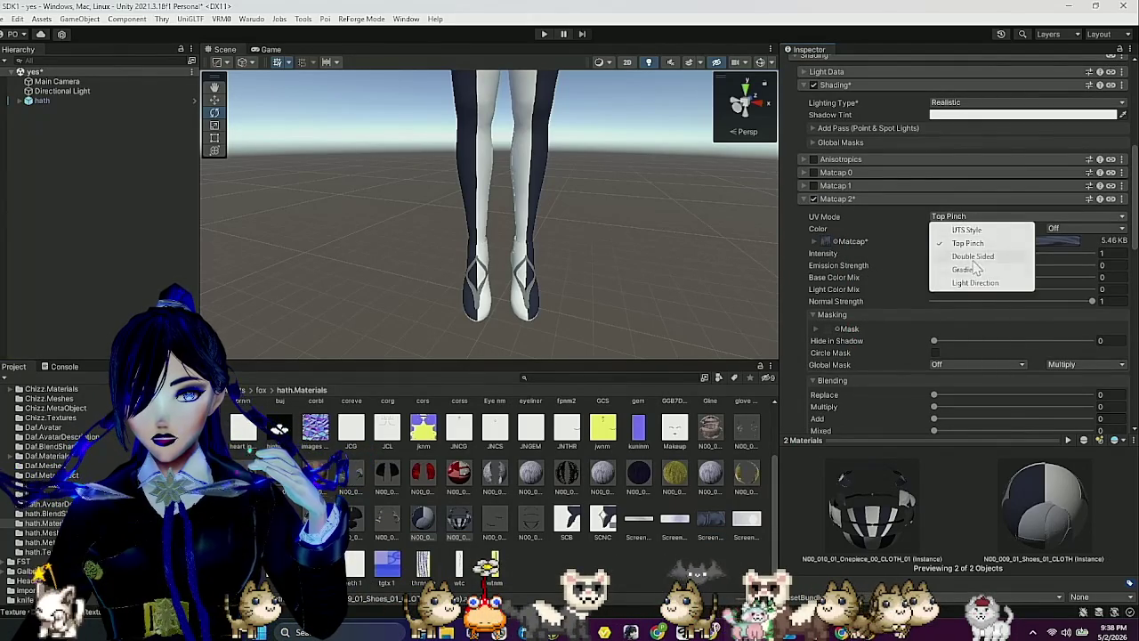
{"action": "left_click", "coordinate": [974, 270]}
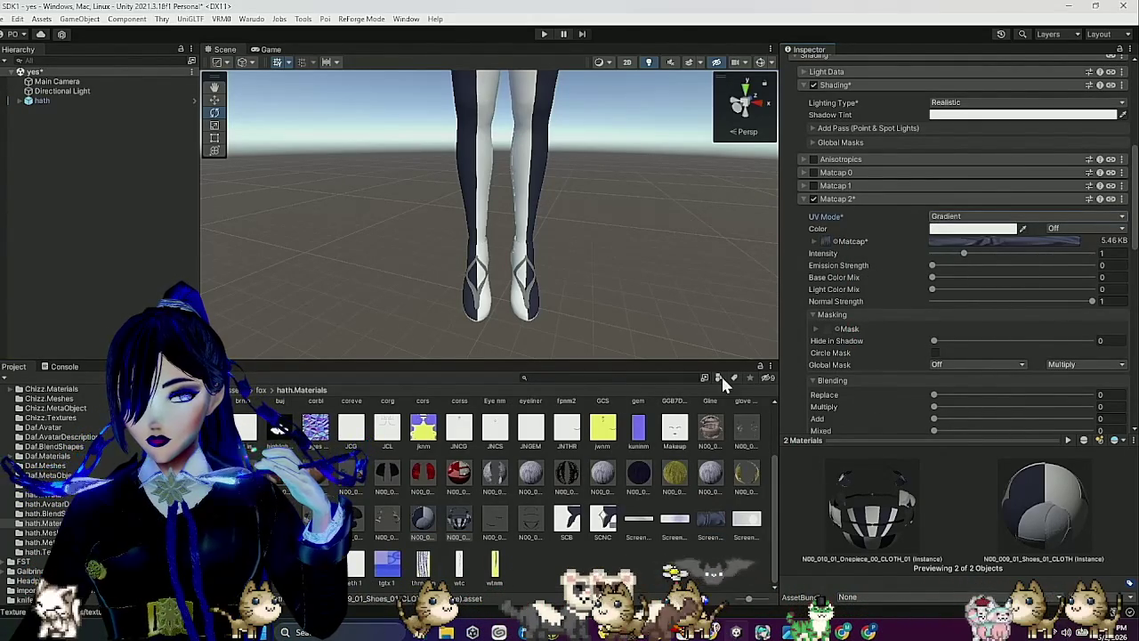
{"action": "left_click", "coordinate": [838, 200]}
Enable Matcap 3 and give it the 174.76 KB matcap texture.
{"action": "left_click", "coordinate": [815, 212]}
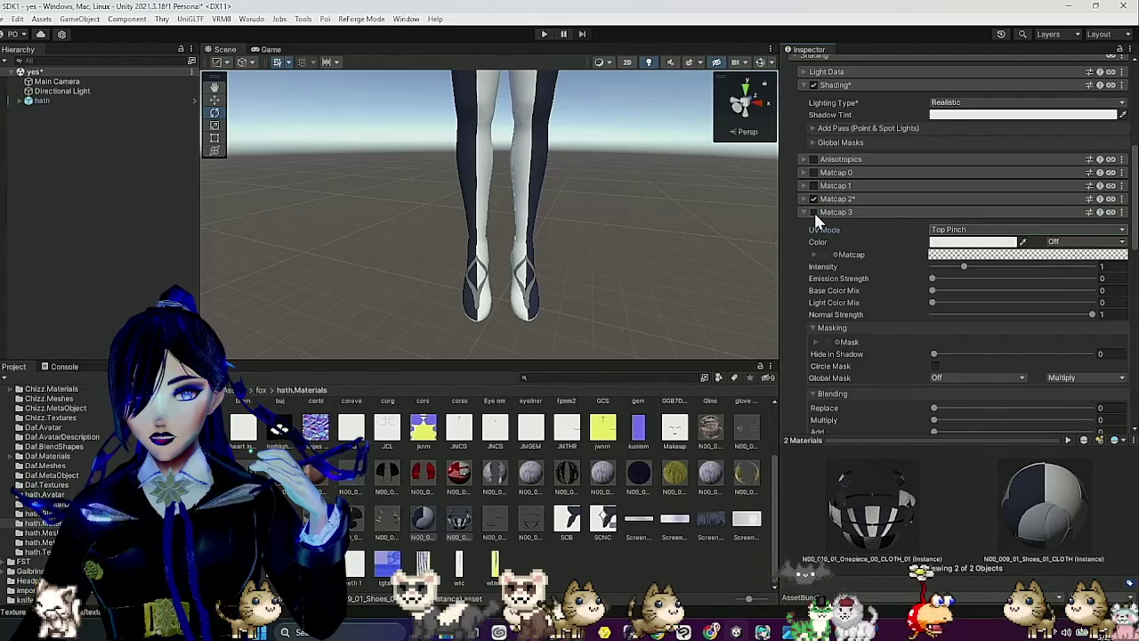
{"action": "scroll", "coordinate": [411, 553], "scroll_direction": "up", "scroll_amount": 2}
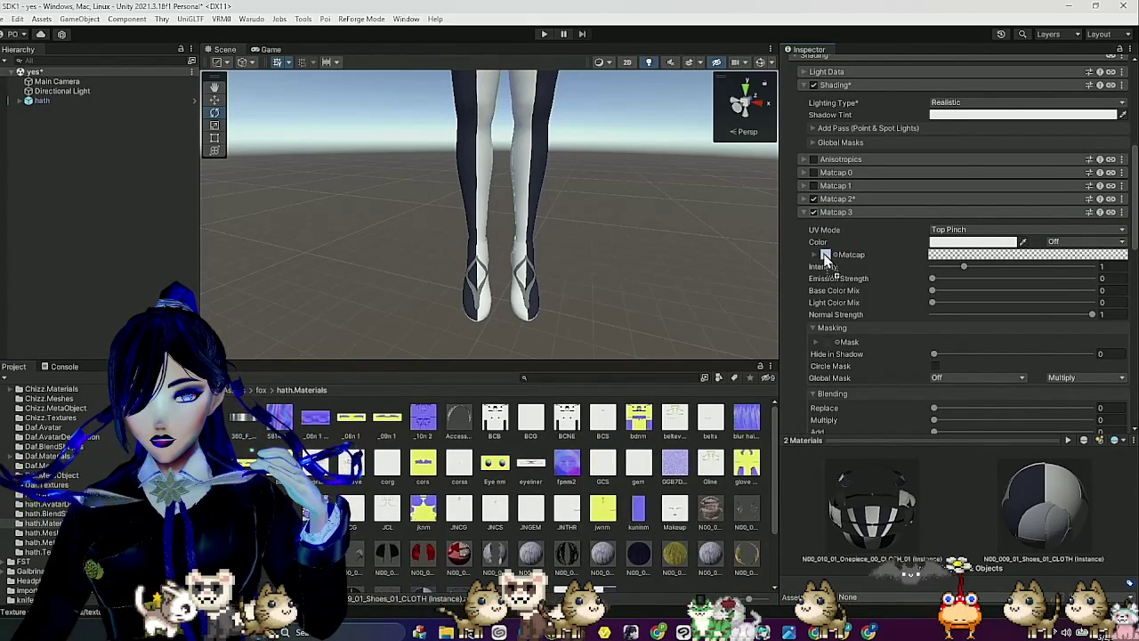
{"action": "left_click_drag", "start_coordinate": [826, 257], "coordinate": [826, 257]}
{"action": "scroll", "coordinate": [552, 498], "scroll_direction": "down", "scroll_amount": 2}
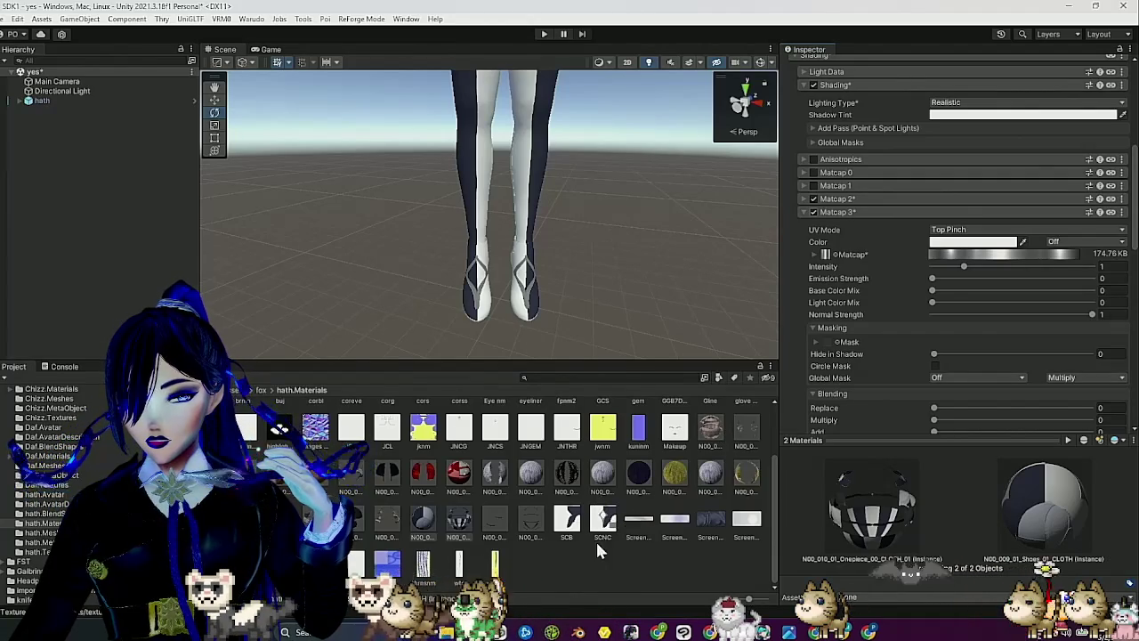
{"action": "scroll", "coordinate": [598, 552], "scroll_direction": "up", "scroll_amount": 2}
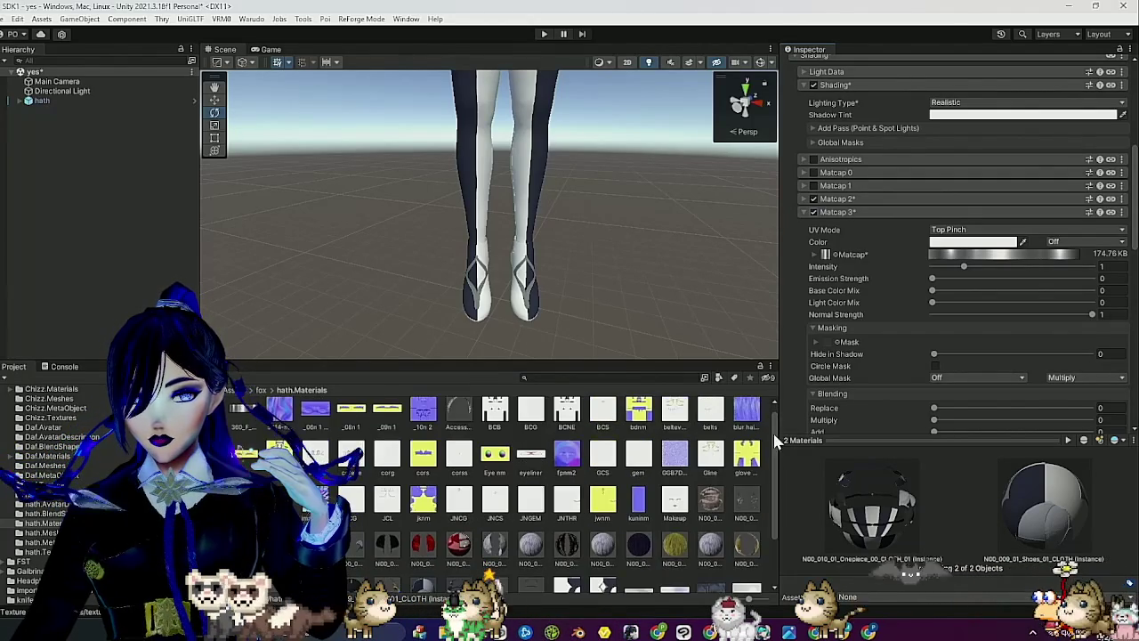
{"action": "left_click", "coordinate": [850, 212]}
Enable Matcap 1 on both materials, then select the Shoes material alone.
{"action": "left_click", "coordinate": [825, 186]}
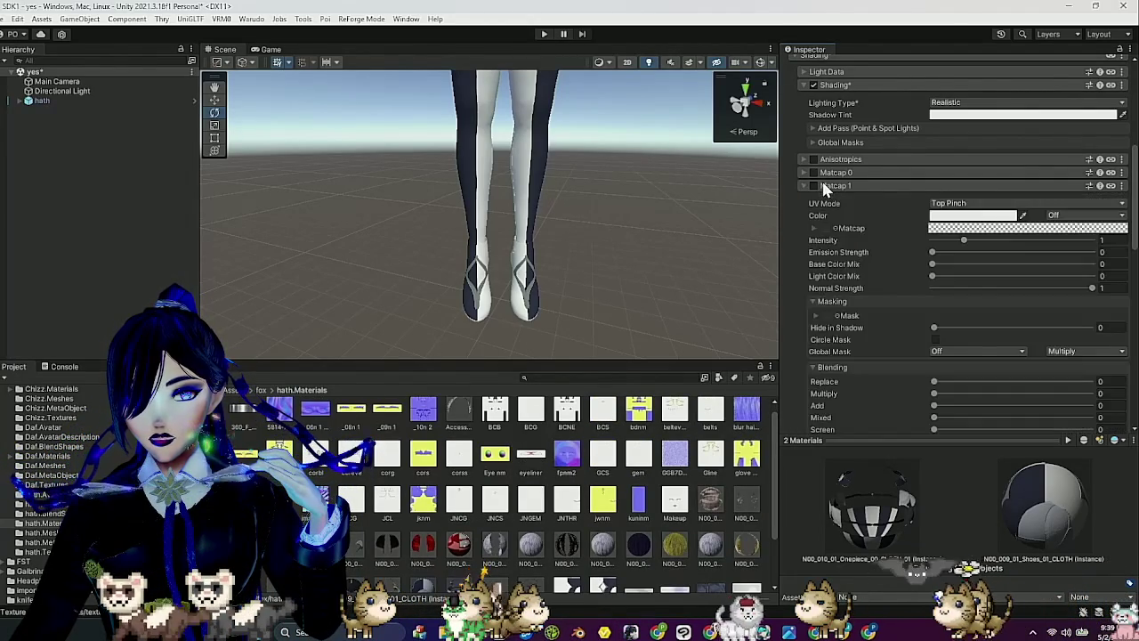
{"action": "left_click", "coordinate": [812, 185]}
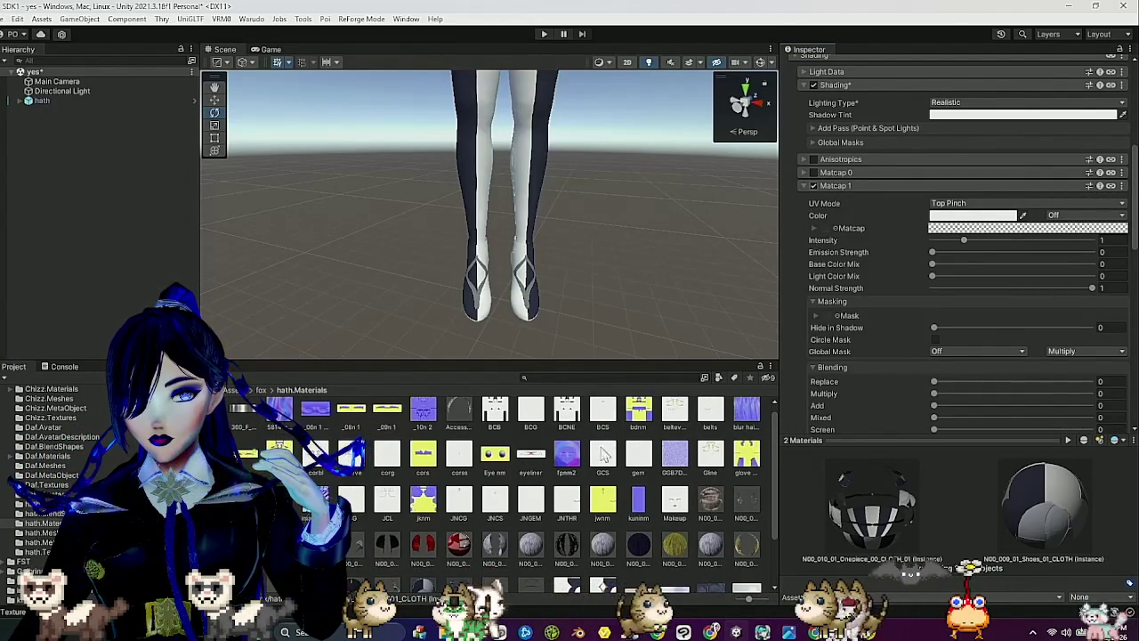
{"action": "scroll", "coordinate": [610, 467], "scroll_direction": "down", "scroll_amount": 2}
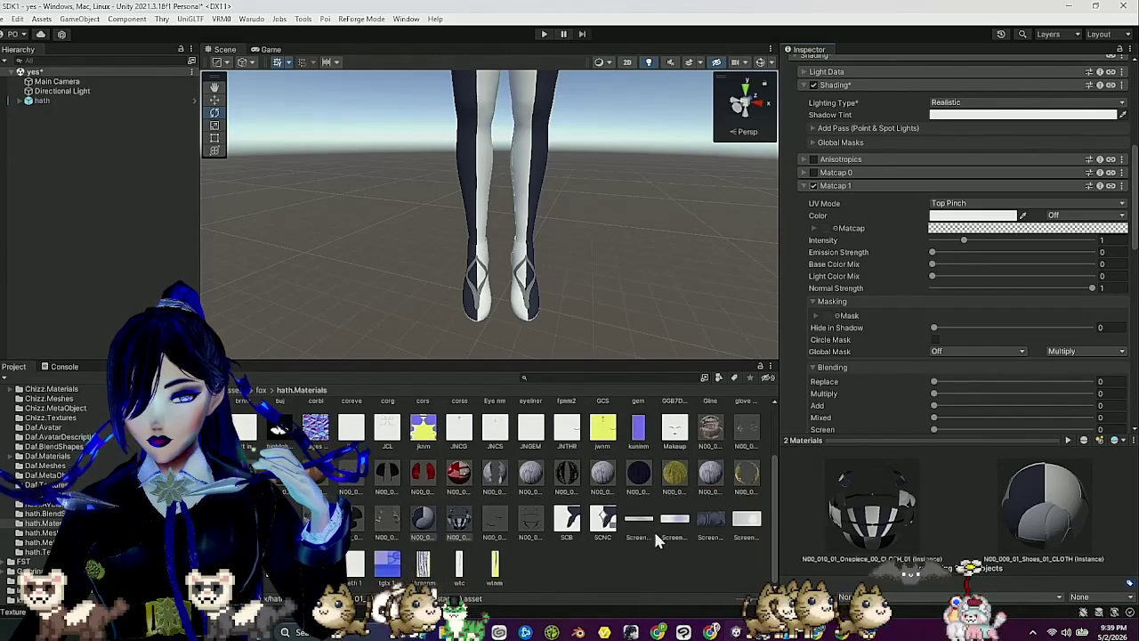
{"action": "left_click_drag", "start_coordinate": [673, 527], "coordinate": [873, 263]}
{"action": "left_click_drag", "start_coordinate": [860, 145], "coordinate": [860, 133]}
{"action": "left_click", "coordinate": [859, 115]}
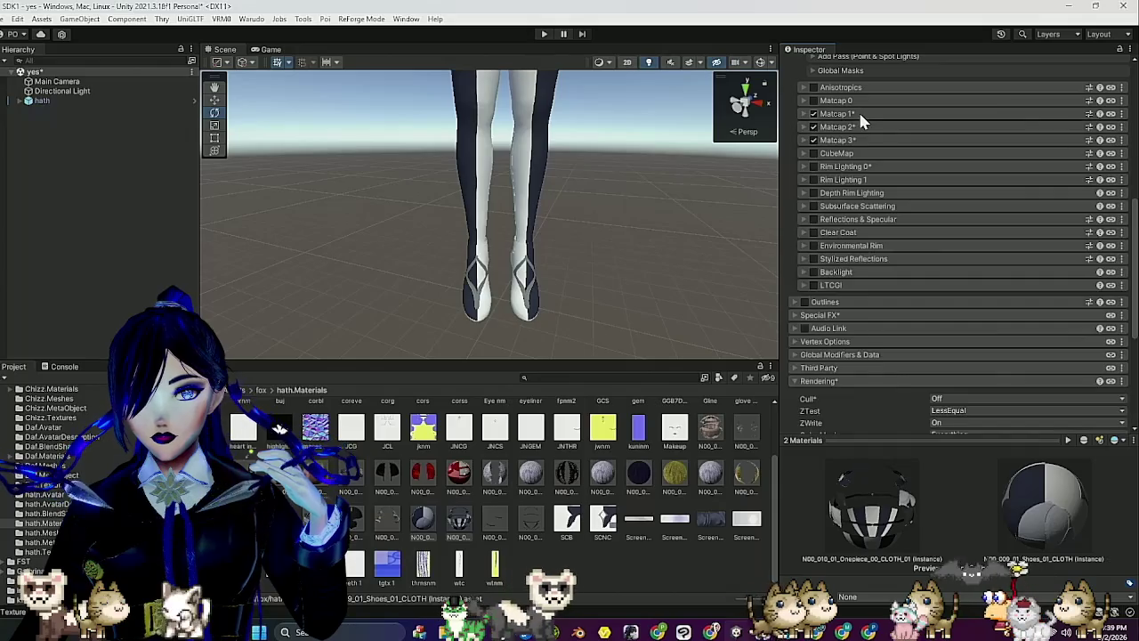
{"action": "left_click", "coordinate": [427, 520]}
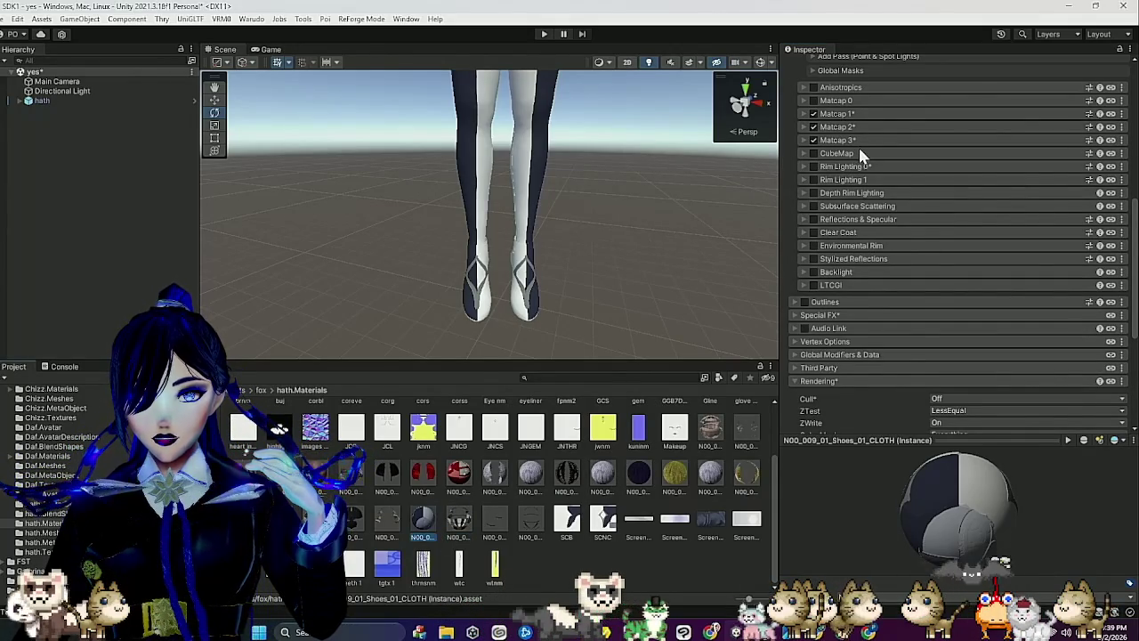
{"action": "left_click", "coordinate": [860, 140]}
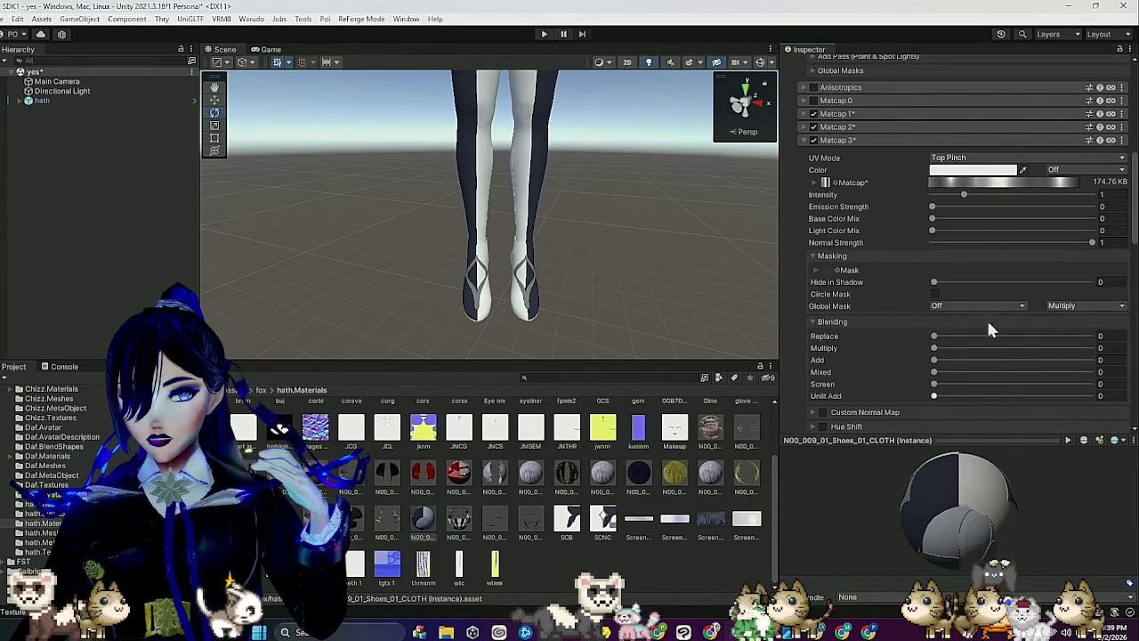
Assign a mask to the Shoes Matcap 3, fix its sRGB warning, and read channel A.
{"action": "left_click", "coordinate": [859, 322]}
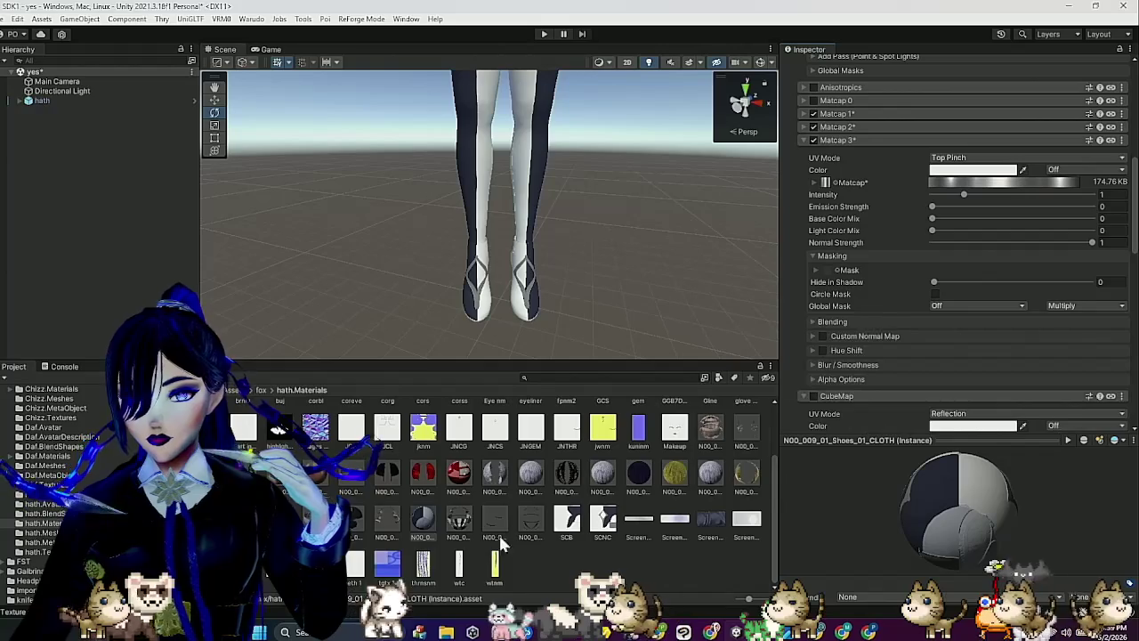
{"action": "scroll", "coordinate": [488, 546], "scroll_direction": "up", "scroll_amount": 2}
{"action": "scroll", "coordinate": [549, 540], "scroll_direction": "down", "scroll_amount": 1}
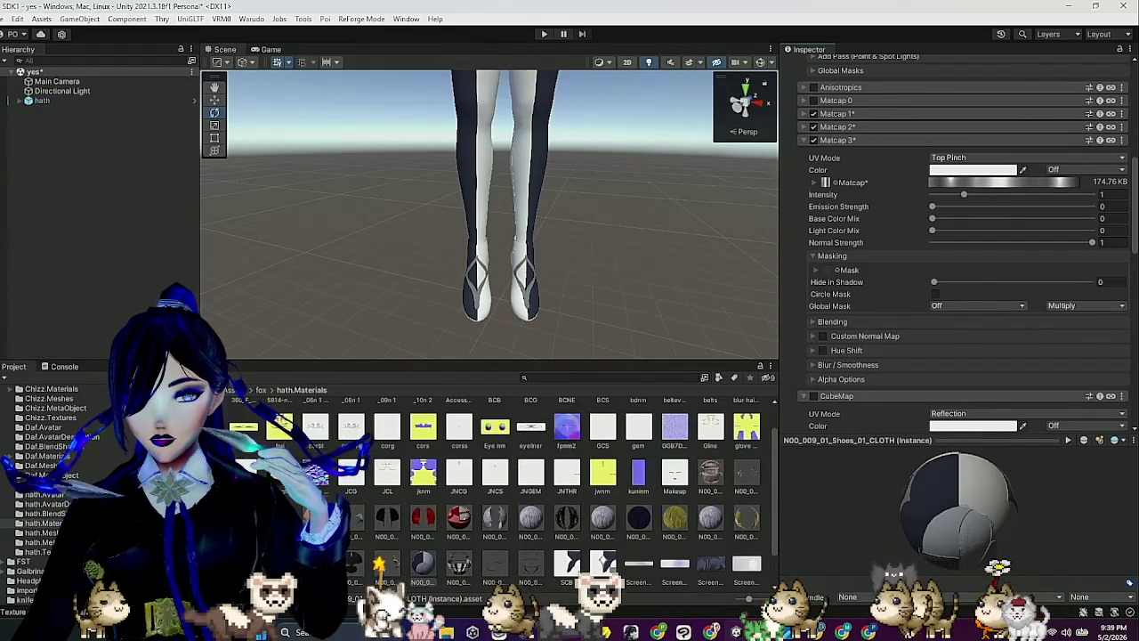
{"action": "scroll", "coordinate": [498, 498], "scroll_direction": "up", "scroll_amount": 1}
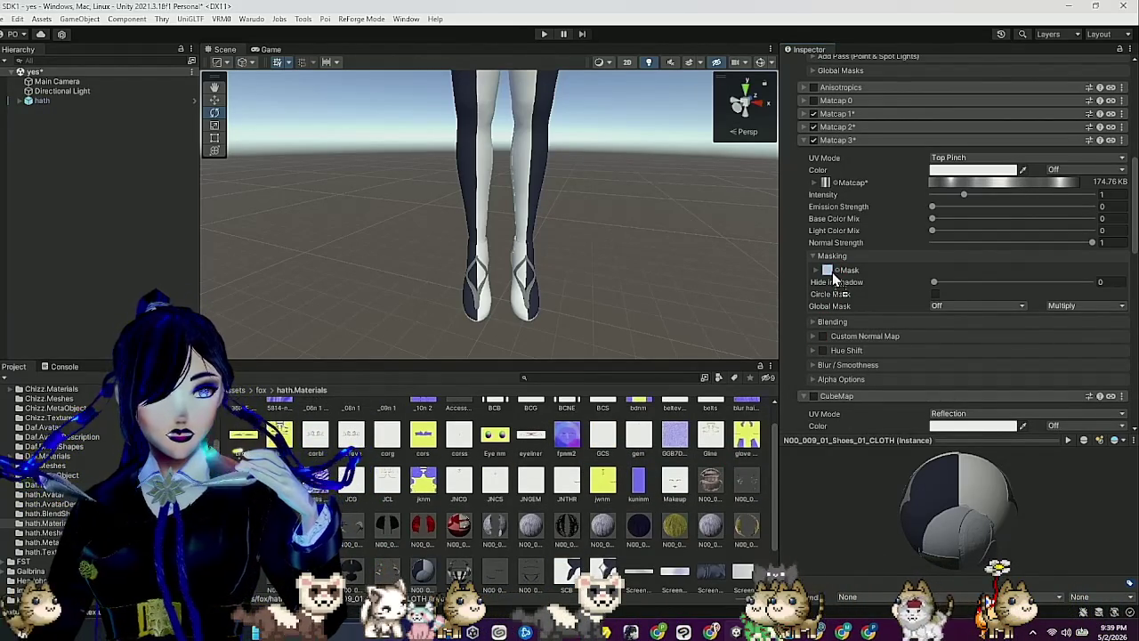
{"action": "left_click_drag", "start_coordinate": [833, 276], "coordinate": [833, 276]}
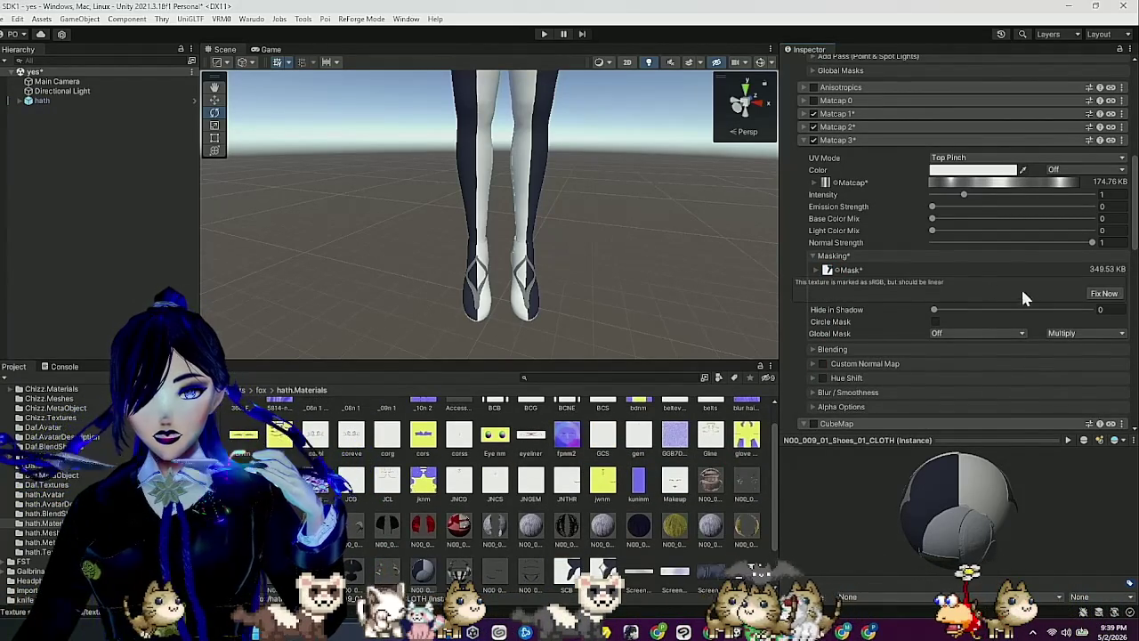
{"action": "left_click", "coordinate": [814, 270]}
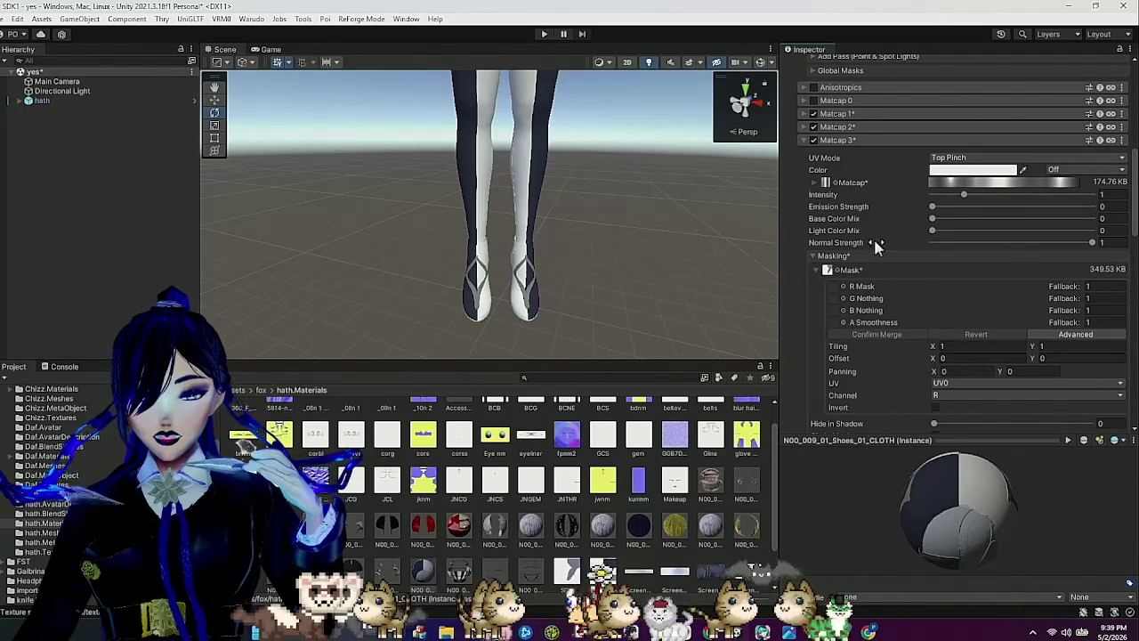
{"action": "scroll", "coordinate": [890, 276], "scroll_direction": "down", "scroll_amount": 3}
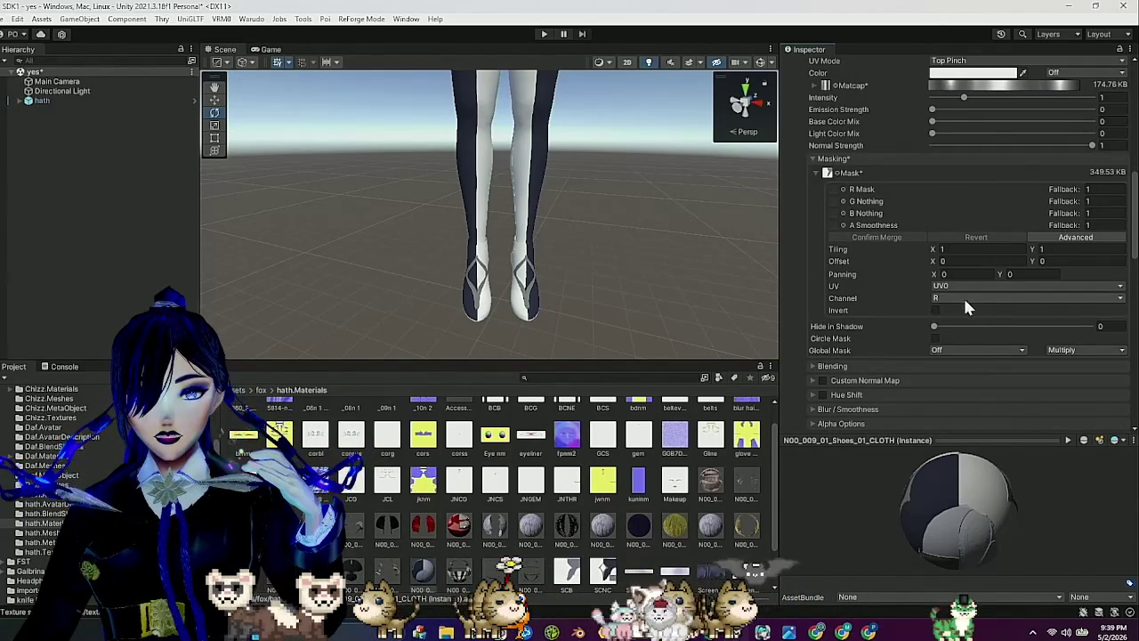
{"action": "left_click", "coordinate": [963, 297]}
{"action": "left_click", "coordinate": [959, 350]}
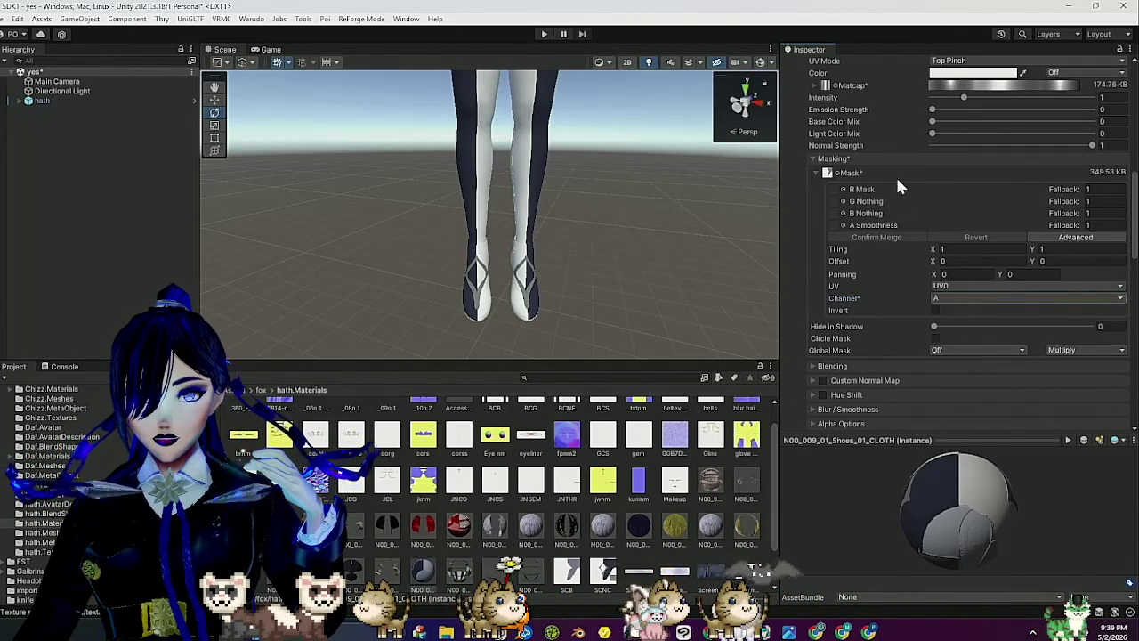
Review Matcap 3's blending and masking settings.
{"action": "left_click", "coordinate": [884, 157]}
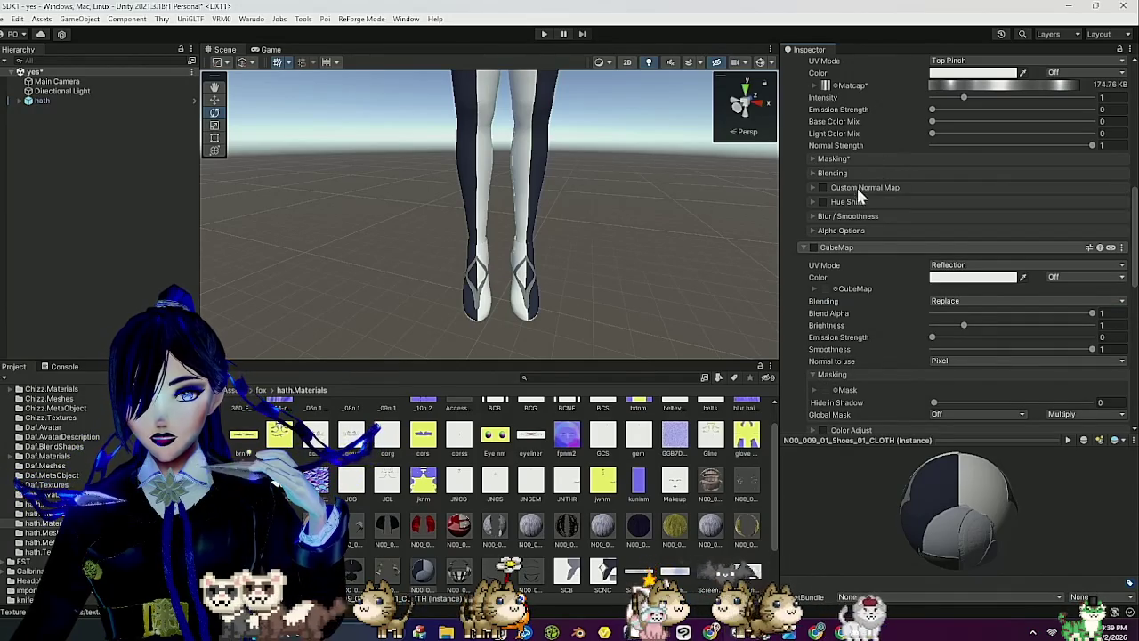
{"action": "left_click", "coordinate": [858, 174]}
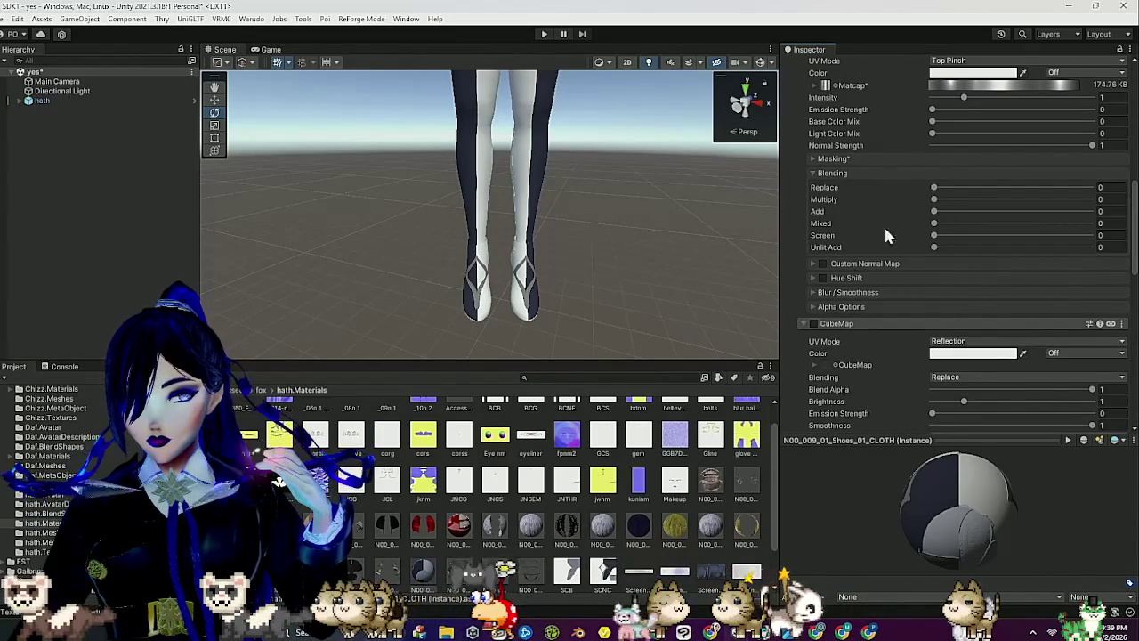
{"action": "left_click", "coordinate": [879, 175]}
{"action": "left_click", "coordinate": [869, 159]}
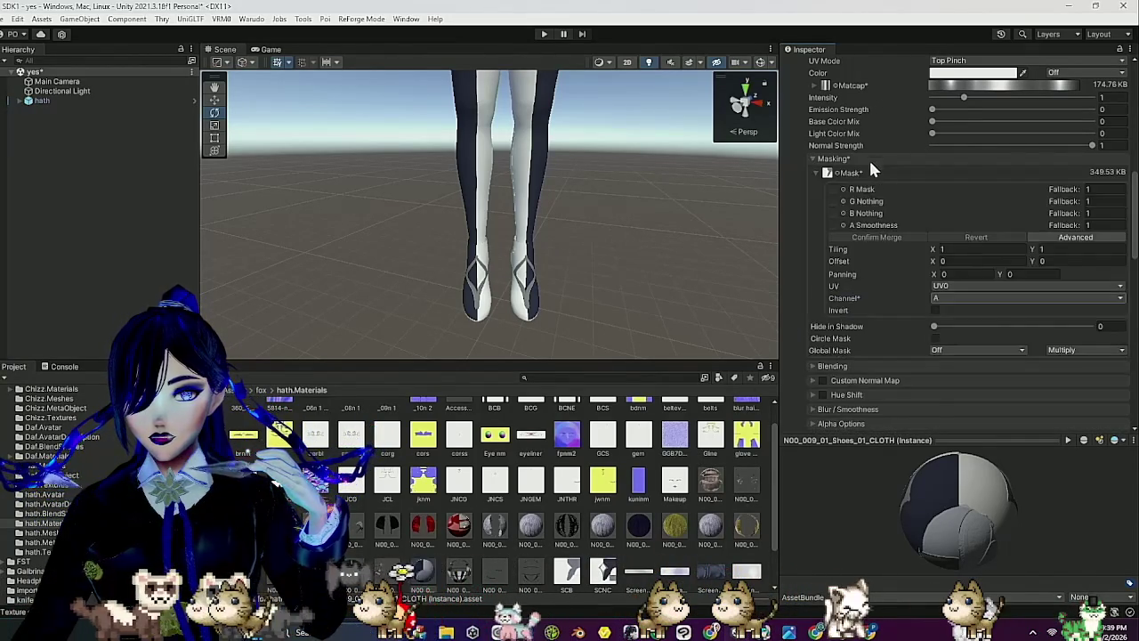
{"action": "scroll", "coordinate": [847, 255], "scroll_direction": "up", "scroll_amount": 4}
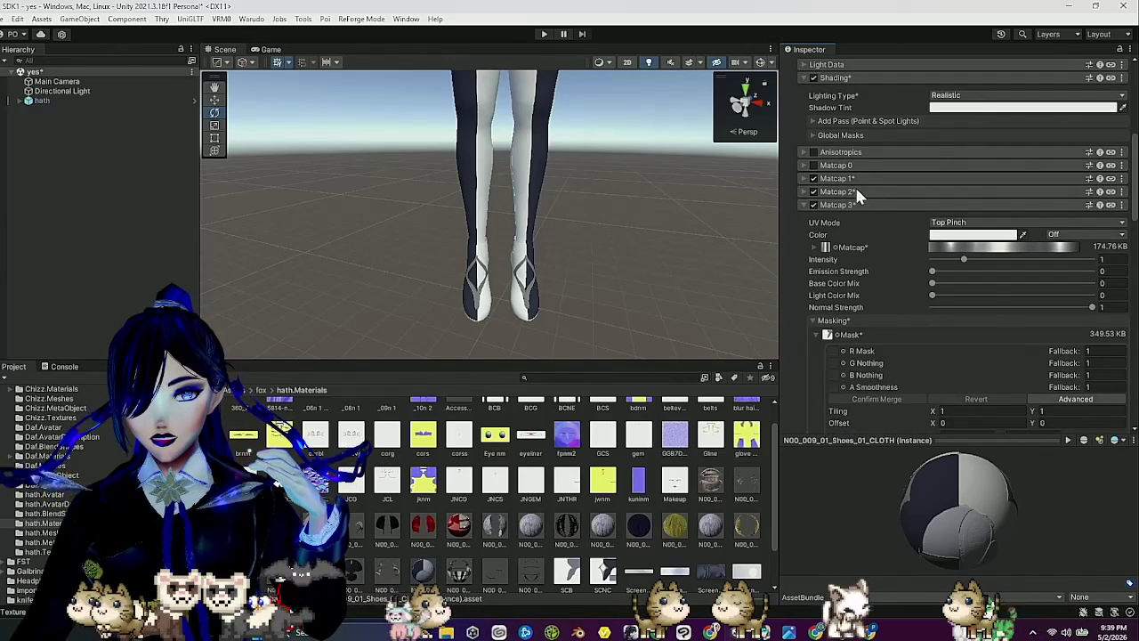
Set the Shoes material's Matcap 2 mask to read from channel A.
{"action": "left_click", "coordinate": [854, 190]}
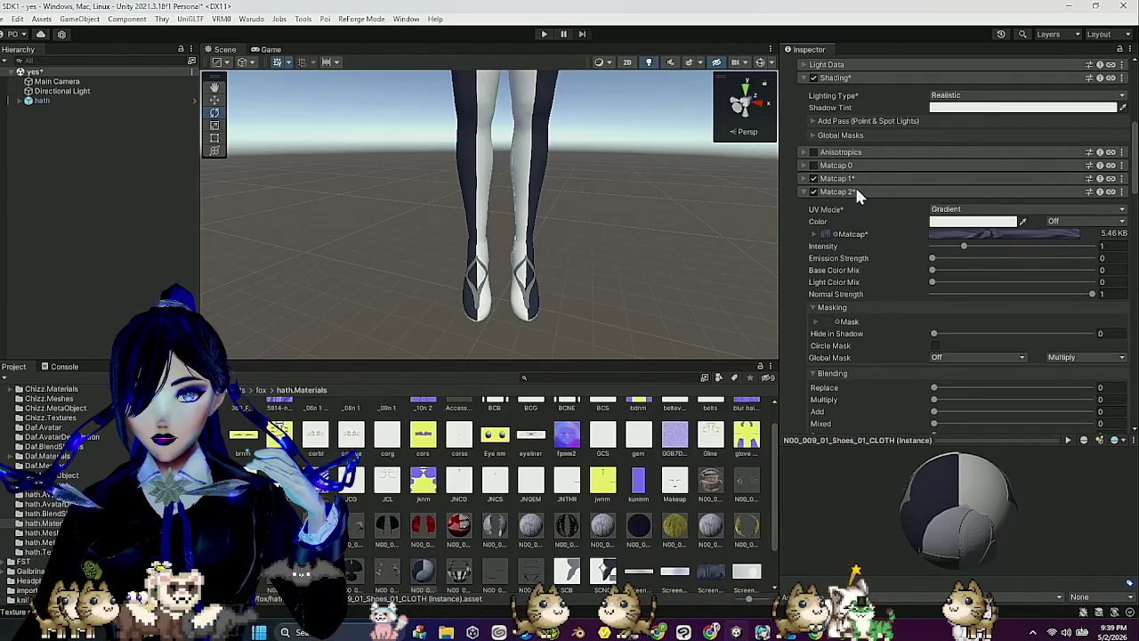
{"action": "scroll", "coordinate": [558, 525], "scroll_direction": "down", "scroll_amount": 2}
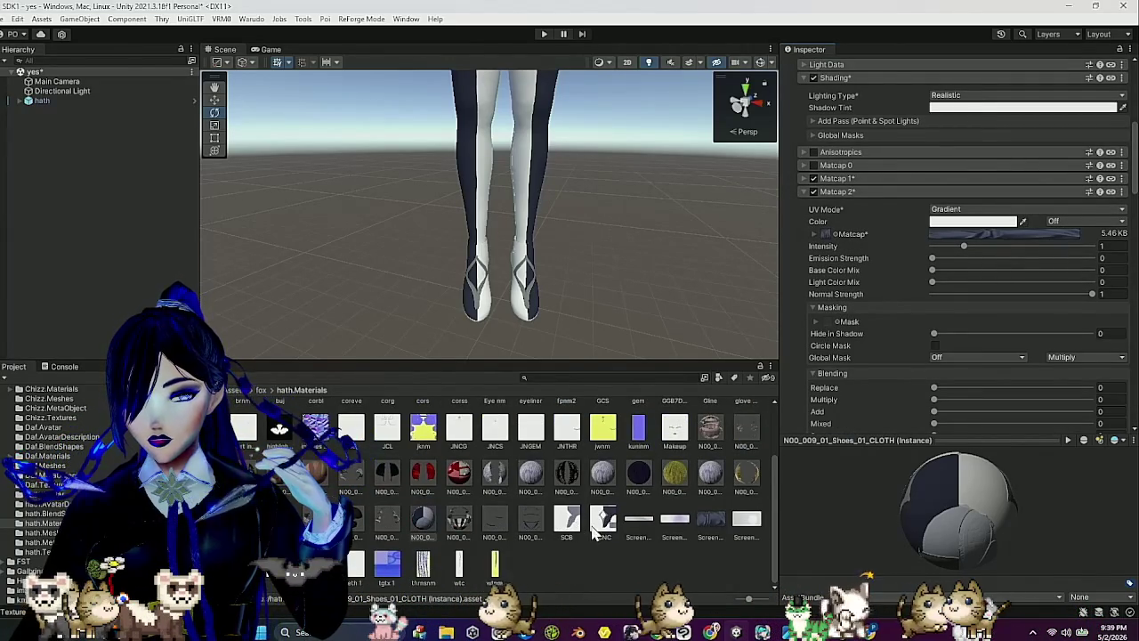
{"action": "left_click", "coordinate": [830, 323]}
{"action": "scroll", "coordinate": [899, 356], "scroll_direction": "down", "scroll_amount": 3}
{"action": "scroll", "coordinate": [934, 361], "scroll_direction": "down", "scroll_amount": 1}
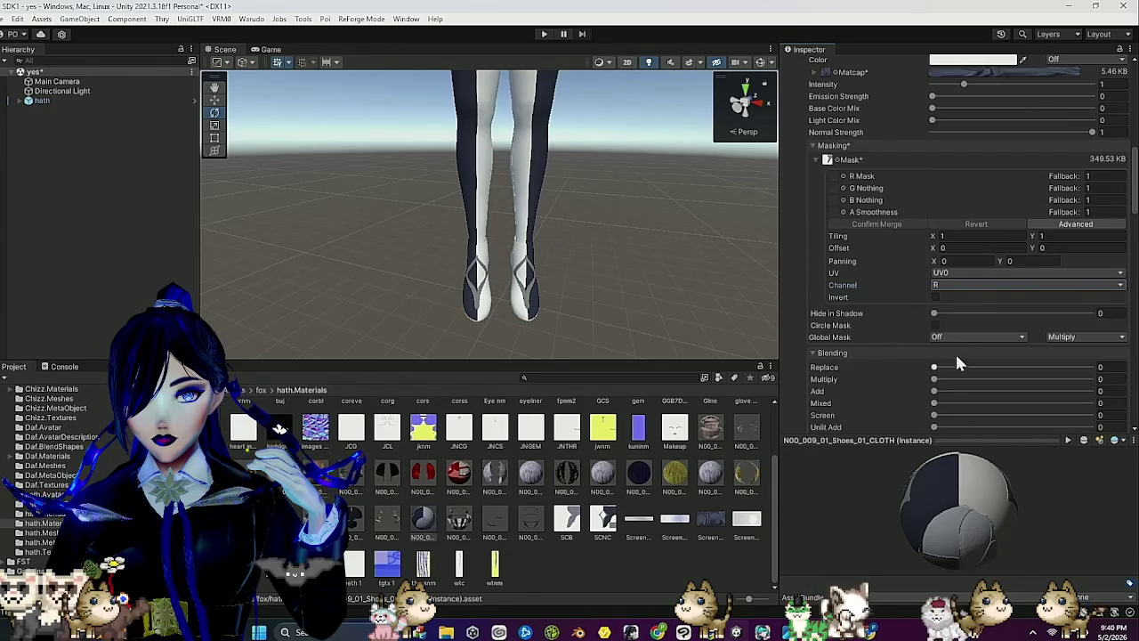
{"action": "left_click", "coordinate": [970, 287]}
{"action": "left_click", "coordinate": [960, 338]}
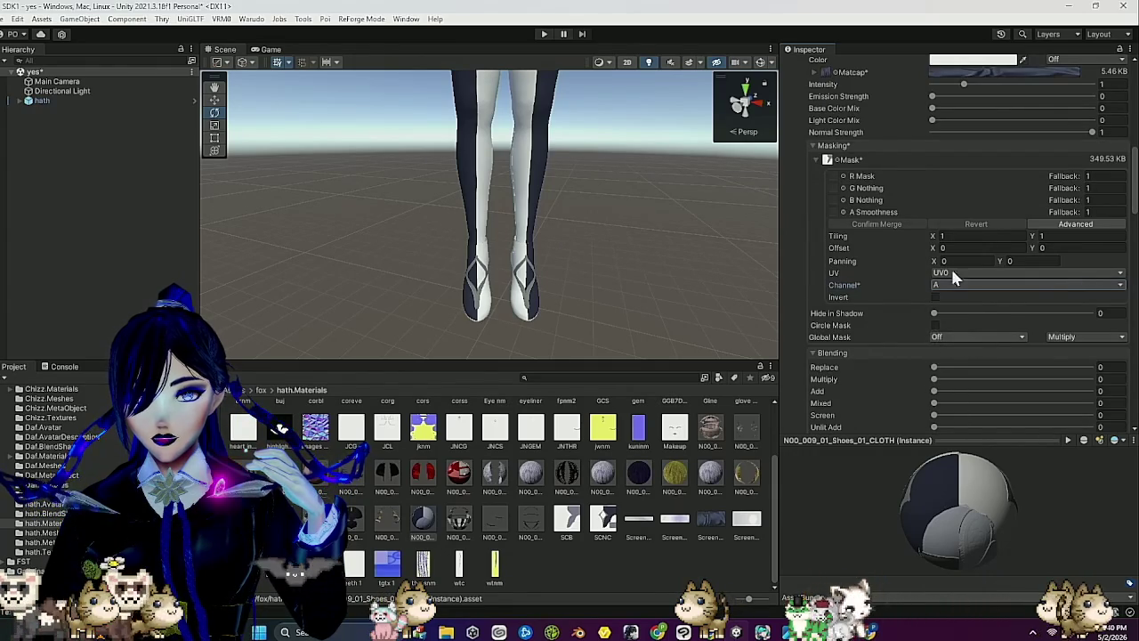
{"action": "left_click", "coordinate": [866, 145]}
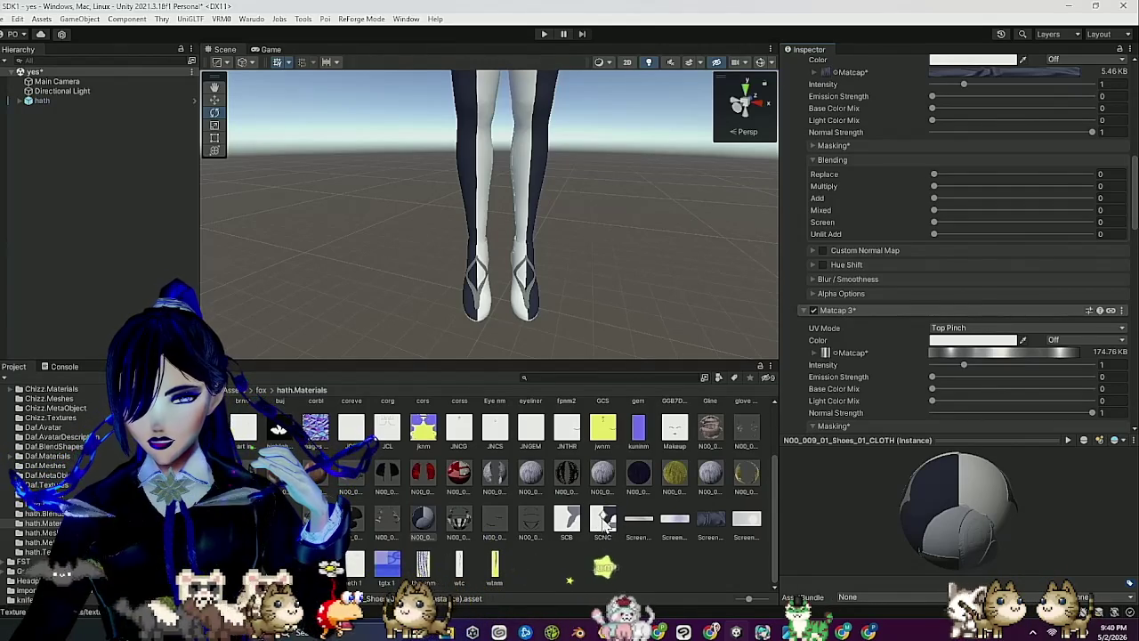
Put the 349.53 KB mask into Matcap 3 and convert it to linear.
{"action": "scroll", "coordinate": [610, 525], "scroll_direction": "up", "scroll_amount": 2}
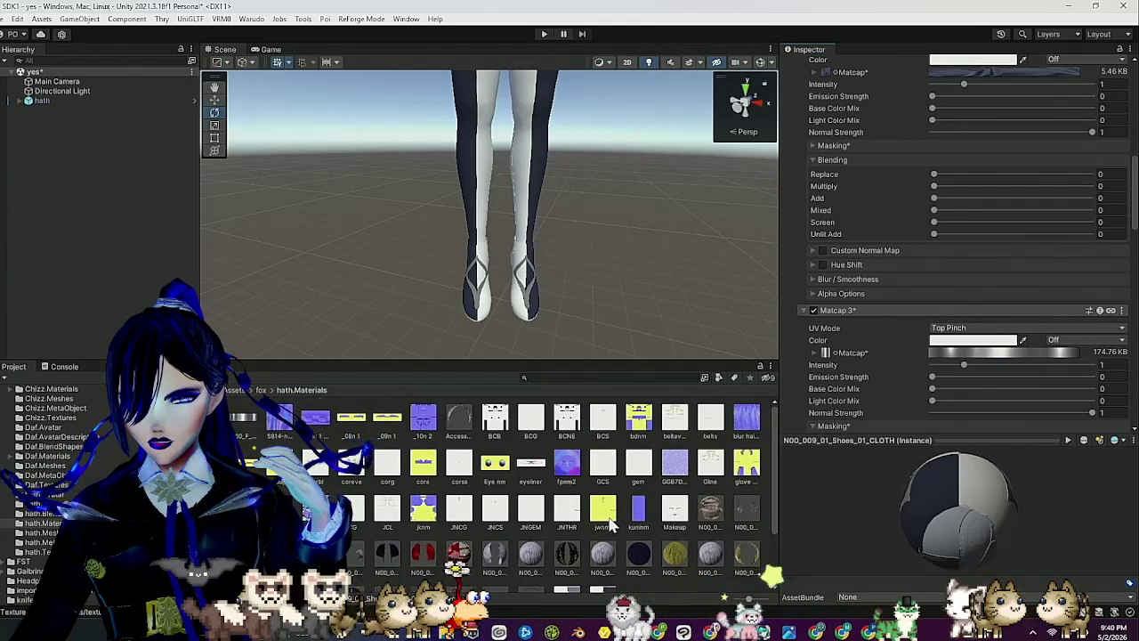
{"action": "scroll", "coordinate": [610, 525], "scroll_direction": "down", "scroll_amount": 2}
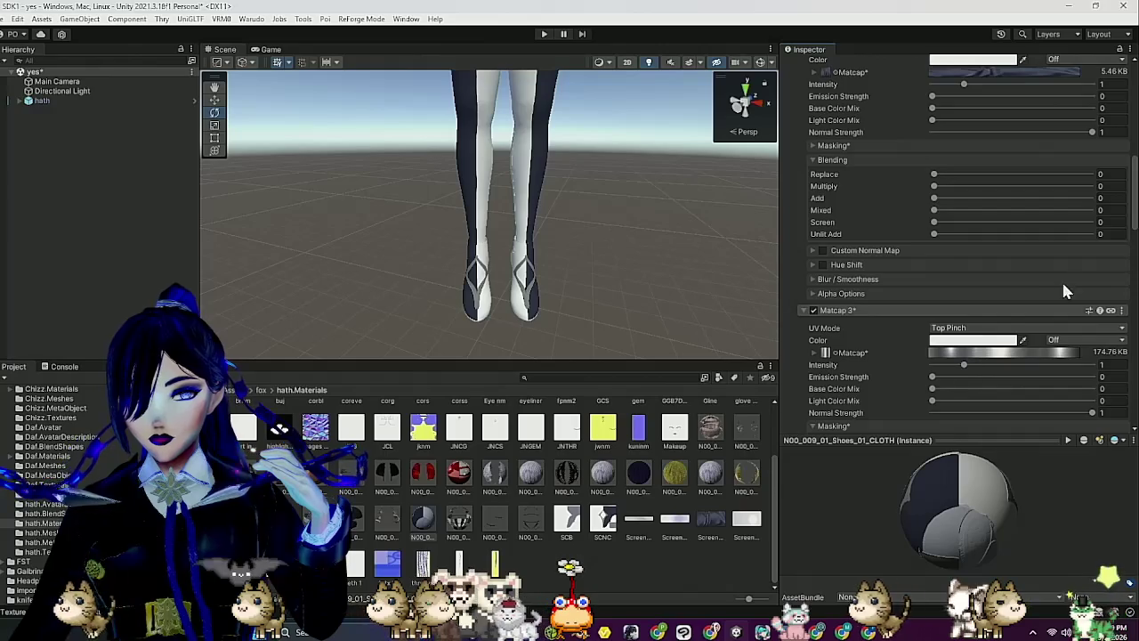
{"action": "scroll", "coordinate": [1061, 280], "scroll_direction": "up", "scroll_amount": 3}
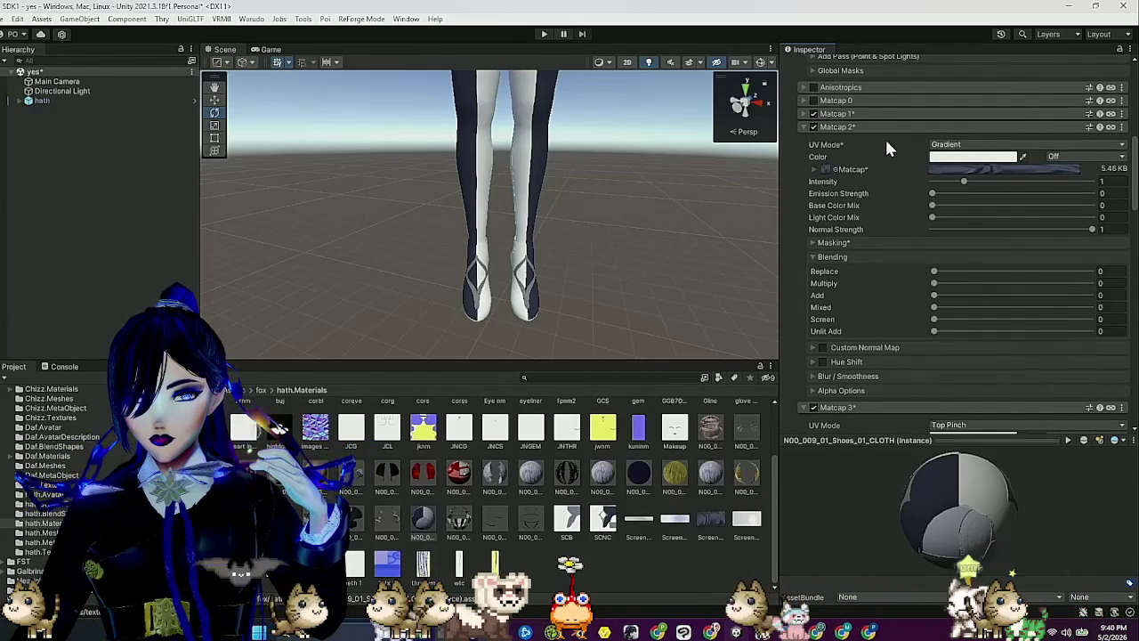
{"action": "left_click", "coordinate": [867, 126]}
{"action": "mouse_move", "coordinate": [425, 528]}
{"action": "left_mouse_down"}
{"action": "mouse_move", "coordinate": [498, 463]}
{"action": "mouse_move", "coordinate": [877, 257]}
{"action": "mouse_move", "coordinate": [827, 272]}
{"action": "left_mouse_up"}
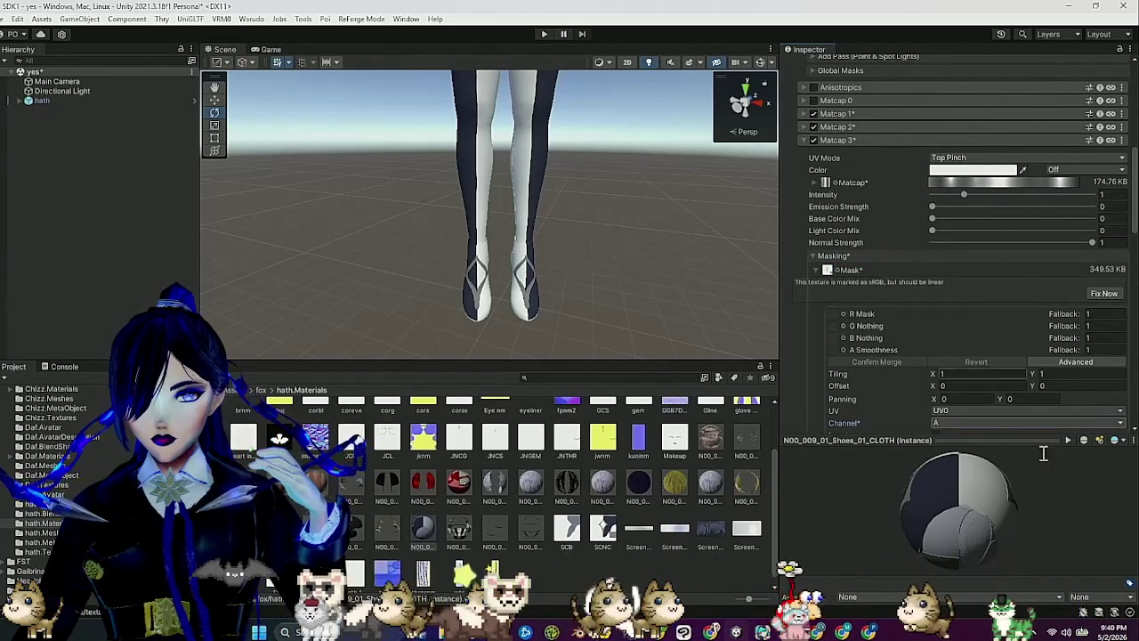
{"action": "left_click", "coordinate": [1103, 293]}
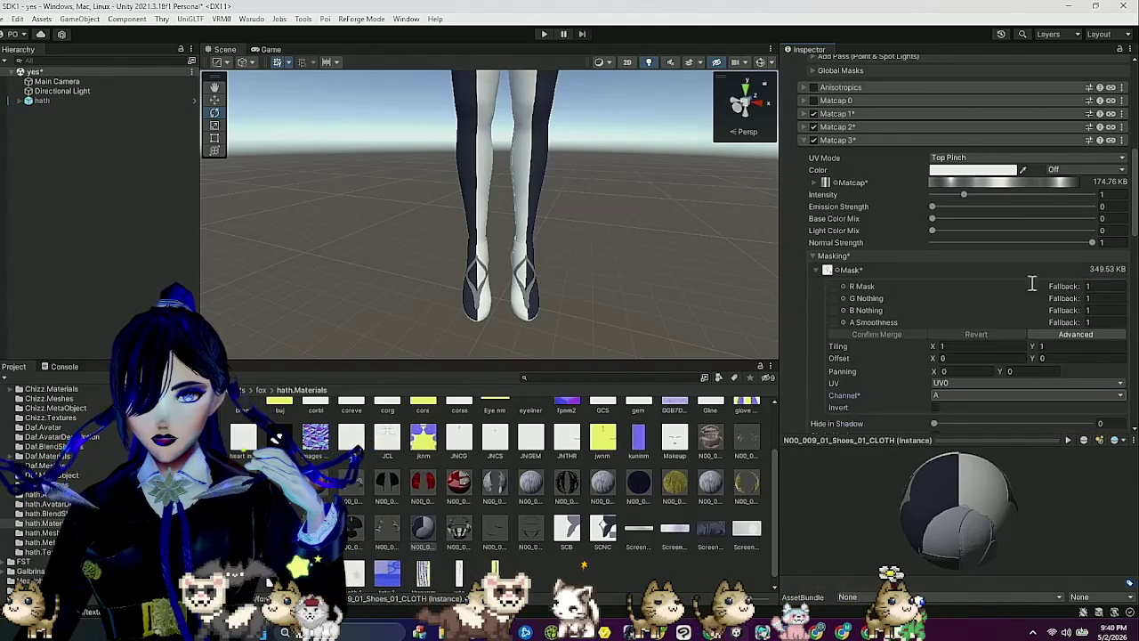
{"action": "left_click", "coordinate": [842, 112]}
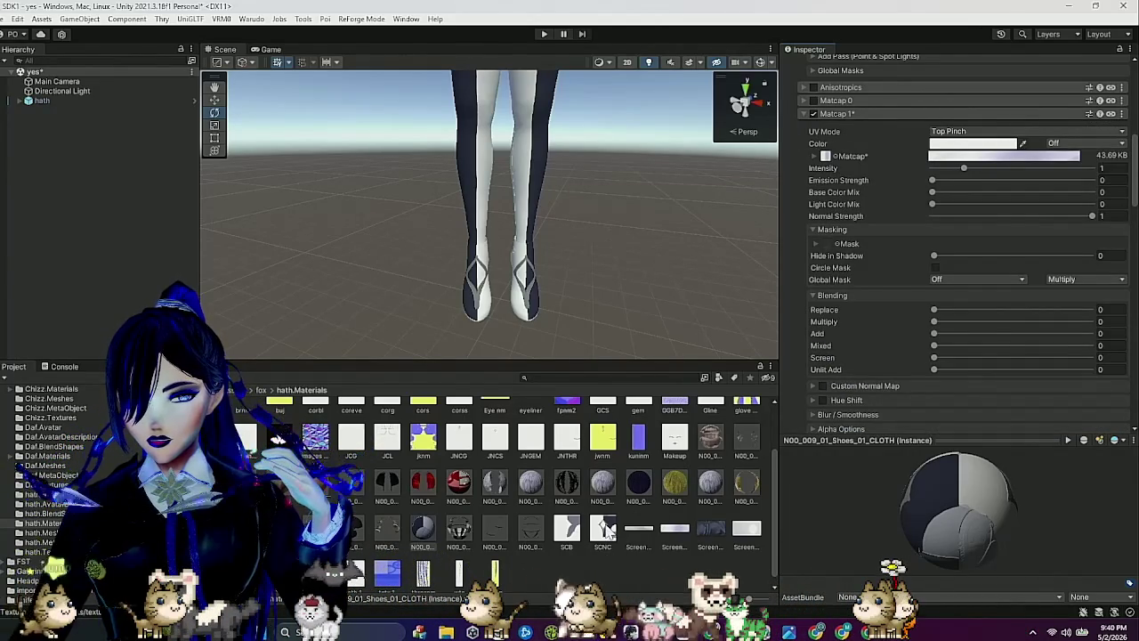
Give Matcap 1 the 349.53 KB mask as a linear texture read from channel A.
{"action": "scroll", "coordinate": [898, 181], "scroll_direction": "down", "scroll_amount": 2}
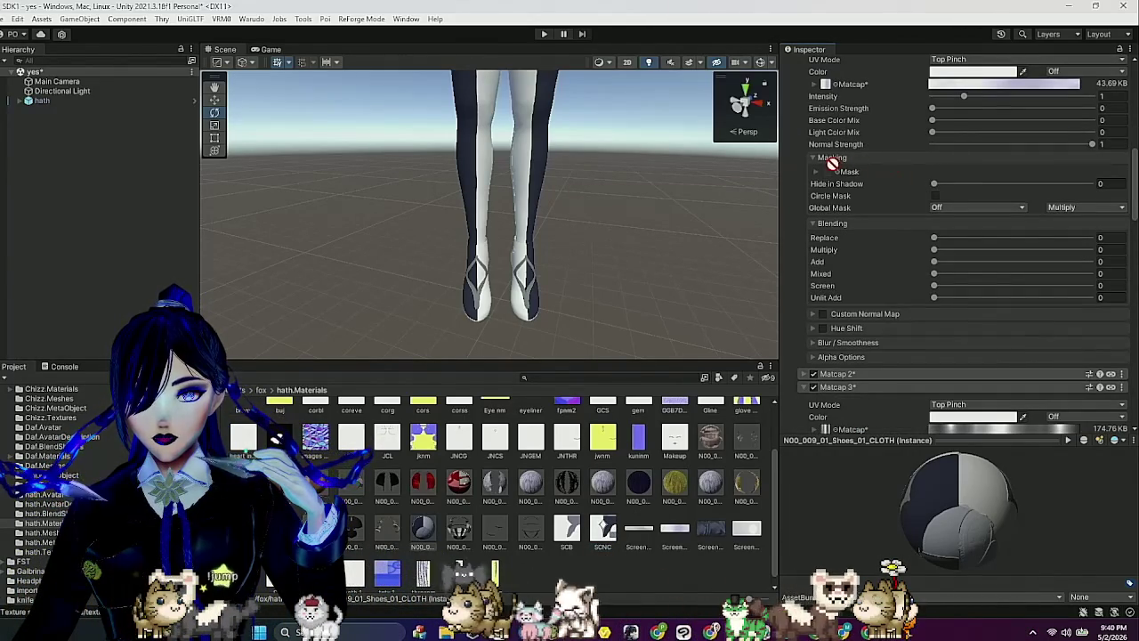
{"action": "left_click_drag", "start_coordinate": [826, 171], "coordinate": [826, 171]}
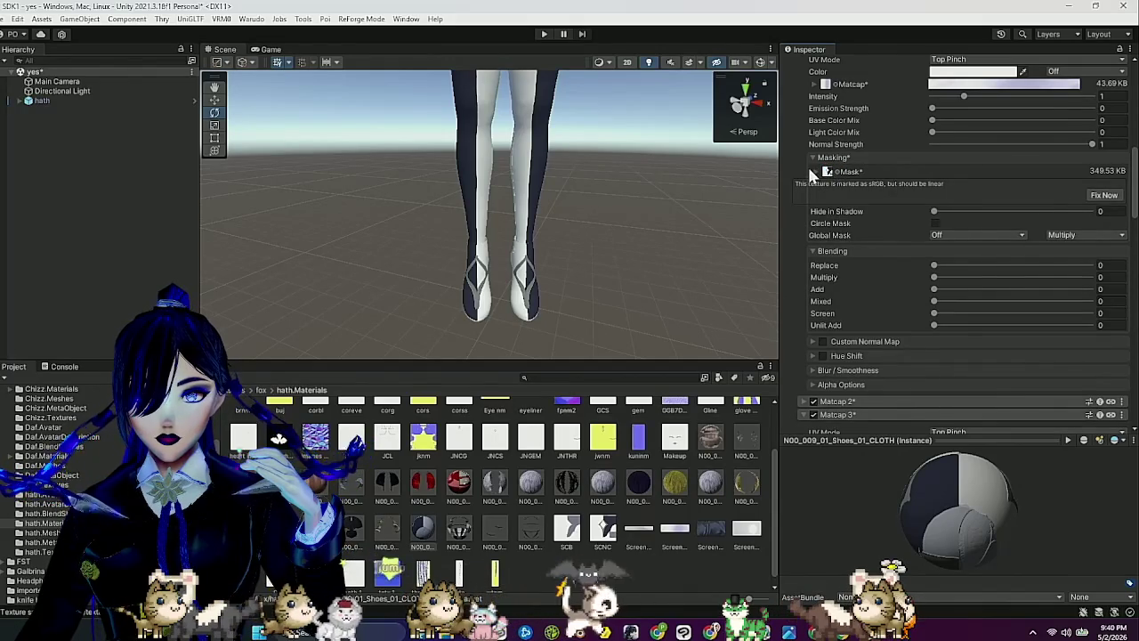
{"action": "left_click", "coordinate": [815, 171]}
{"action": "left_click", "coordinate": [1103, 195]}
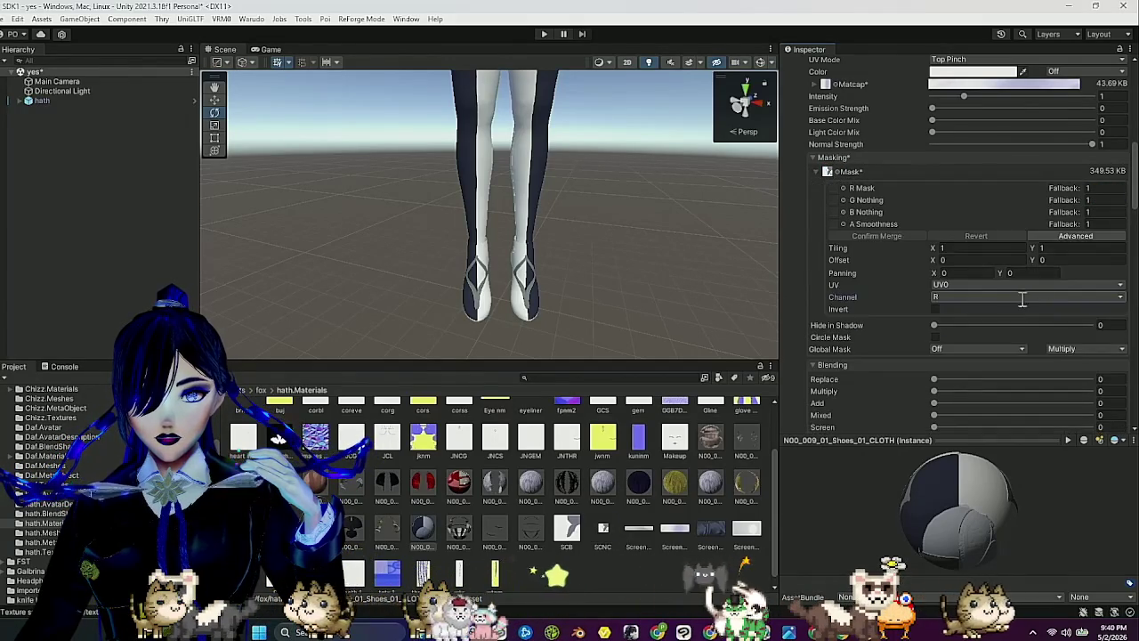
{"action": "left_click", "coordinate": [948, 299]}
{"action": "left_click", "coordinate": [952, 349]}
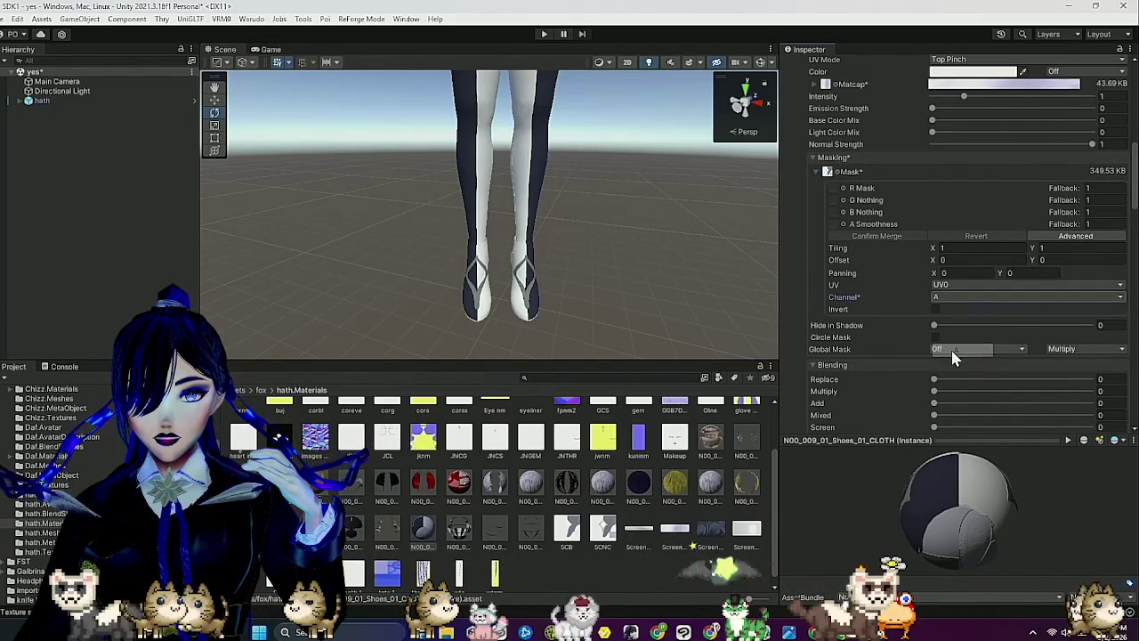
{"action": "scroll", "coordinate": [911, 292], "scroll_direction": "up", "scroll_amount": 5}
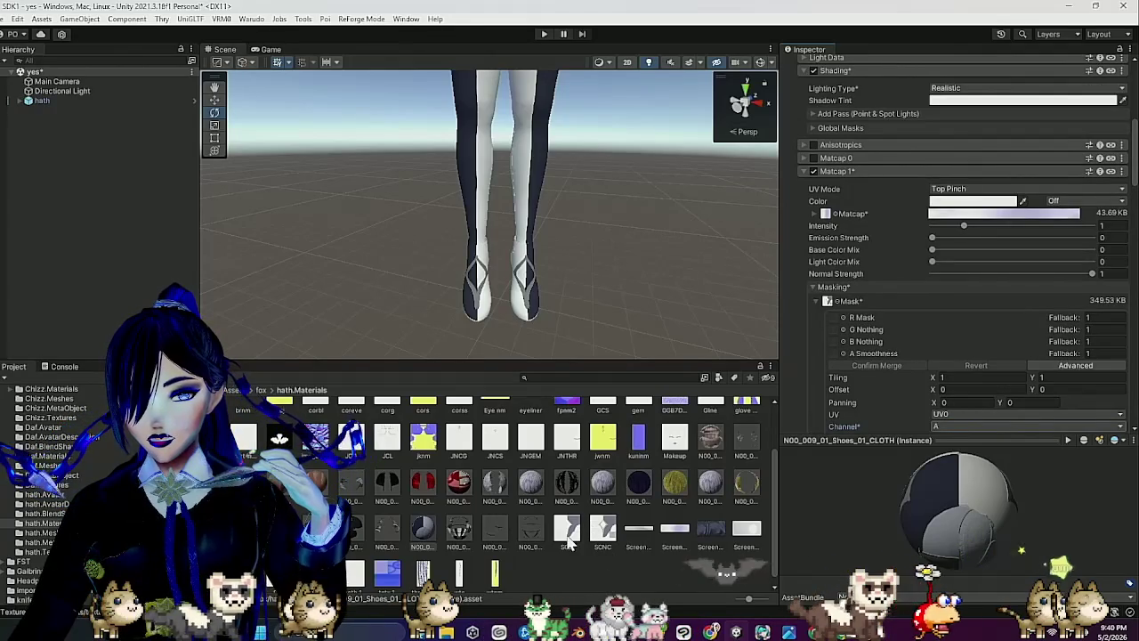
{"action": "left_click", "coordinate": [454, 534]}
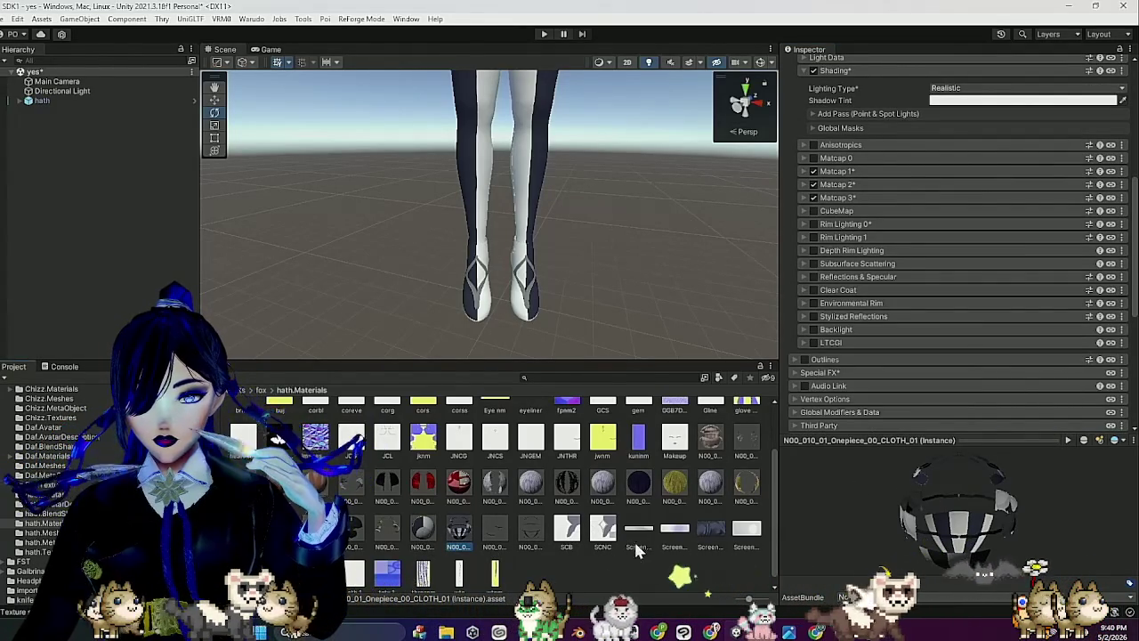
Check the BCB texture's import settings, then return to the Onepiece material.
{"action": "scroll", "coordinate": [639, 533], "scroll_direction": "up", "scroll_amount": 2}
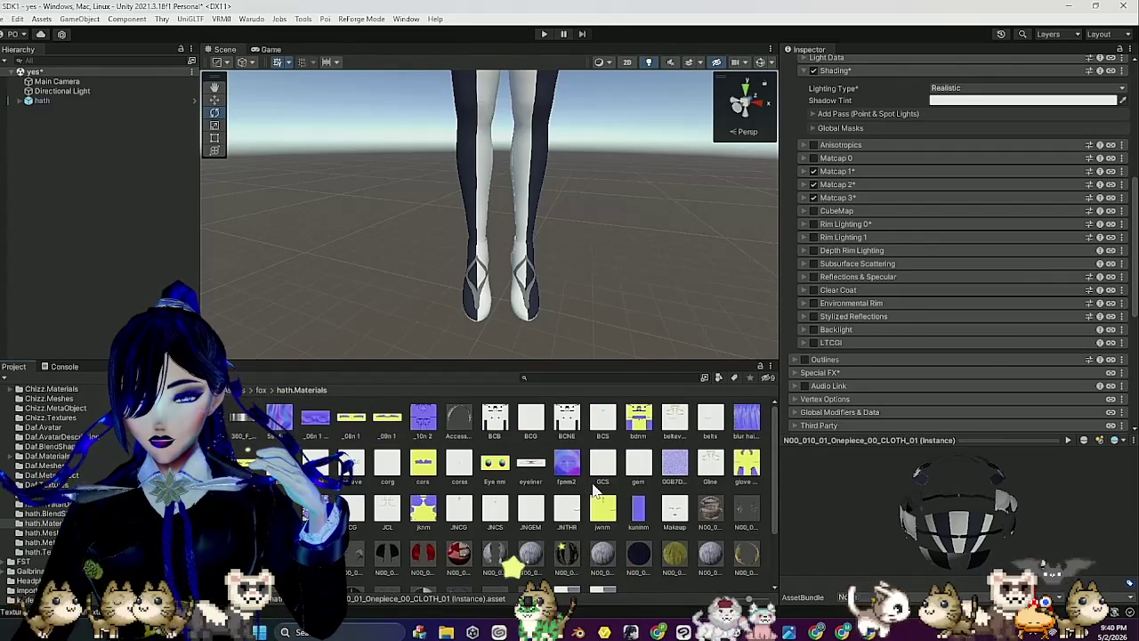
{"action": "mouse_move", "coordinate": [943, 516]}
{"action": "left_mouse_down"}
{"action": "mouse_move", "coordinate": [970, 520]}
{"action": "mouse_move", "coordinate": [925, 525]}
{"action": "left_mouse_up"}
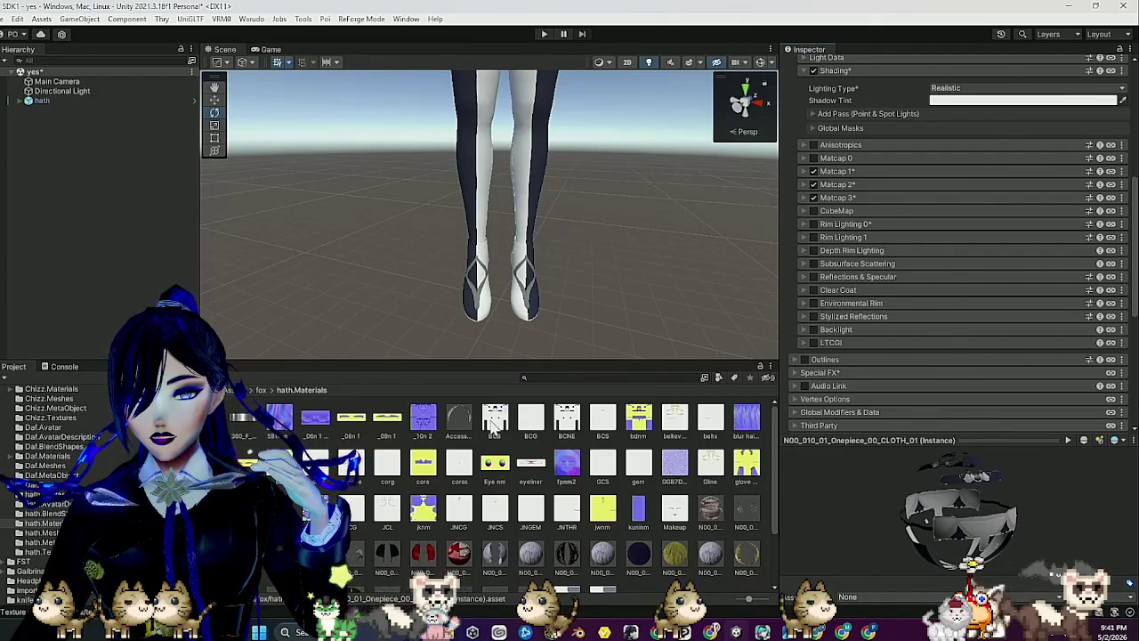
{"action": "left_click", "coordinate": [536, 426]}
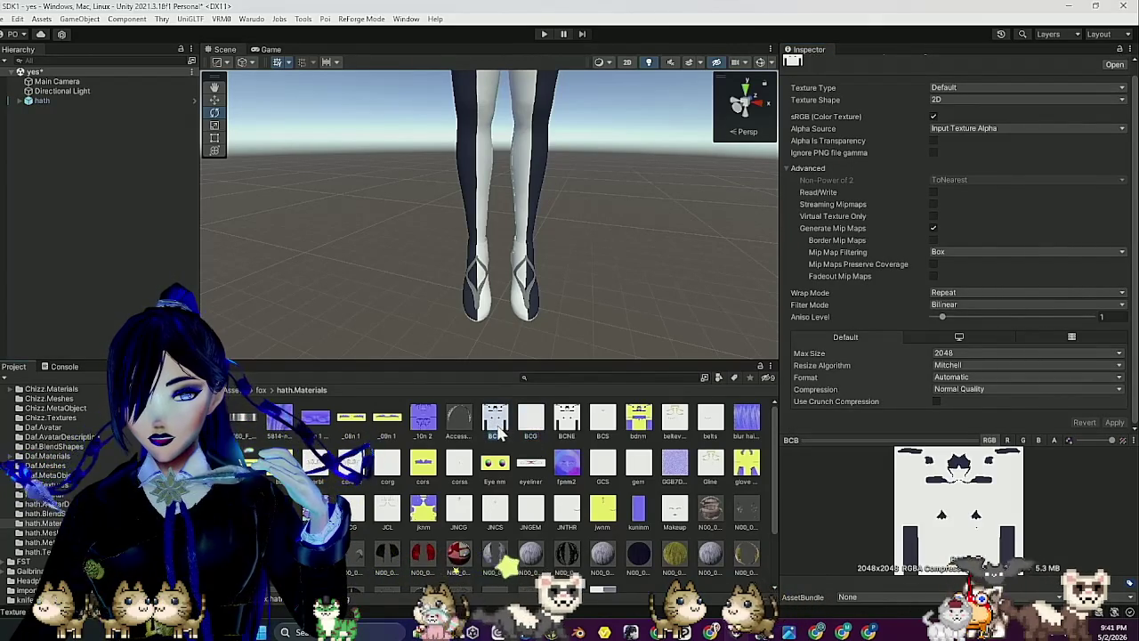
{"action": "scroll", "coordinate": [569, 436], "scroll_direction": "down", "scroll_amount": 2}
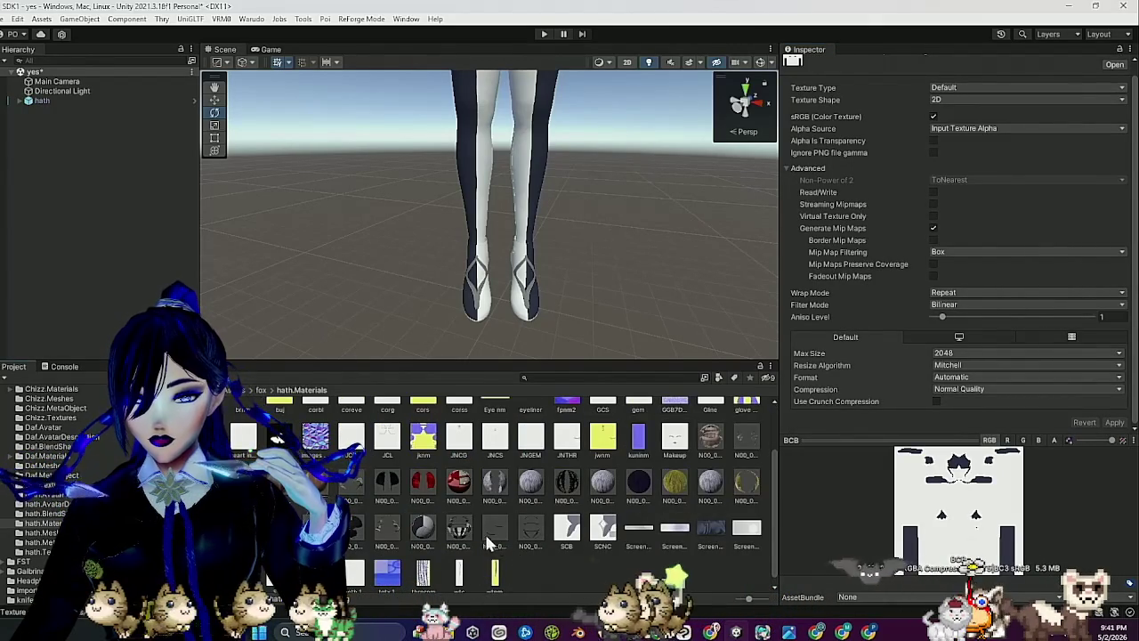
{"action": "left_click", "coordinate": [458, 529]}
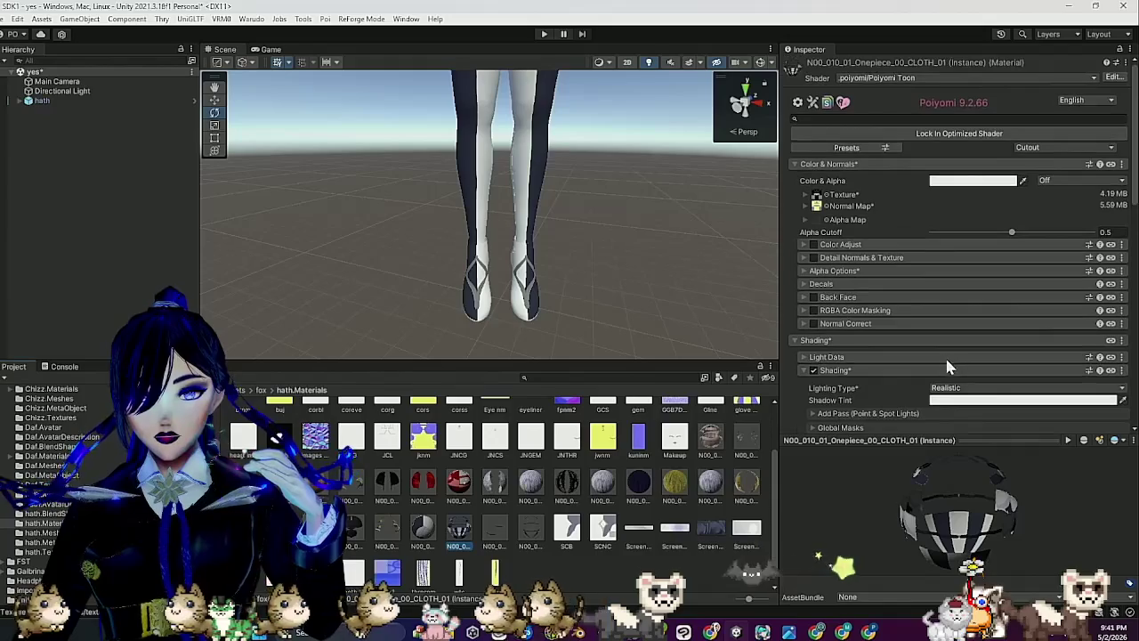
Mask Matcap 2 with the 5.59 MB BCS texture, converted to linear and read from channel A.
{"action": "scroll", "coordinate": [885, 397], "scroll_direction": "down", "scroll_amount": 5}
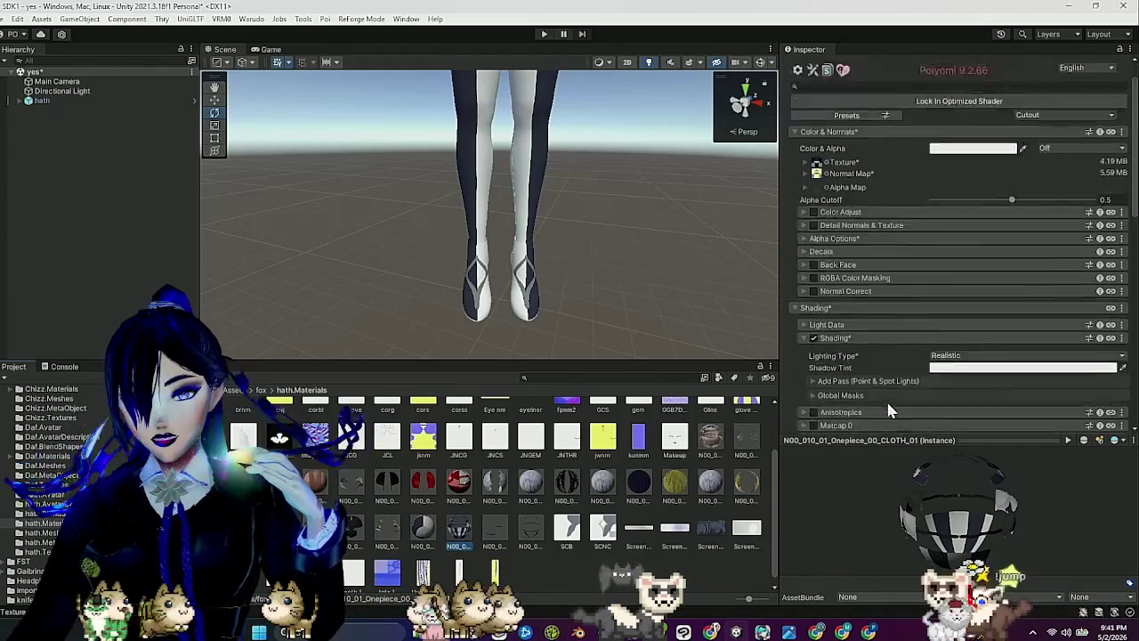
{"action": "left_click", "coordinate": [841, 322]}
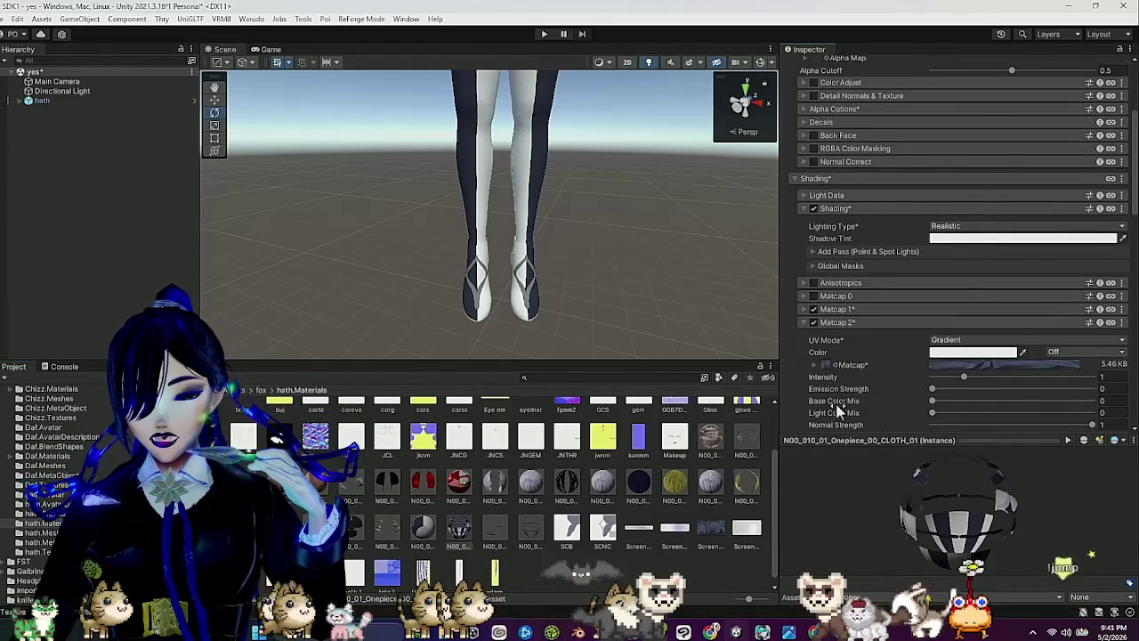
{"action": "scroll", "coordinate": [874, 382], "scroll_direction": "down", "scroll_amount": 2}
{"action": "scroll", "coordinate": [648, 476], "scroll_direction": "up", "scroll_amount": 2}
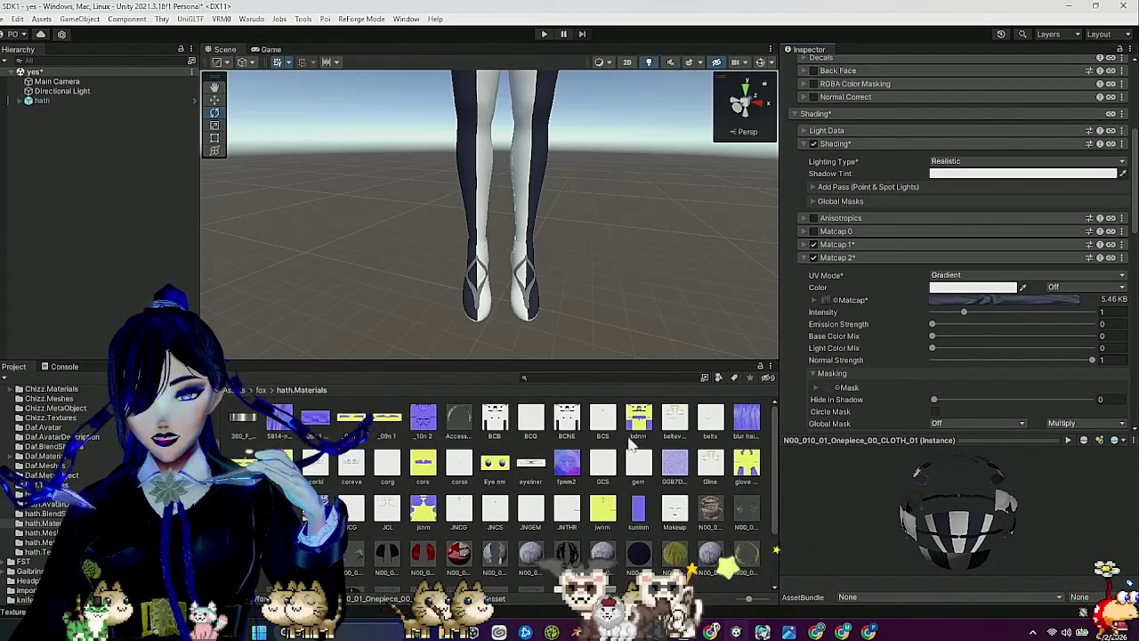
{"action": "scroll", "coordinate": [827, 373], "scroll_direction": "down", "scroll_amount": 2}
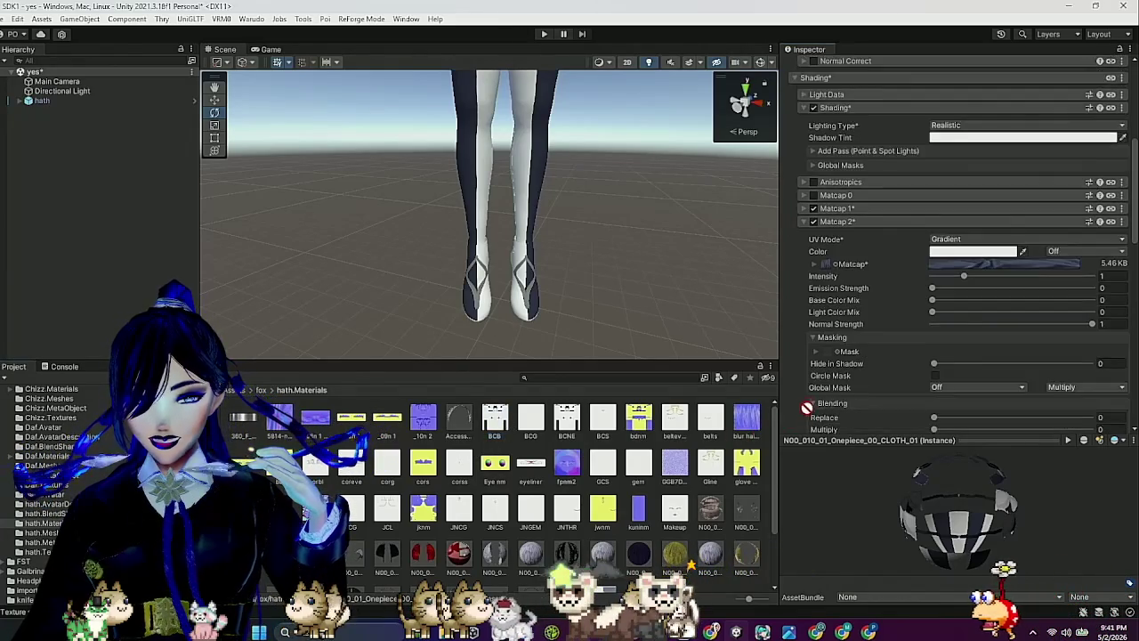
{"action": "left_click_drag", "start_coordinate": [838, 311], "coordinate": [841, 320]}
{"action": "left_click", "coordinate": [1096, 341]}
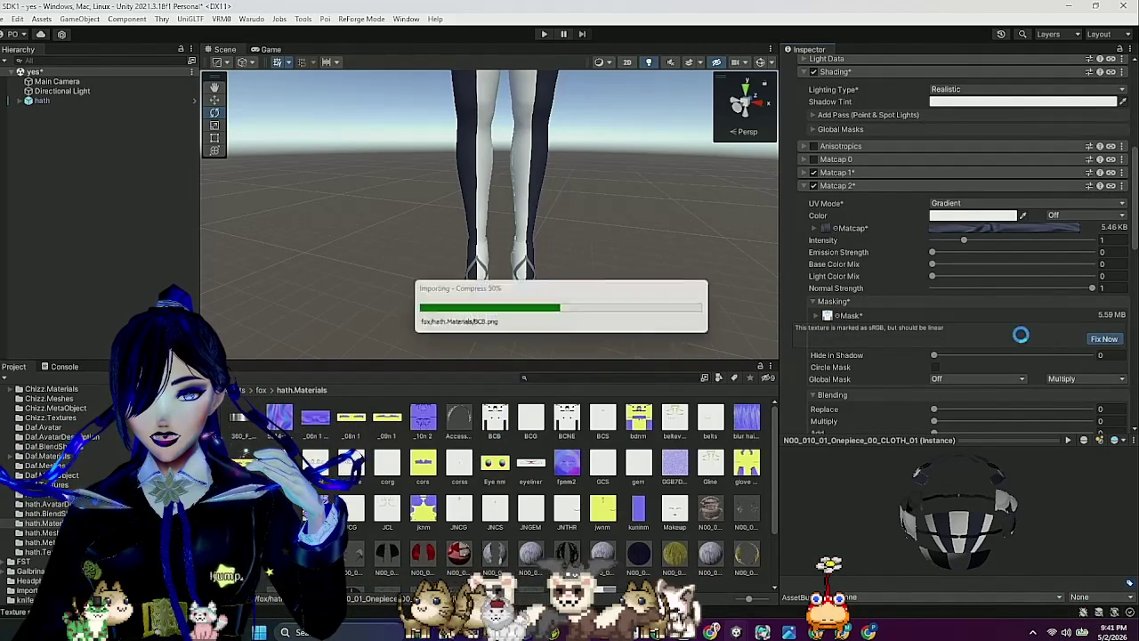
{"action": "left_click", "coordinate": [814, 316]}
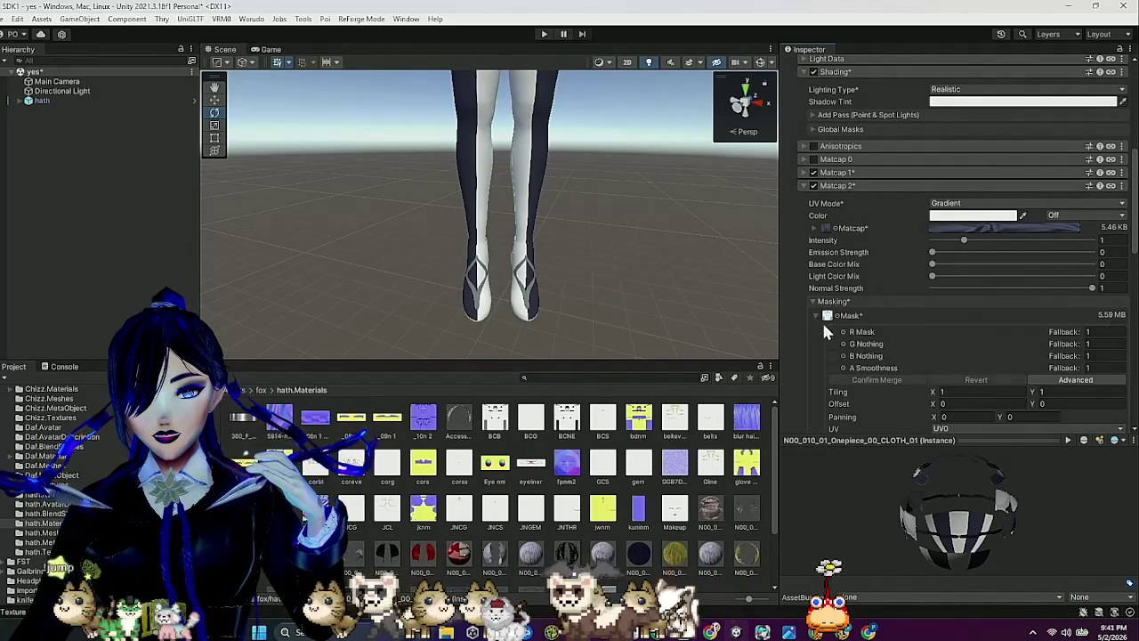
{"action": "scroll", "coordinate": [988, 396], "scroll_direction": "down", "scroll_amount": 3}
{"action": "left_click", "coordinate": [967, 346]}
{"action": "left_click", "coordinate": [957, 402]}
Recheck the Matcap 2 masking settings, then collapse Matcap 2.
{"action": "left_click", "coordinate": [869, 204]}
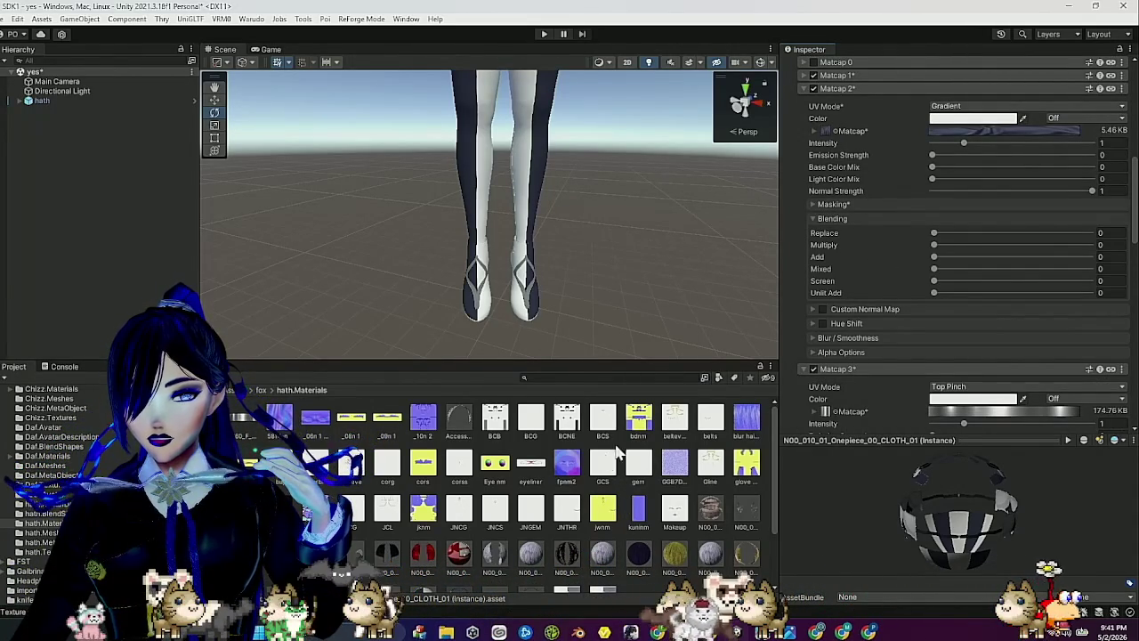
{"action": "left_click", "coordinate": [856, 204]}
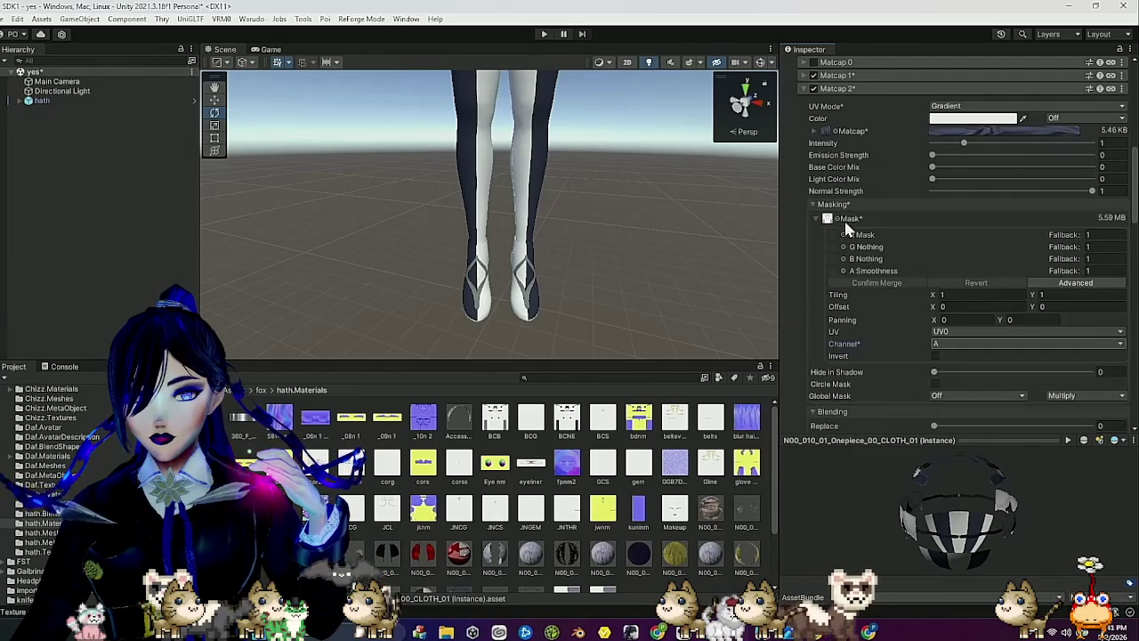
{"action": "left_click", "coordinate": [612, 422]}
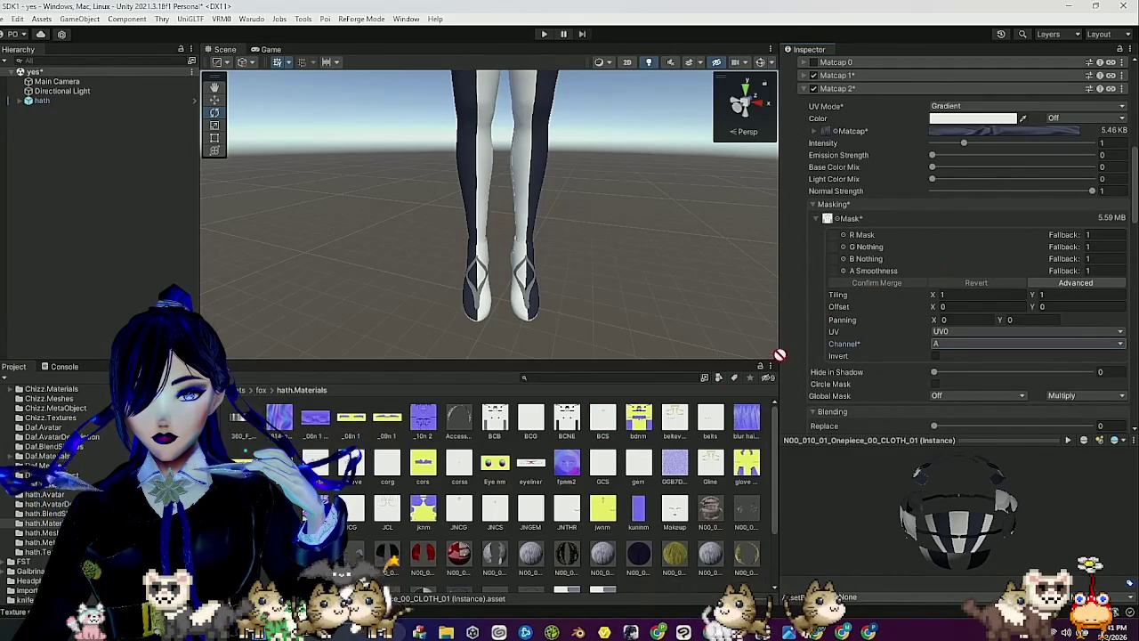
{"action": "left_click", "coordinate": [872, 89]}
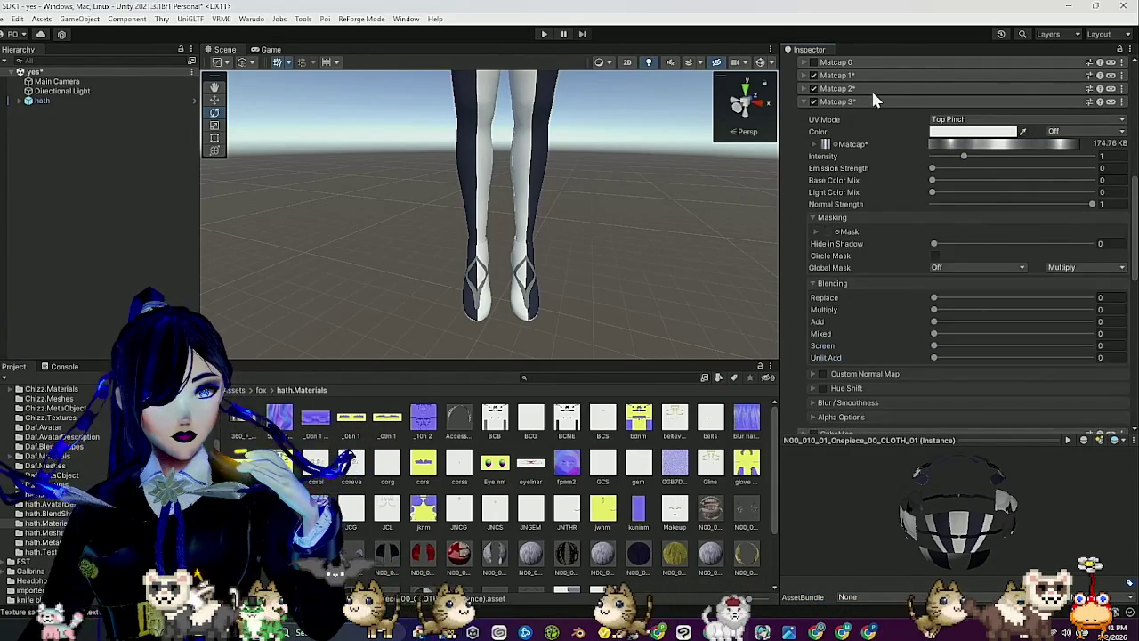
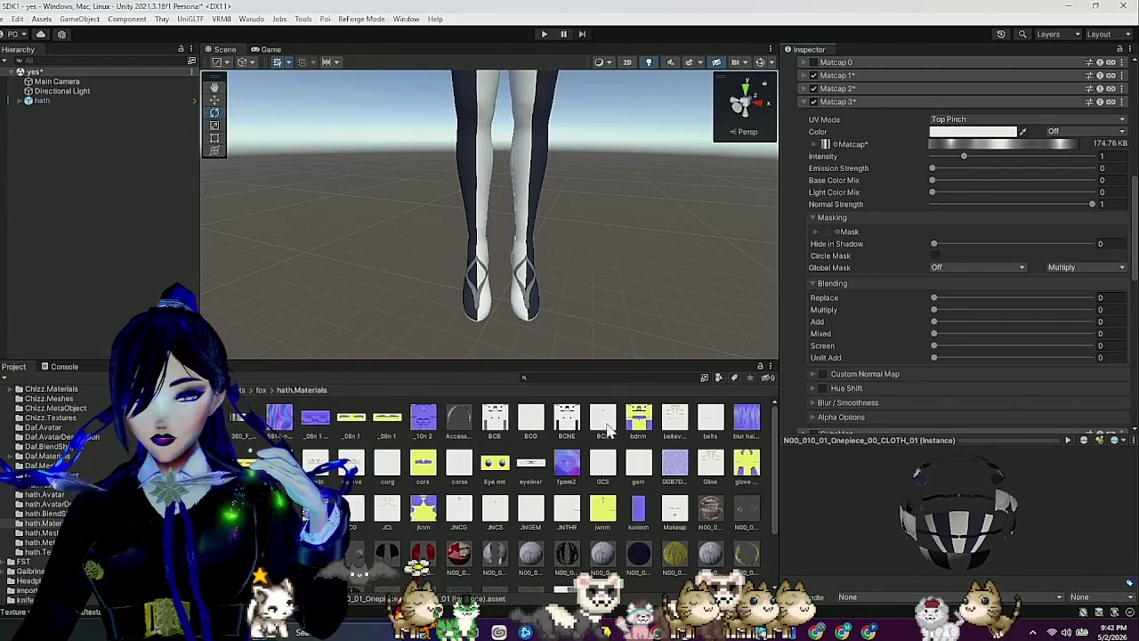
Assign the 5.59 MB mask texture to the Matcap 3 and Matcap 1 masks as linear.
{"action": "left_click_drag", "start_coordinate": [834, 245], "coordinate": [829, 240]}
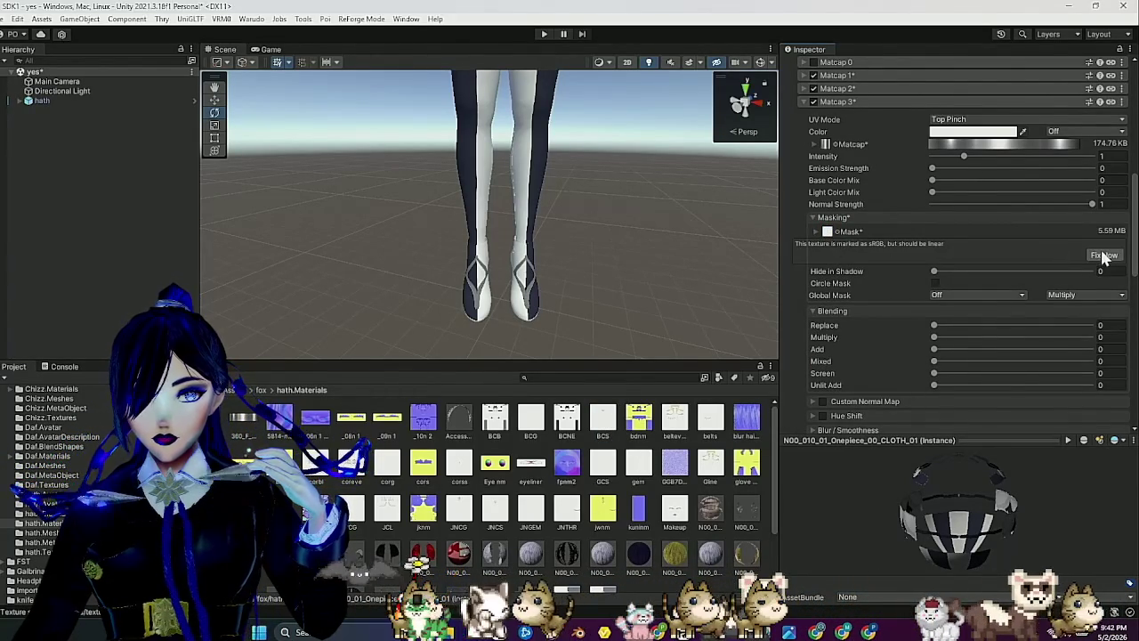
{"action": "left_click", "coordinate": [1103, 255]}
{"action": "left_click", "coordinate": [845, 75]}
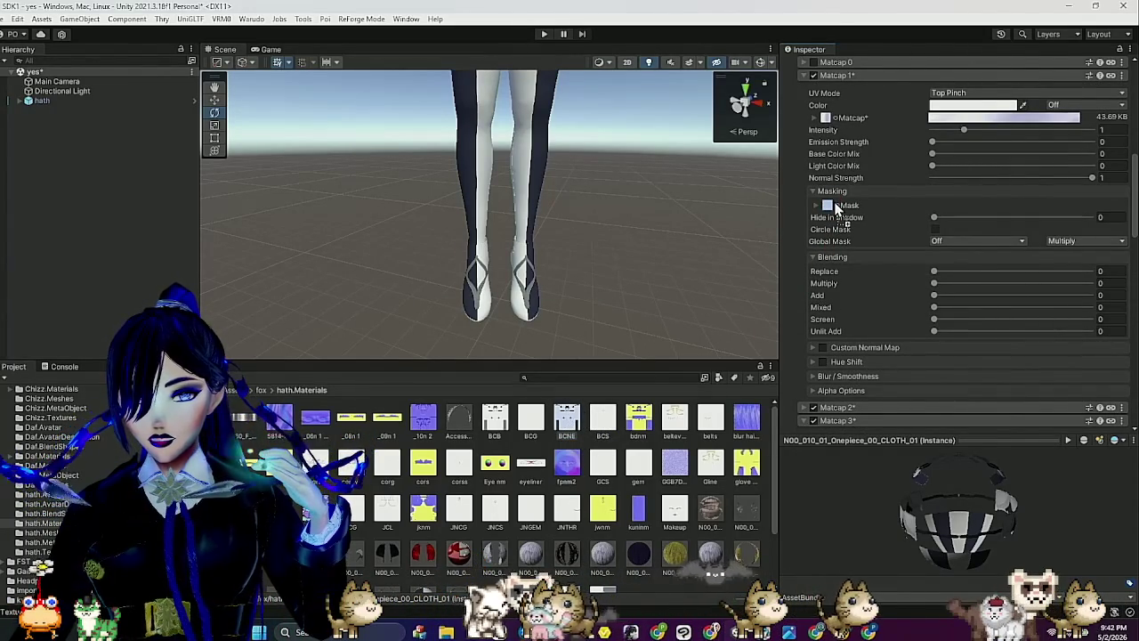
{"action": "left_click_drag", "start_coordinate": [835, 209], "coordinate": [836, 207]}
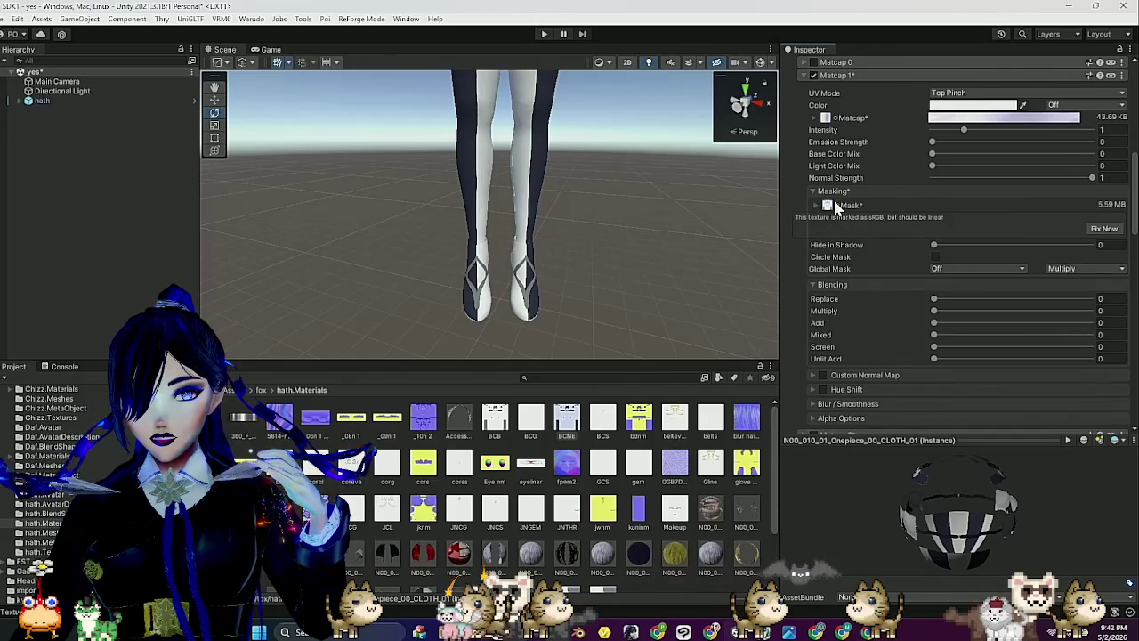
{"action": "left_click", "coordinate": [1104, 229]}
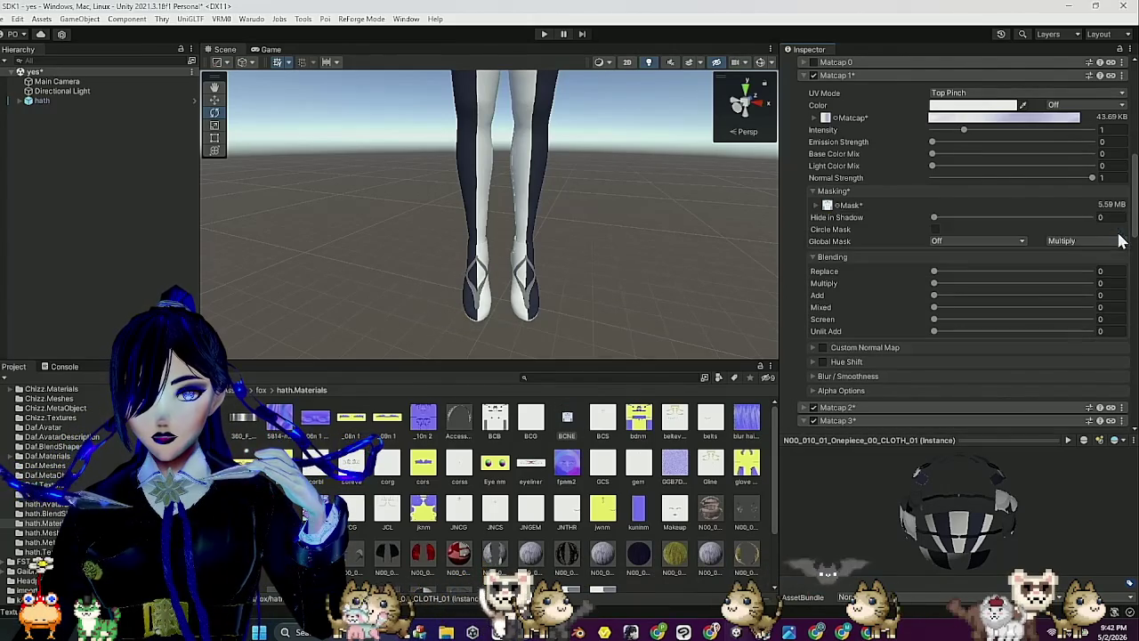
Set both the Matcap 1 and Matcap 3 masks to read from channel A.
{"action": "left_click", "coordinate": [815, 205]}
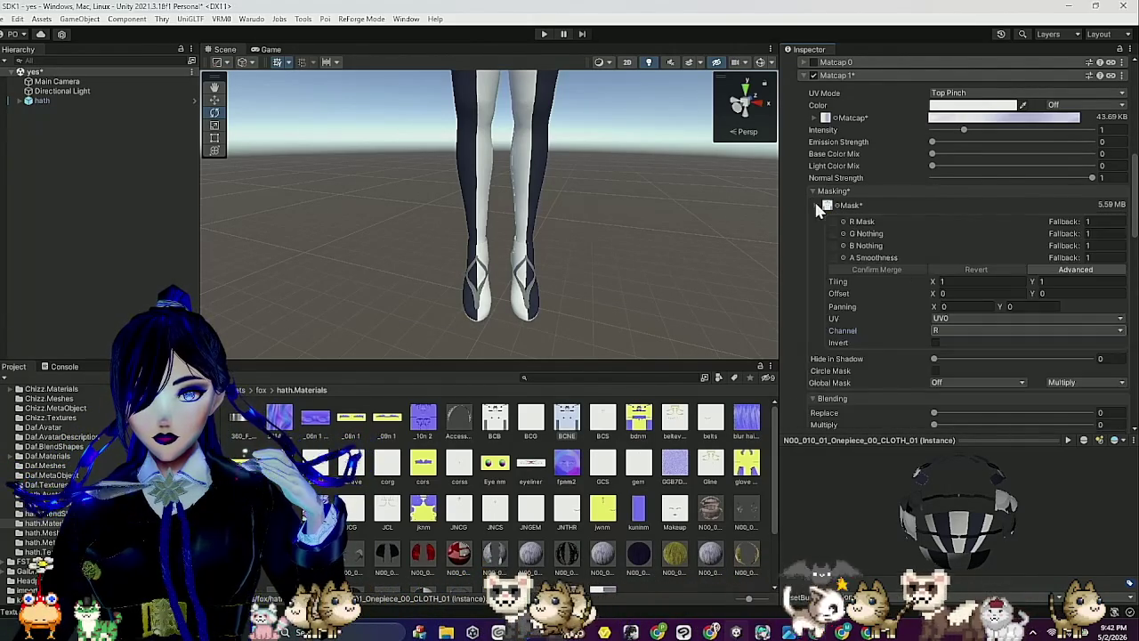
{"action": "left_click", "coordinate": [965, 330]}
{"action": "left_click", "coordinate": [945, 384]}
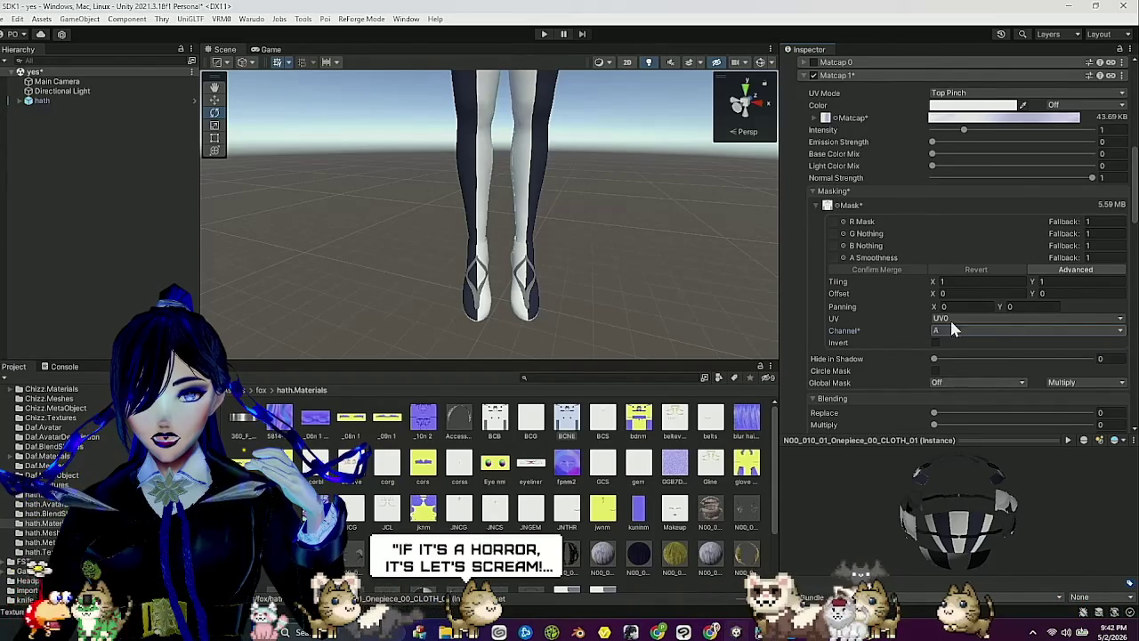
{"action": "left_click", "coordinate": [826, 77]}
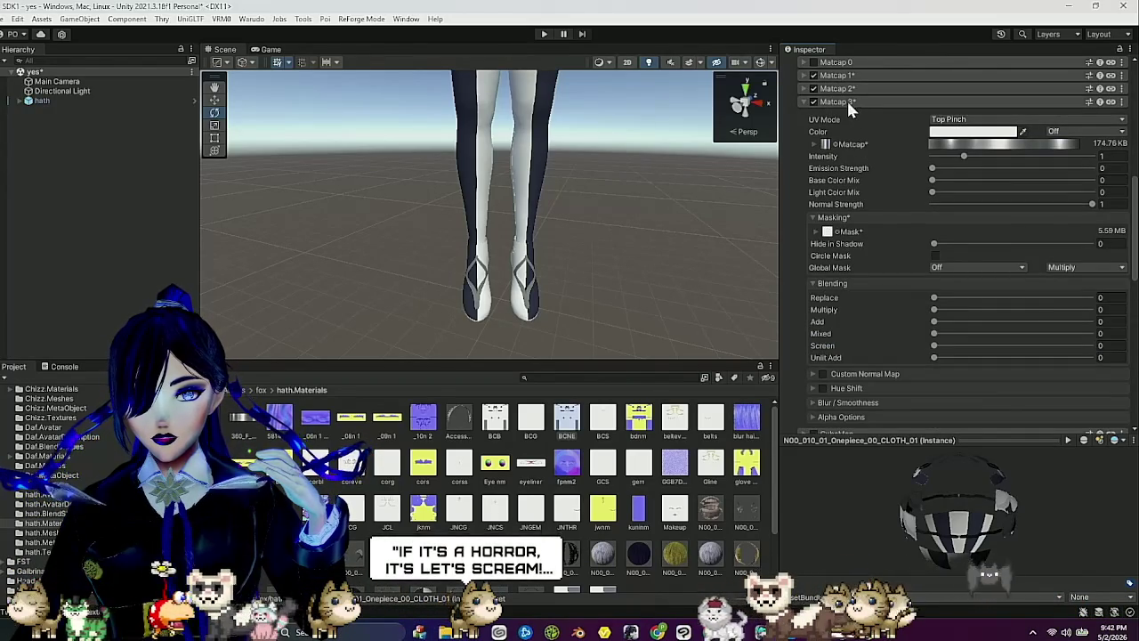
{"action": "left_click", "coordinate": [815, 231]}
{"action": "left_click", "coordinate": [1001, 357]}
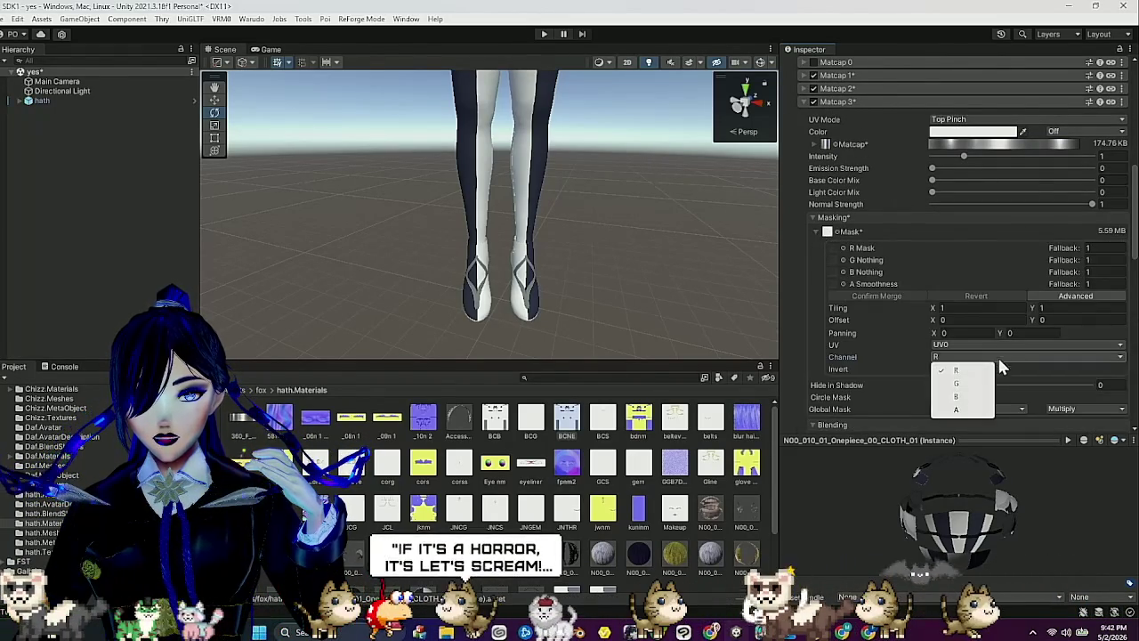
{"action": "left_click", "coordinate": [943, 411]}
Invert Matcap 1's mask on the onepiece material.
{"action": "left_click", "coordinate": [850, 88]}
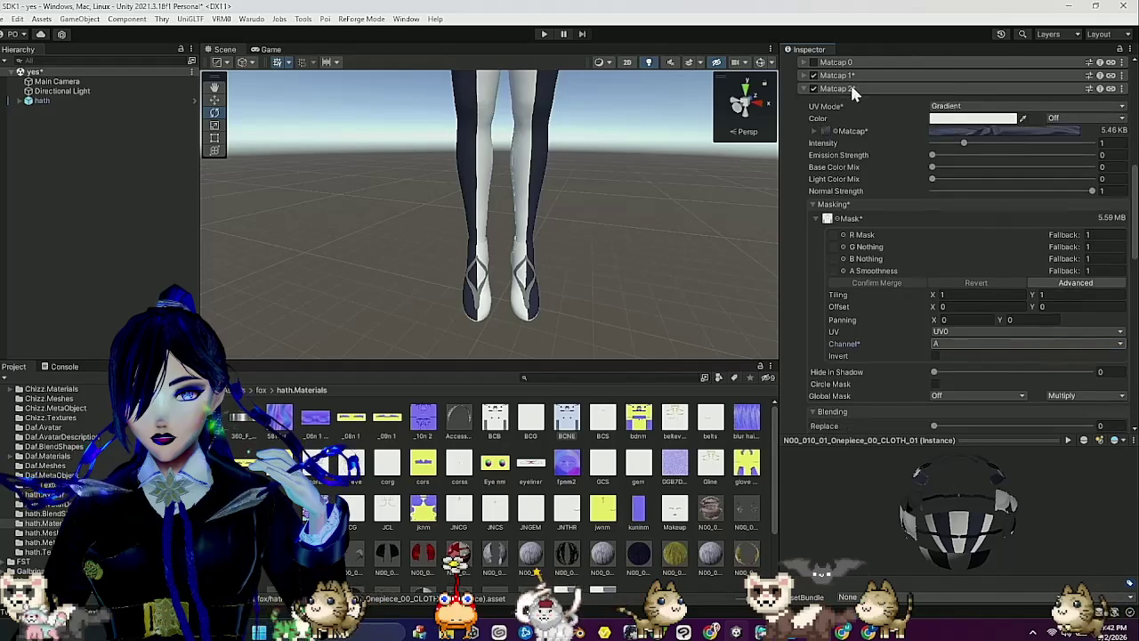
{"action": "left_click", "coordinate": [834, 76]}
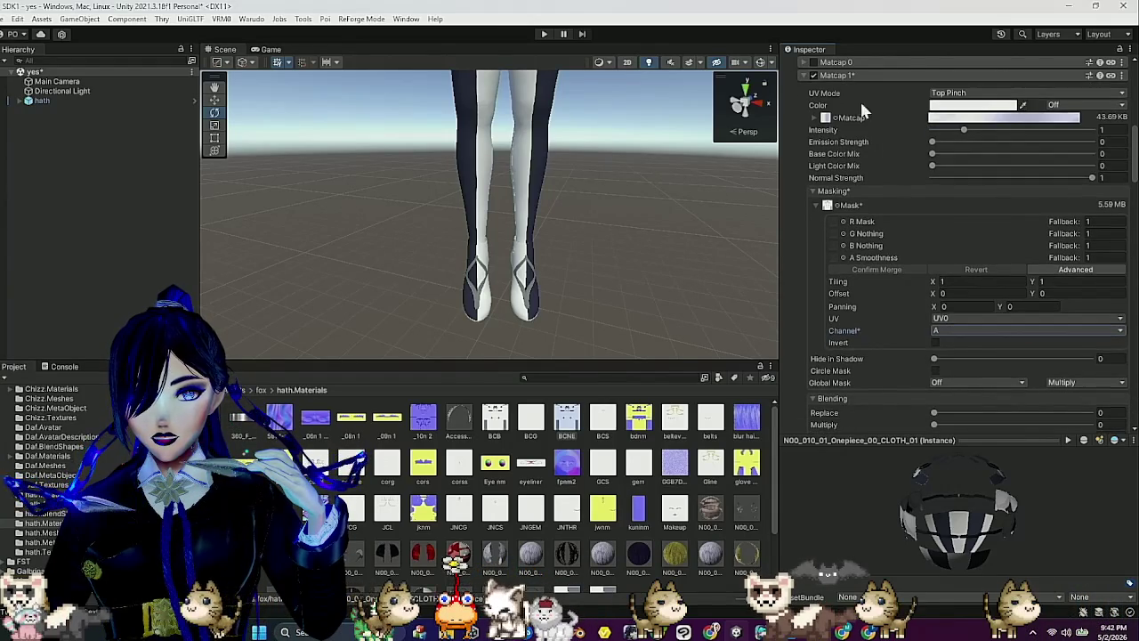
{"action": "left_click", "coordinate": [935, 342]}
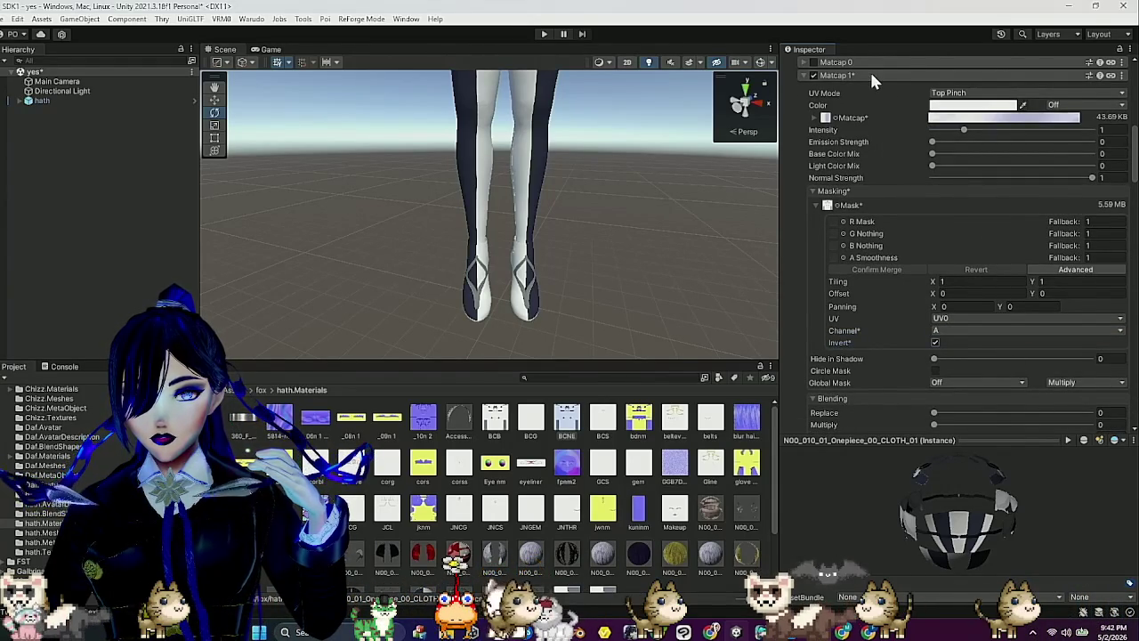
{"action": "left_click", "coordinate": [867, 76]}
{"action": "scroll", "coordinate": [587, 534], "scroll_direction": "down", "scroll_amount": 2}
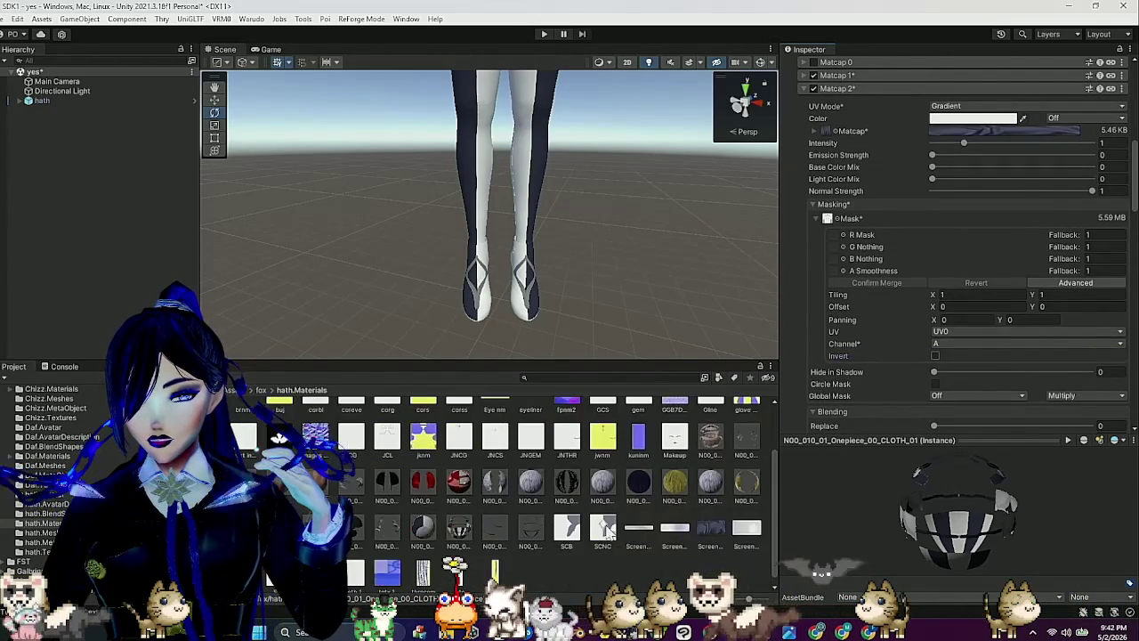
Select the shoes material and review its Matcap 2 masking settings.
{"action": "left_click", "coordinate": [434, 521]}
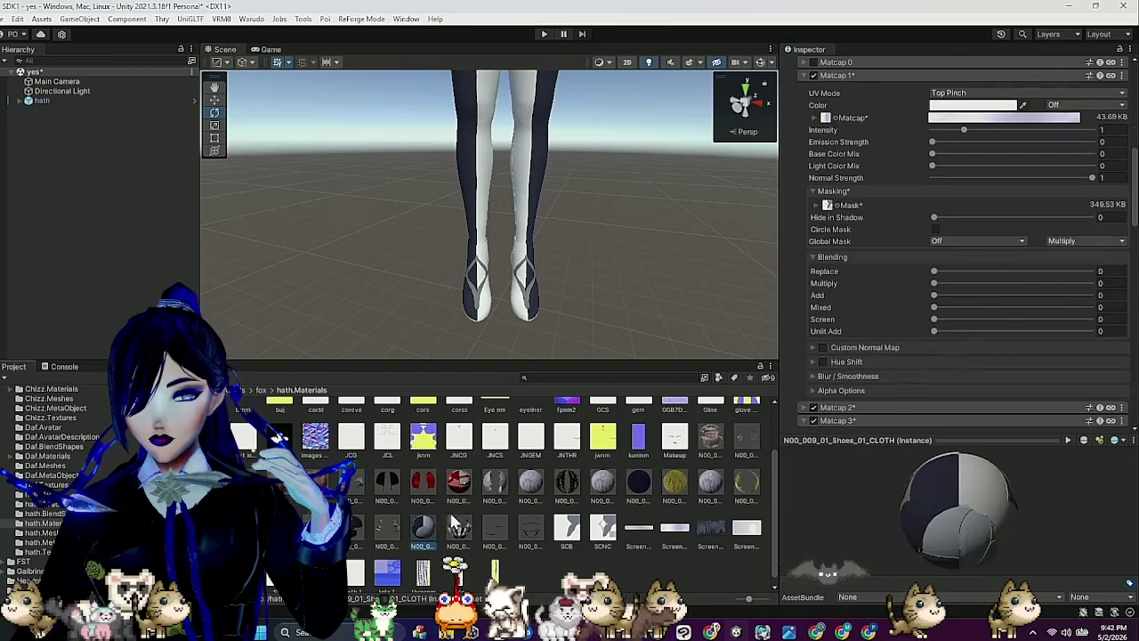
{"action": "scroll", "coordinate": [881, 174], "scroll_direction": "up", "scroll_amount": 3}
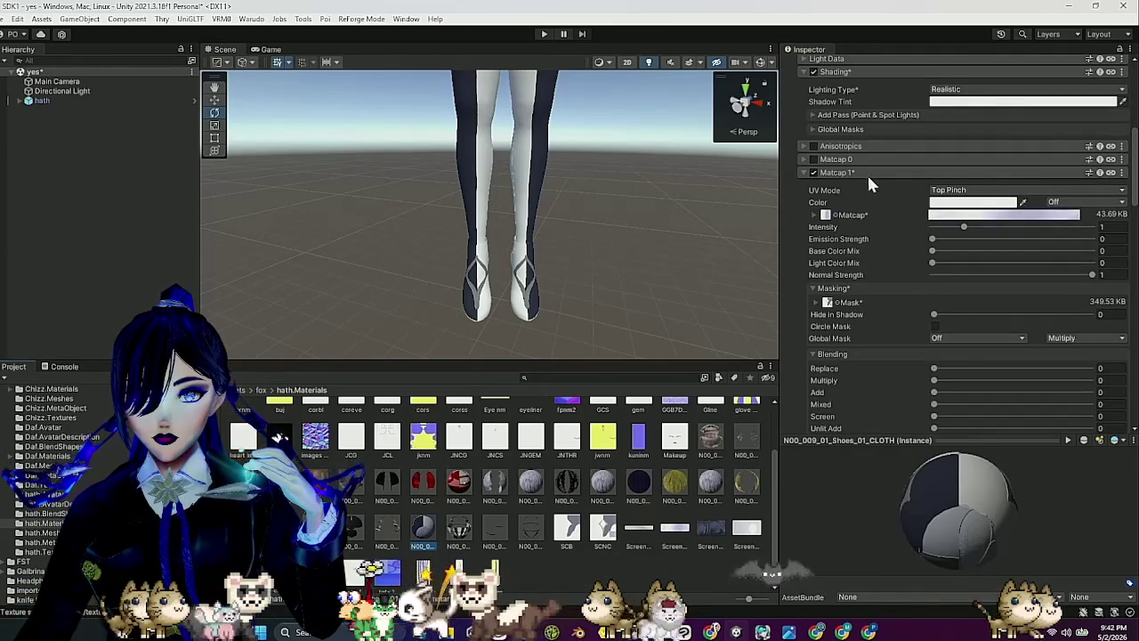
{"action": "left_click", "coordinate": [862, 171]}
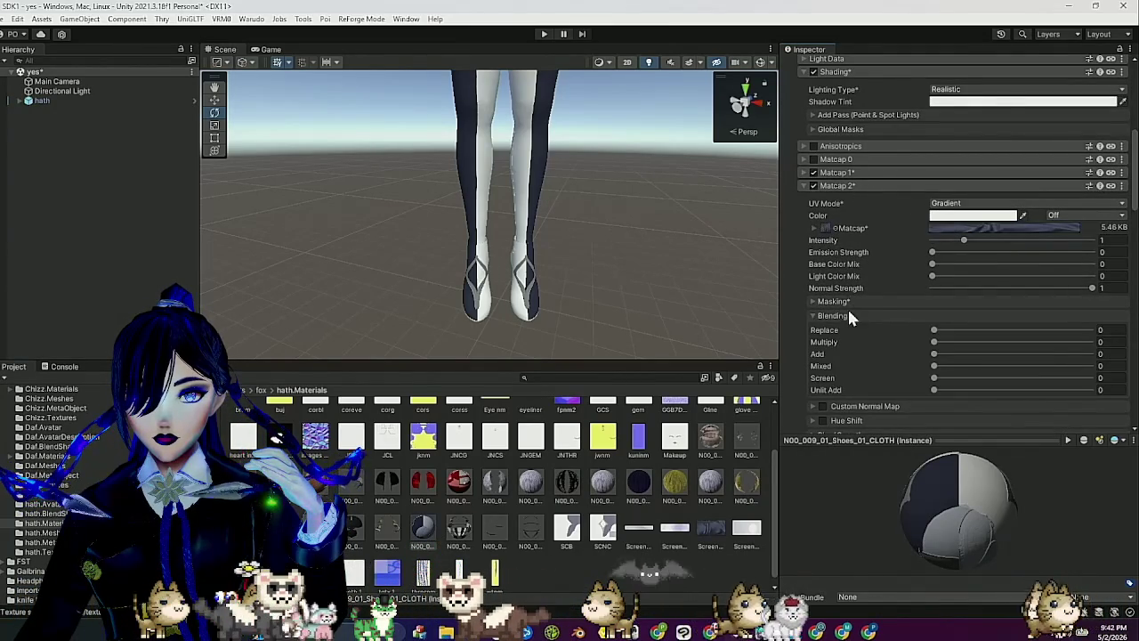
{"action": "left_click", "coordinate": [849, 314]}
{"action": "left_click", "coordinate": [848, 303]}
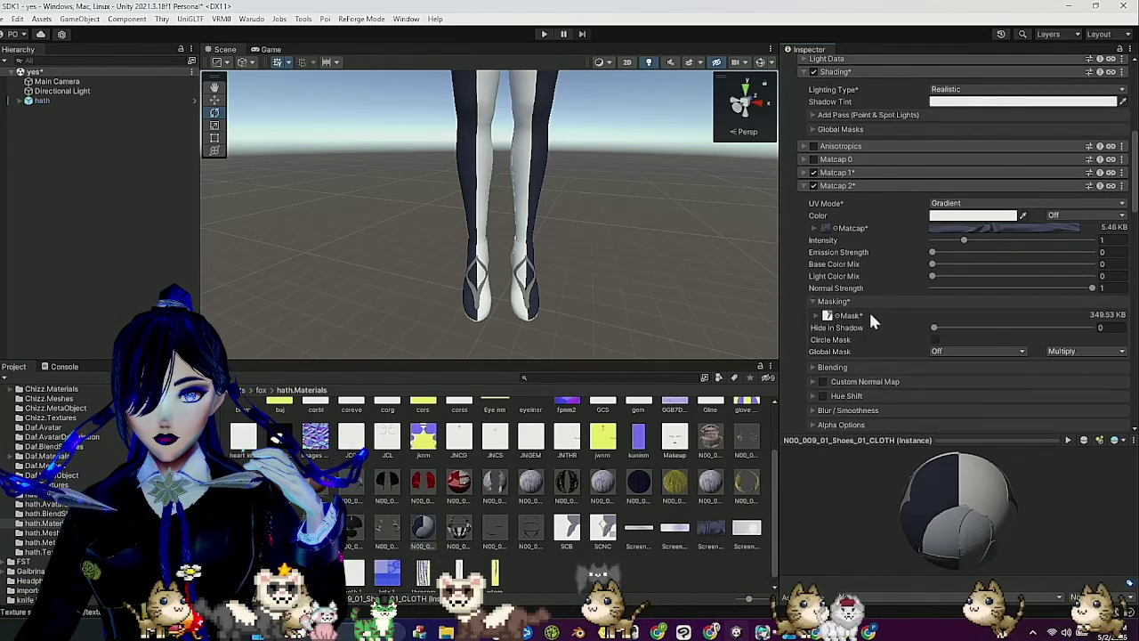
{"action": "left_click", "coordinate": [929, 336]}
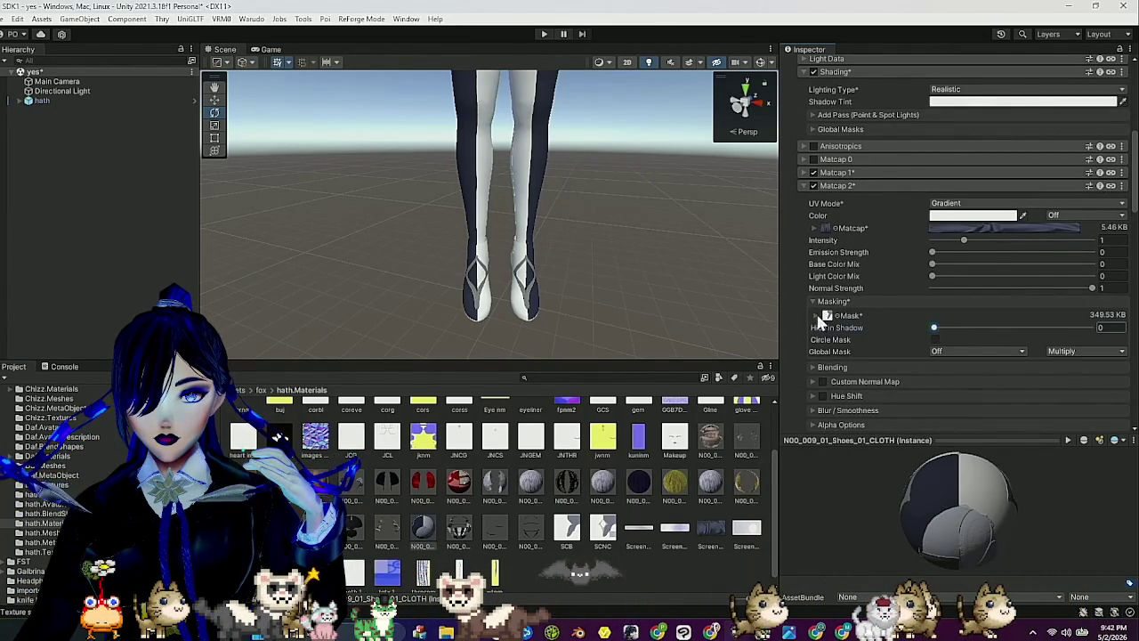
{"action": "left_click", "coordinate": [816, 315]}
{"action": "scroll", "coordinate": [930, 329], "scroll_direction": "down", "scroll_amount": 3}
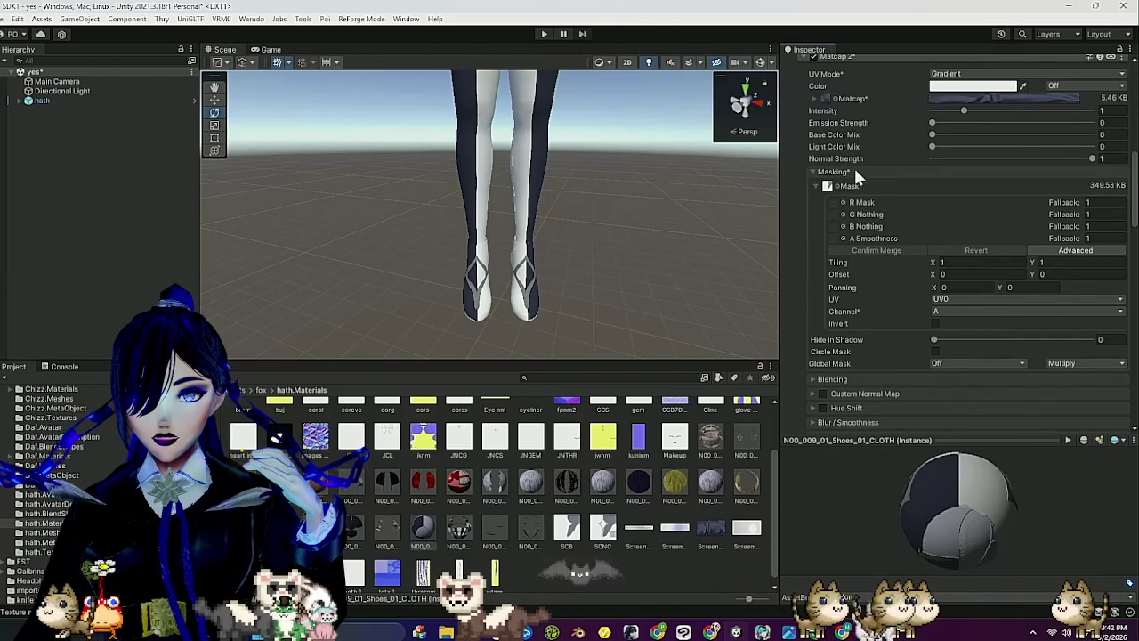
{"action": "left_click", "coordinate": [853, 172]}
{"action": "scroll", "coordinate": [846, 156], "scroll_direction": "up", "scroll_amount": 3}
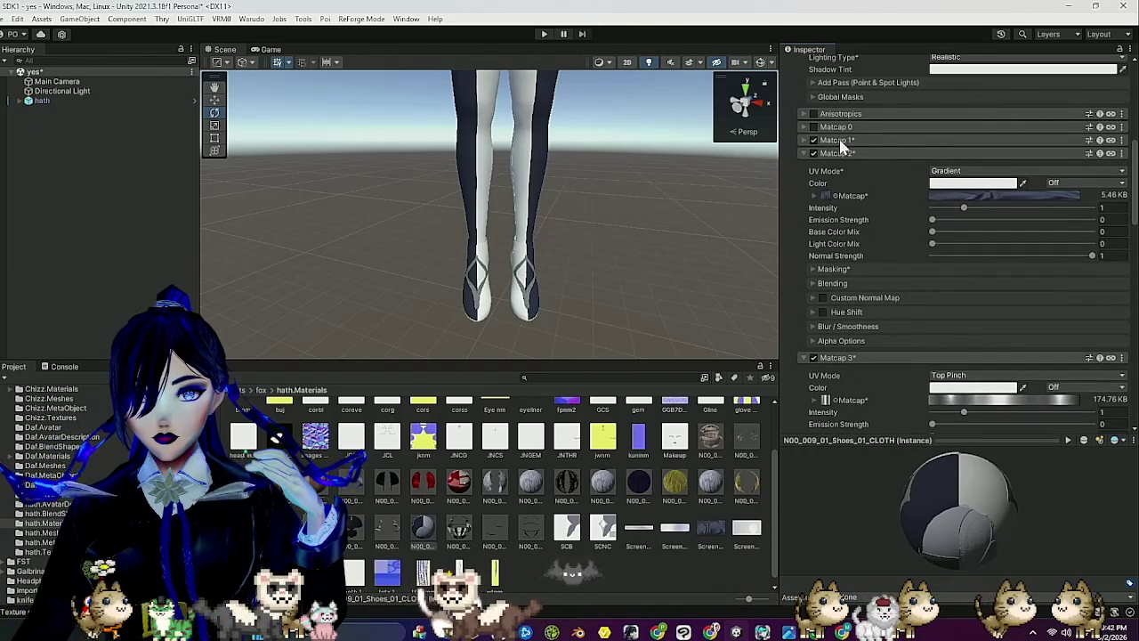
Check that the shoes' Matcap 1 mask reads channel A and is inverted.
{"action": "left_click", "coordinate": [839, 140]}
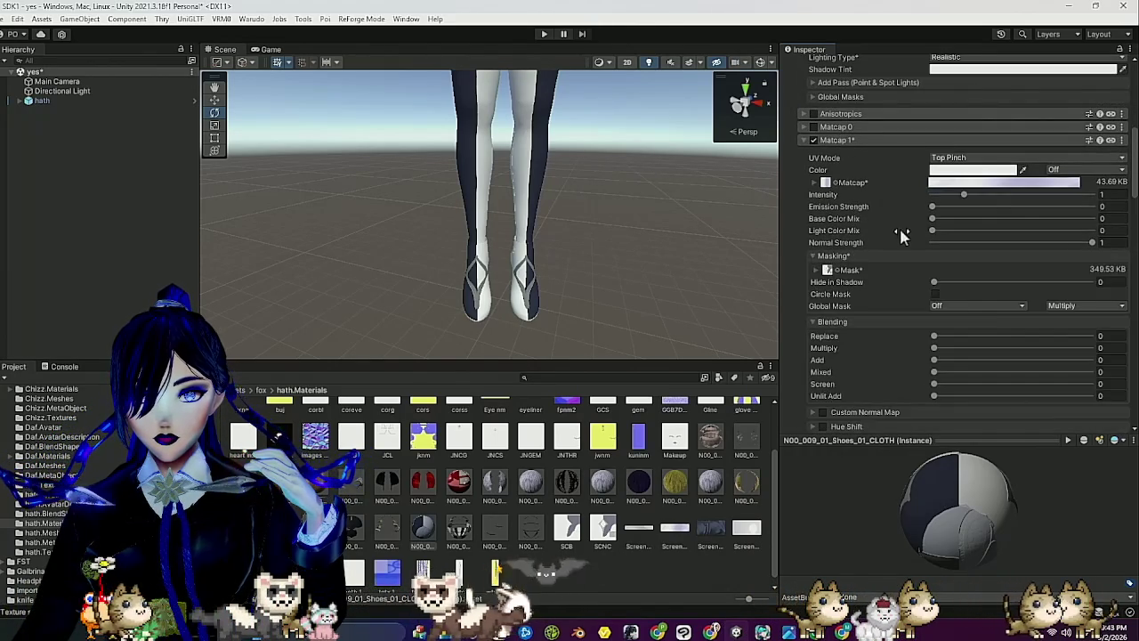
{"action": "left_click", "coordinate": [816, 270]}
{"action": "left_click", "coordinate": [817, 270]}
{"action": "scroll", "coordinate": [943, 389], "scroll_direction": "down", "scroll_amount": 2}
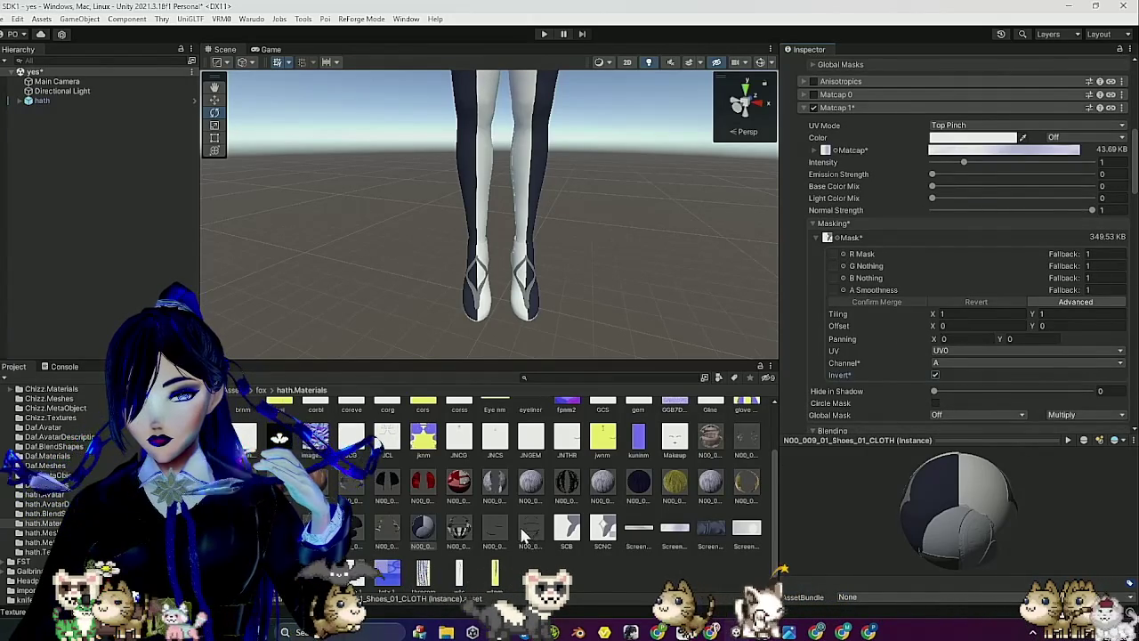
Select the onepiece material and add the shoes material to edit both together.
{"action": "left_click", "coordinate": [470, 526]}
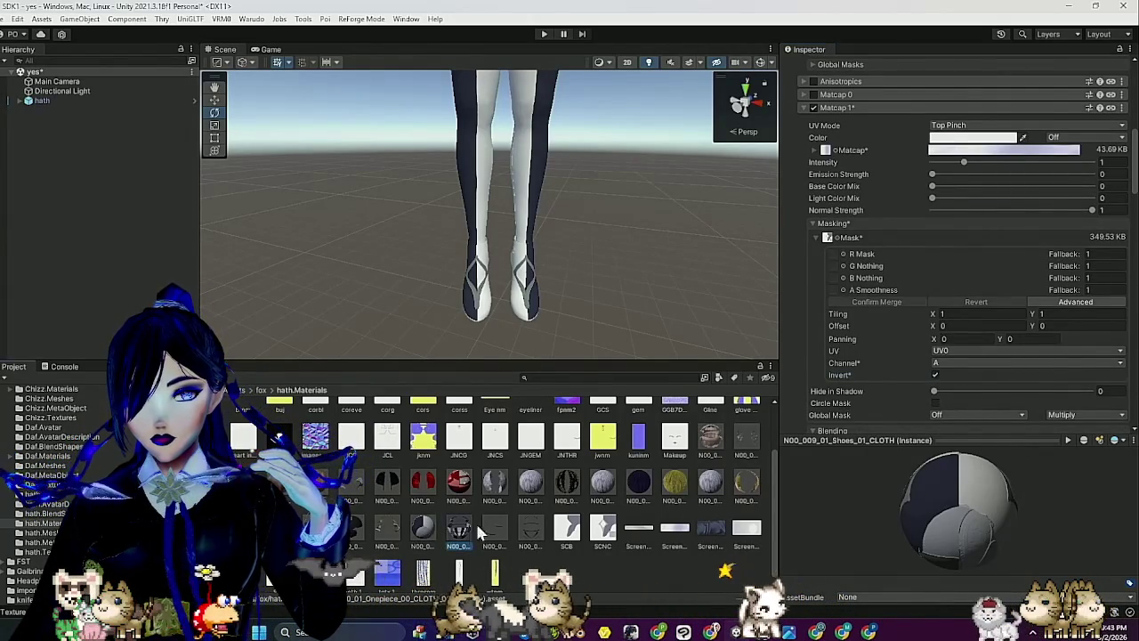
{"action": "left_click", "coordinate": [846, 107]}
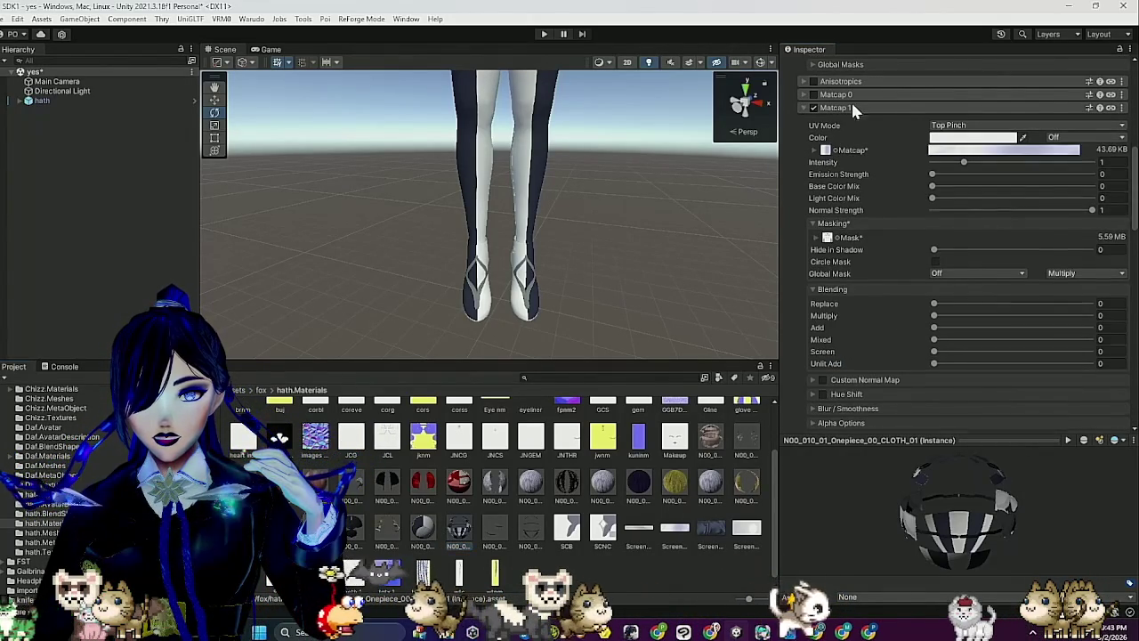
{"action": "left_click", "coordinate": [811, 235]}
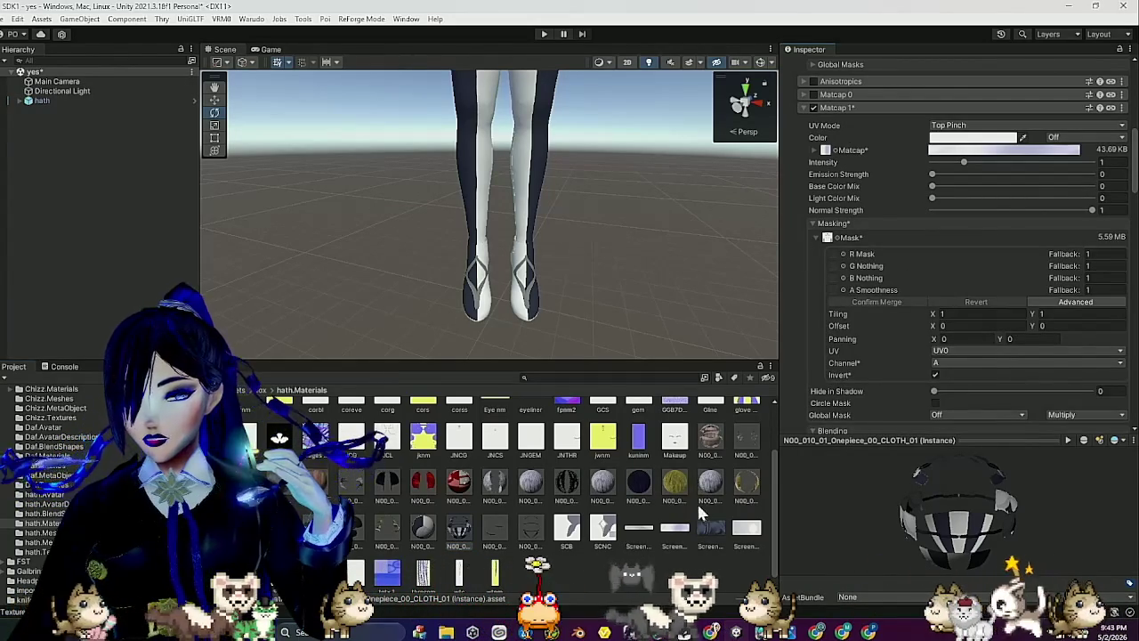
{"action": "left_click", "coordinate": [423, 532], "text": "ctrl"}
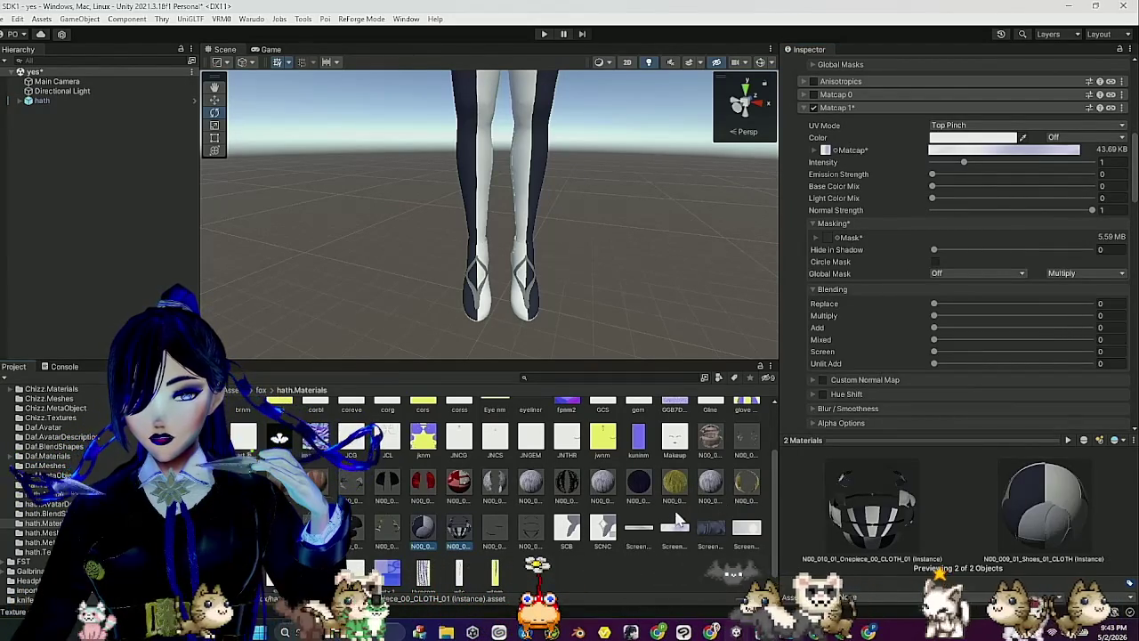
Set Matcap 1 blending to Replace 0.245 and Mixed 0.598.
{"action": "scroll", "coordinate": [534, 315], "scroll_direction": "up", "scroll_amount": 5}
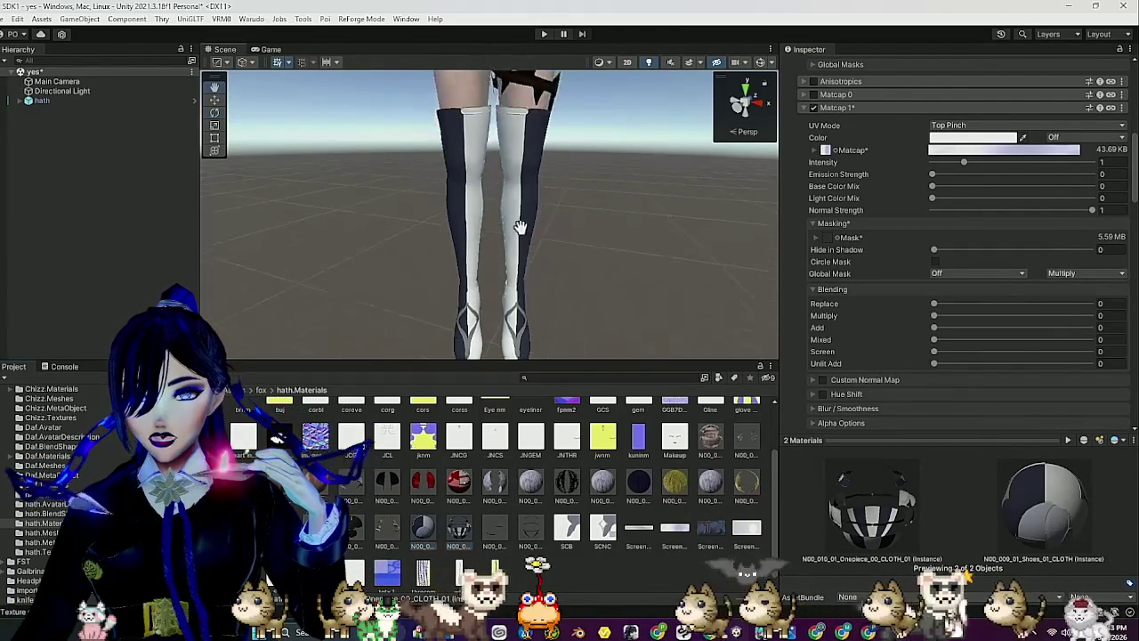
{"action": "scroll", "coordinate": [534, 316], "scroll_direction": "down", "scroll_amount": 6}
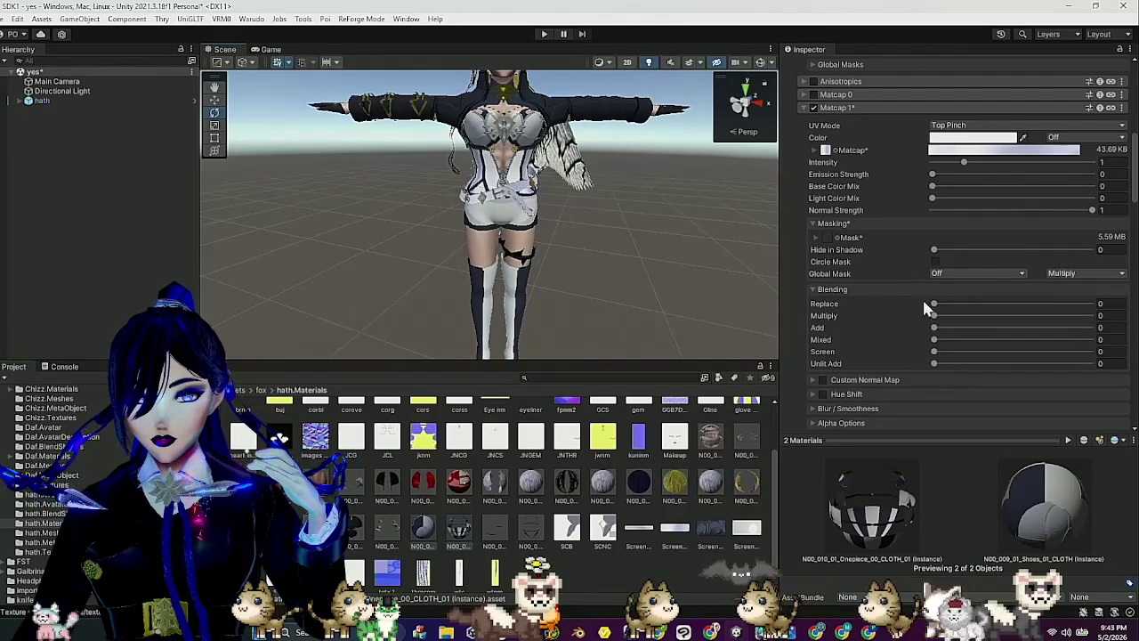
{"action": "mouse_move", "coordinate": [939, 307]}
{"action": "left_mouse_down"}
{"action": "mouse_move", "coordinate": [986, 310]}
{"action": "mouse_move", "coordinate": [970, 310]}
{"action": "left_mouse_up"}
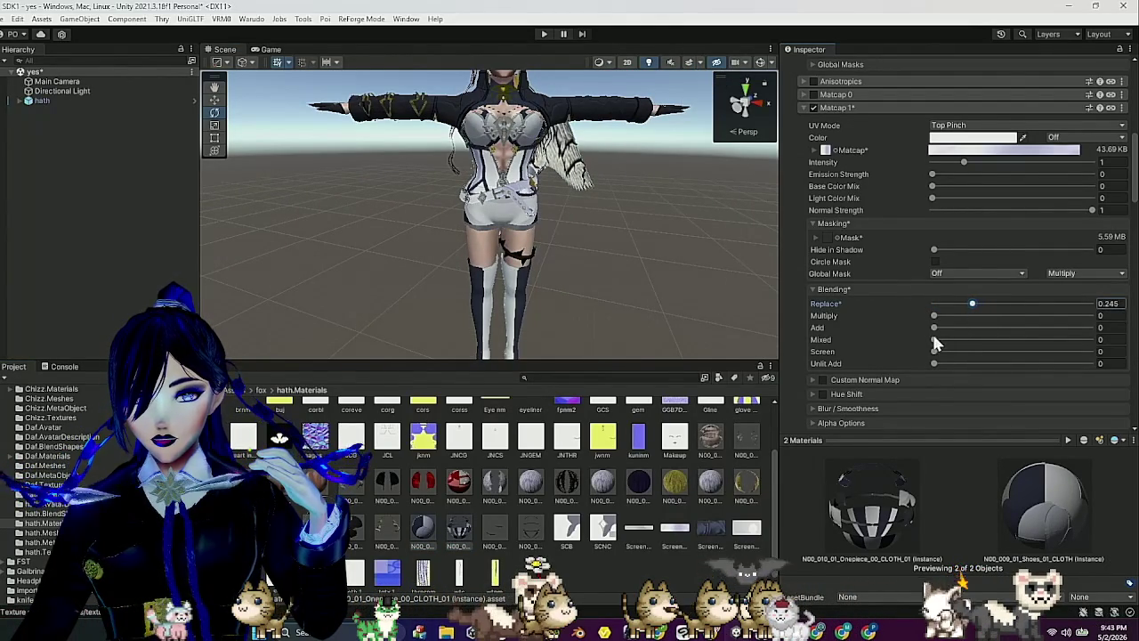
{"action": "mouse_move", "coordinate": [934, 346]}
{"action": "left_mouse_down"}
{"action": "mouse_move", "coordinate": [983, 334]}
{"action": "mouse_move", "coordinate": [1046, 343]}
{"action": "mouse_move", "coordinate": [1025, 351]}
{"action": "left_mouse_up"}
{"action": "mouse_move", "coordinate": [468, 265]}
{"action": "left_mouse_down"}
{"action": "mouse_move", "coordinate": [388, 265]}
{"action": "mouse_move", "coordinate": [363, 291]}
{"action": "mouse_move", "coordinate": [503, 223]}
{"action": "mouse_move", "coordinate": [566, 256]}
{"action": "mouse_move", "coordinate": [545, 267]}
{"action": "mouse_move", "coordinate": [498, 258]}
{"action": "left_mouse_up"}
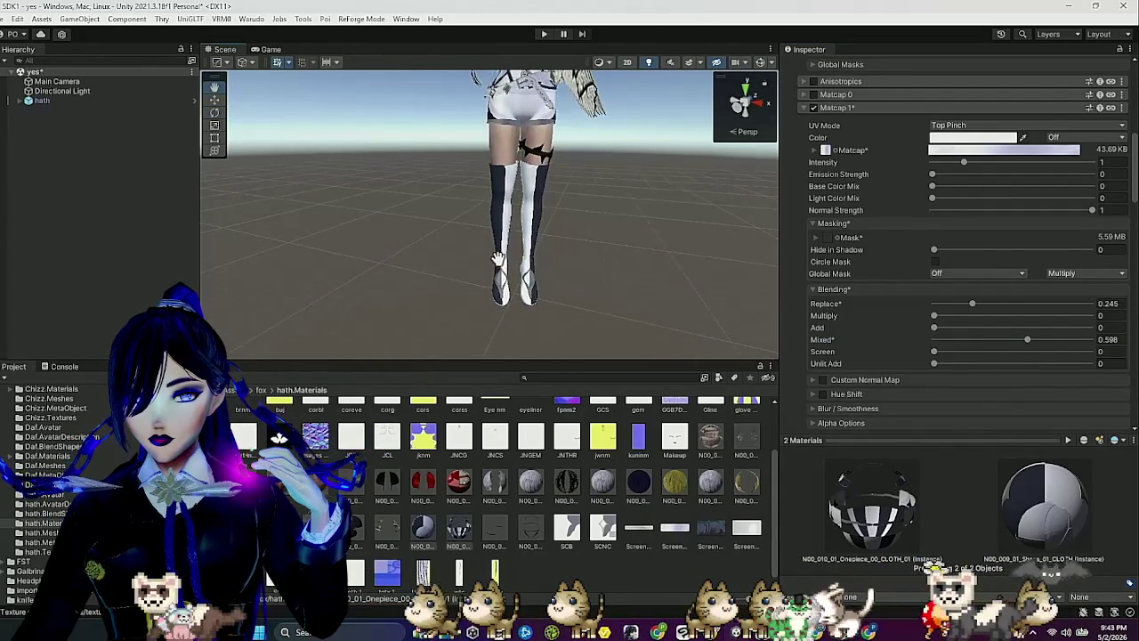
Pan and zoom the Scene view in on the avatar's feet.
{"action": "mouse_move", "coordinate": [579, 276]}
{"action": "left_mouse_down"}
{"action": "mouse_move", "coordinate": [460, 280]}
{"action": "mouse_move", "coordinate": [589, 277]}
{"action": "left_mouse_up"}
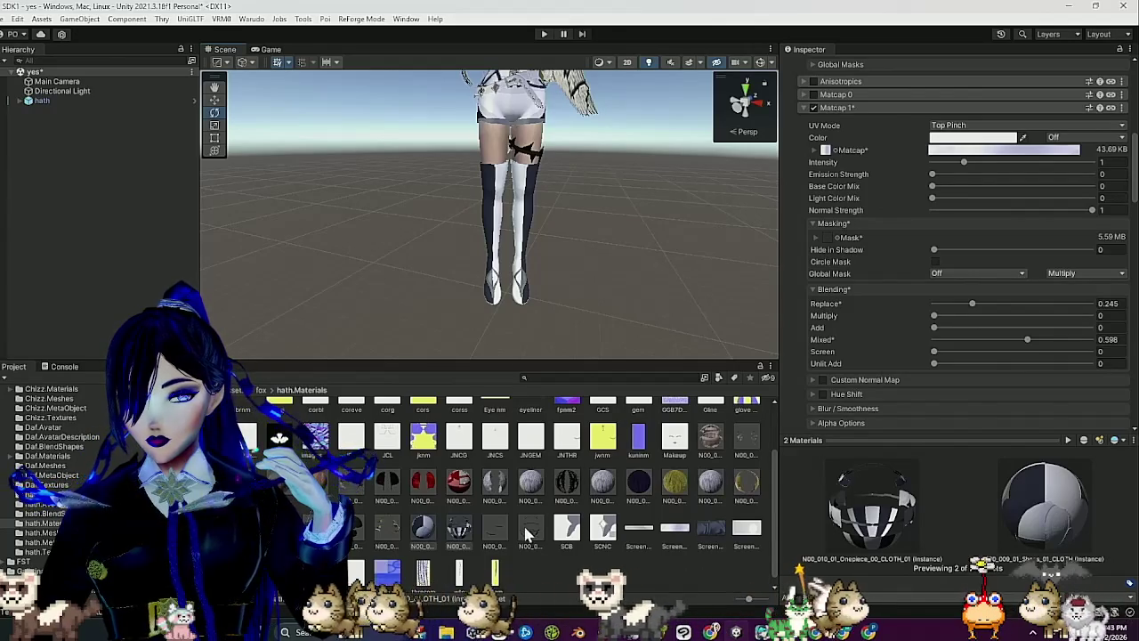
{"action": "scroll", "coordinate": [639, 278], "scroll_direction": "up", "scroll_amount": 5}
{"action": "mouse_move", "coordinate": [564, 276]}
{"action": "left_mouse_down"}
{"action": "mouse_move", "coordinate": [635, 272]}
{"action": "mouse_move", "coordinate": [526, 252]}
{"action": "mouse_move", "coordinate": [517, 263]}
{"action": "mouse_move", "coordinate": [531, 228]}
{"action": "left_mouse_up"}
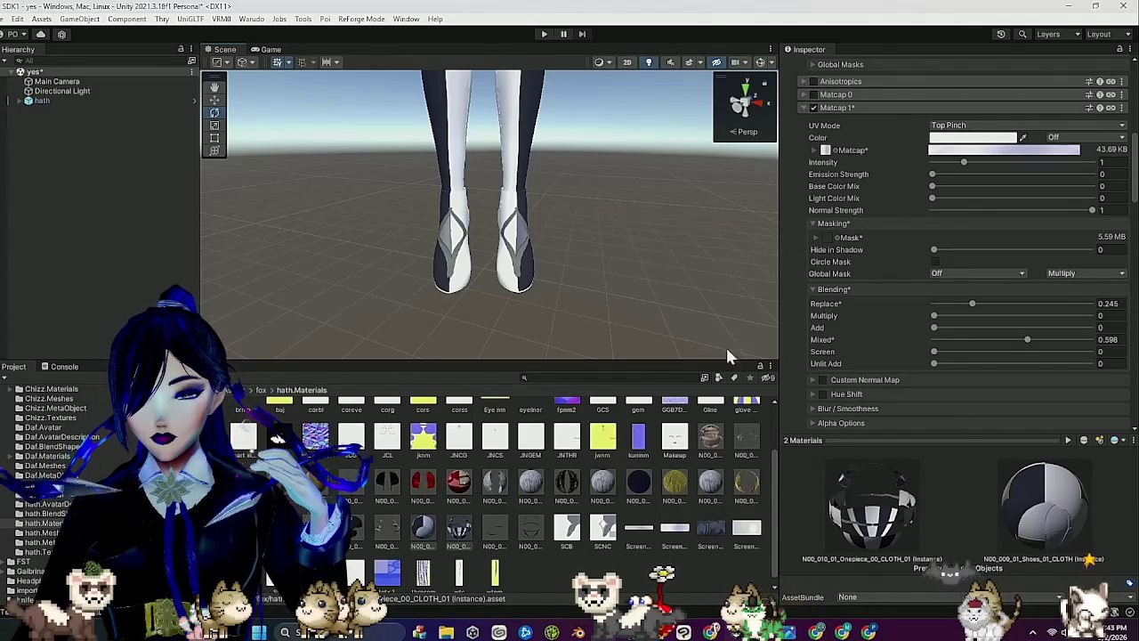
On the Shoes material, compare Matcap 1 mask inversion, leave it off, and open SCB.png.
{"action": "left_click", "coordinate": [423, 528]}
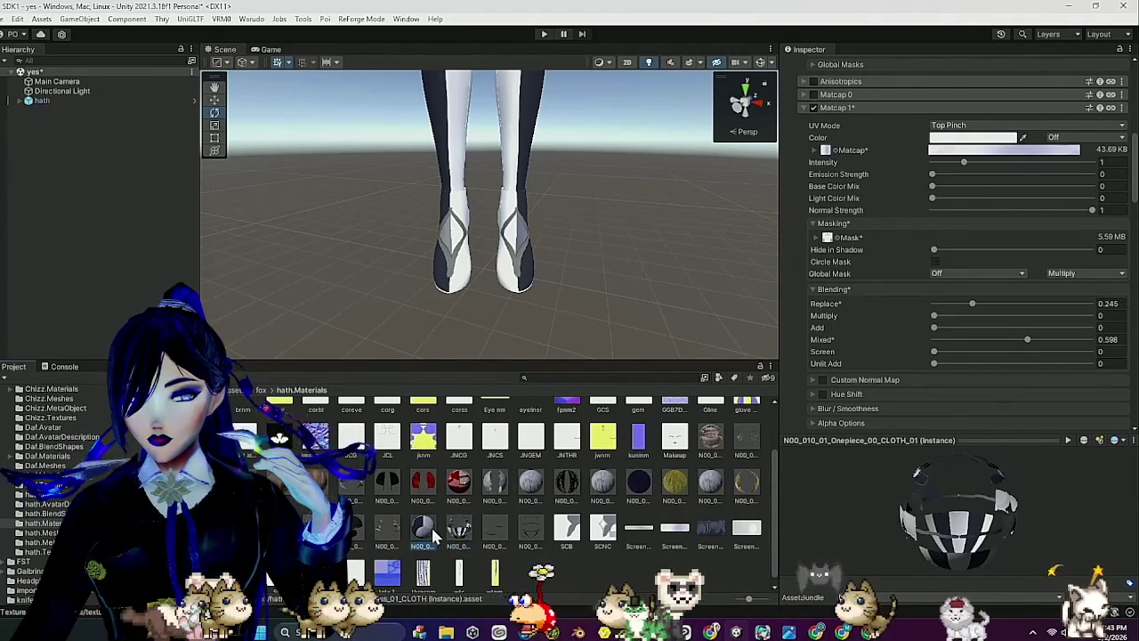
{"action": "left_click", "coordinate": [815, 237]}
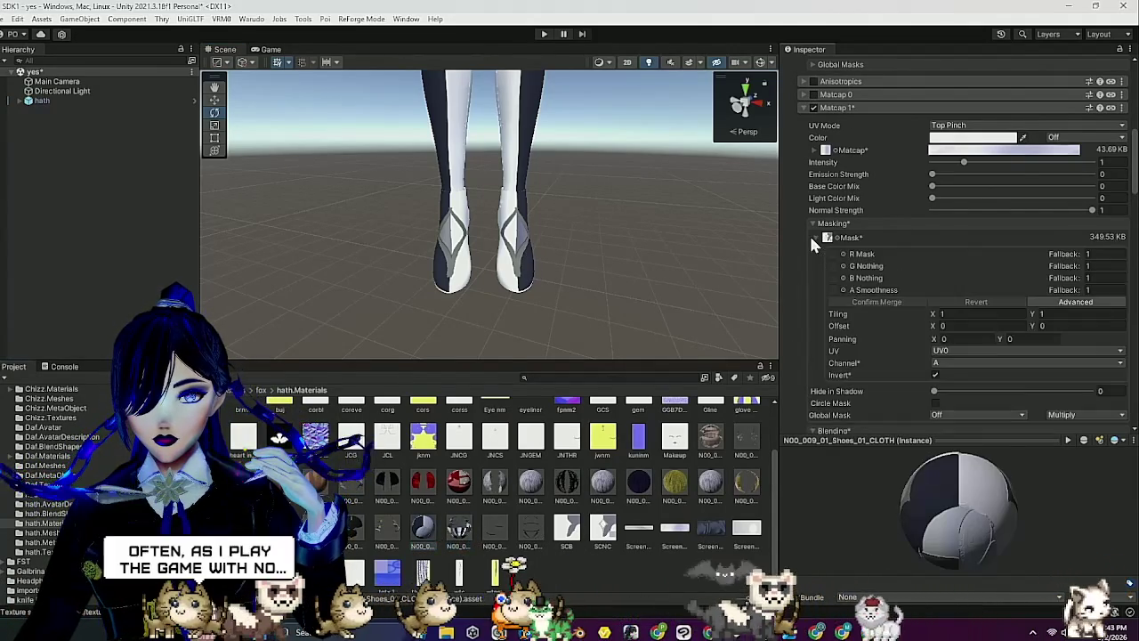
{"action": "left_click", "coordinate": [935, 375]}
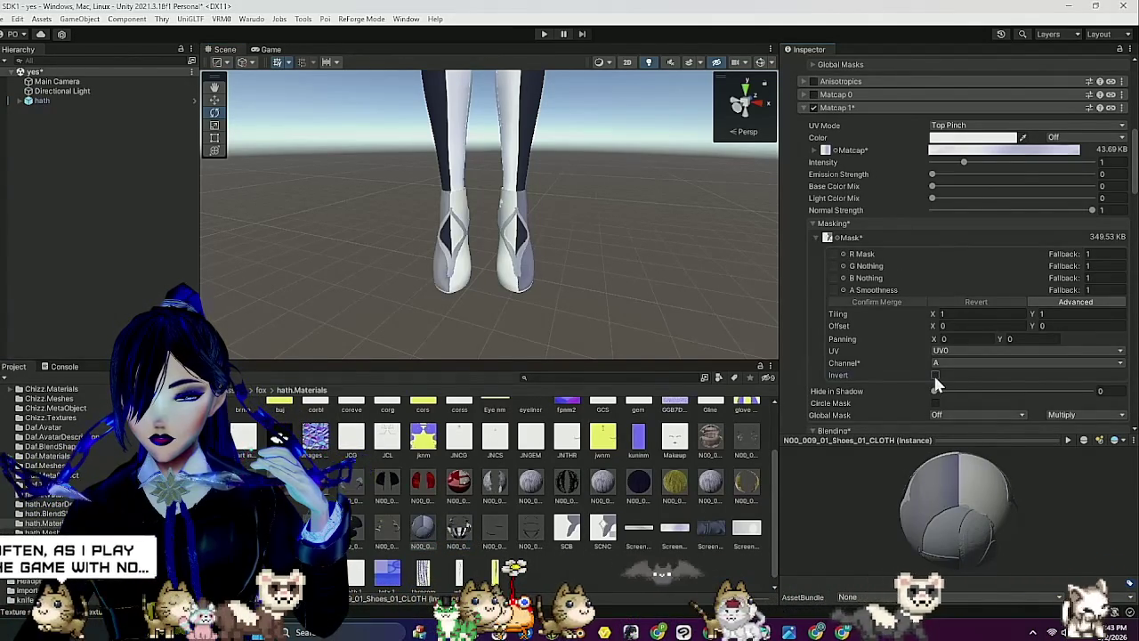
{"action": "left_click", "coordinate": [935, 374]}
{"action": "left_click", "coordinate": [935, 375]}
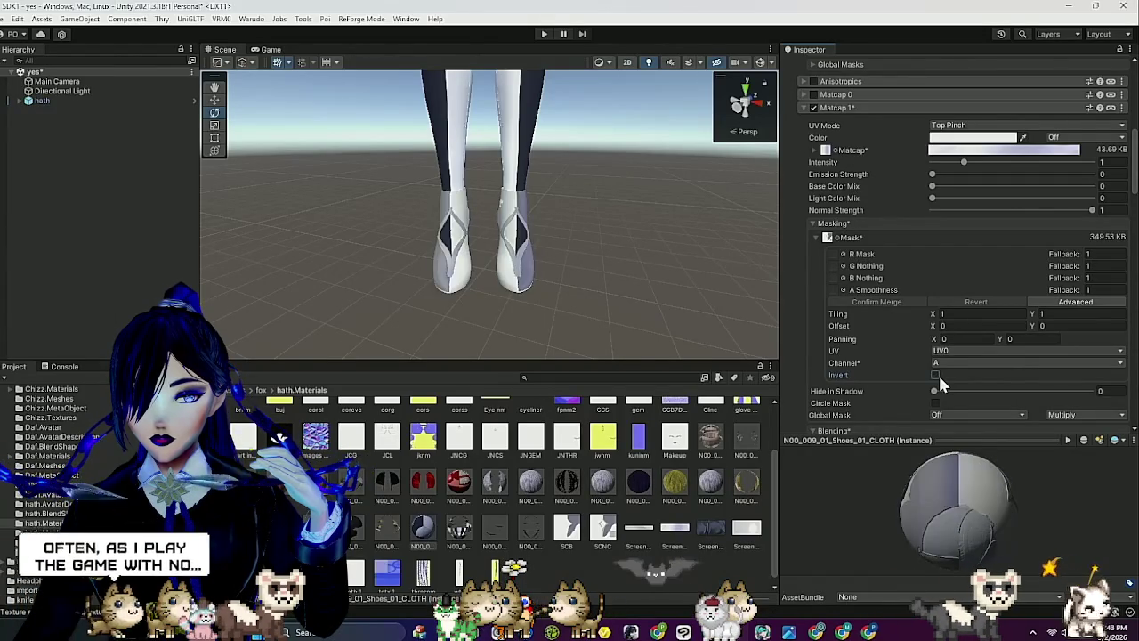
{"action": "left_click", "coordinate": [935, 375]}
{"action": "left_click", "coordinate": [935, 375]}
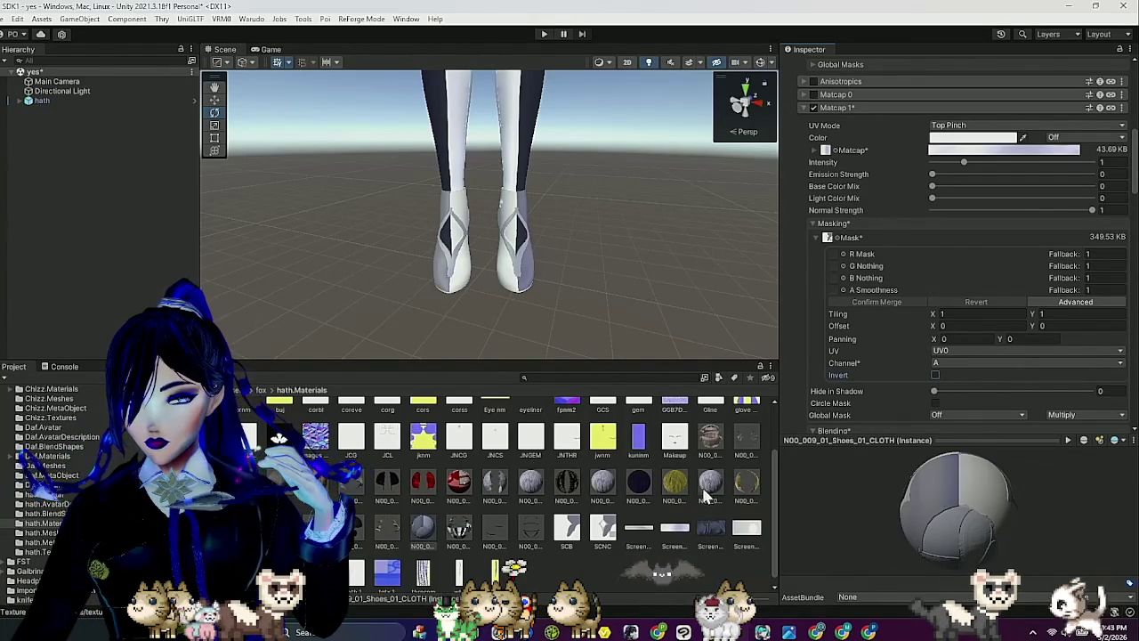
{"action": "left_click", "coordinate": [569, 528]}
{"action": "double_click", "coordinate": [569, 528]}
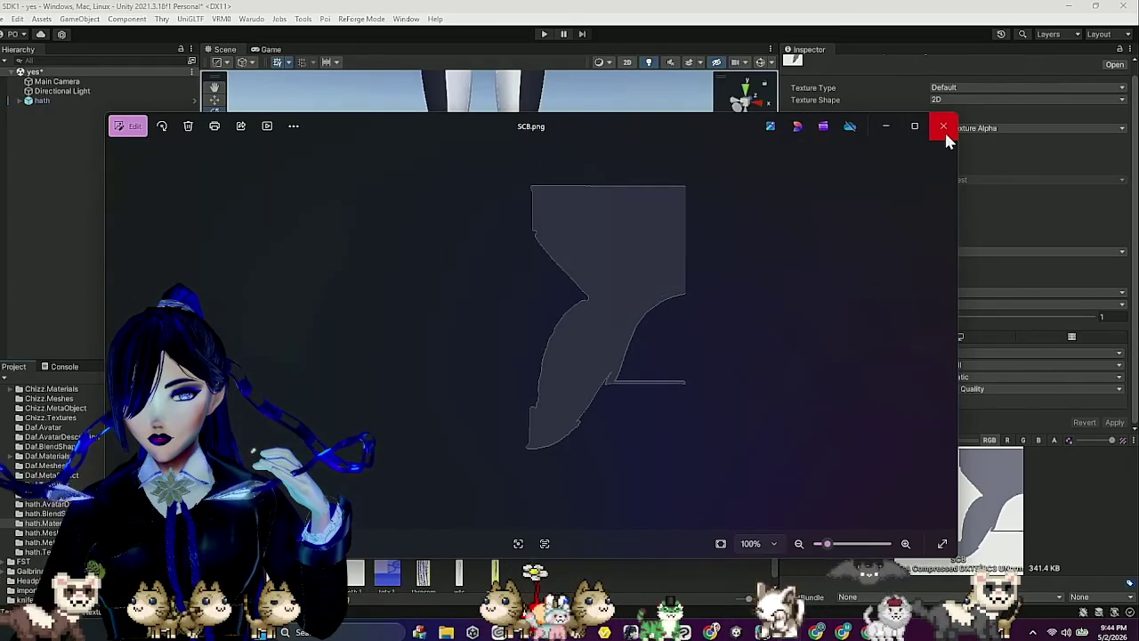
Close the SCB preview and open SCNC.png to compare.
{"action": "left_click", "coordinate": [944, 130]}
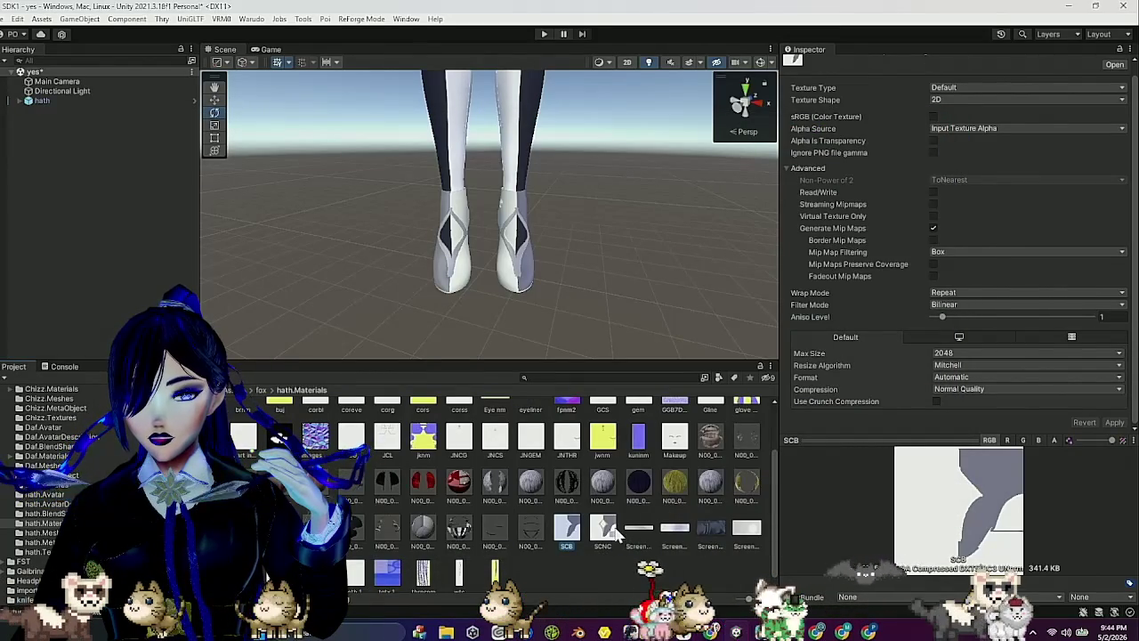
{"action": "left_click", "coordinate": [609, 531]}
{"action": "double_click", "coordinate": [608, 531]}
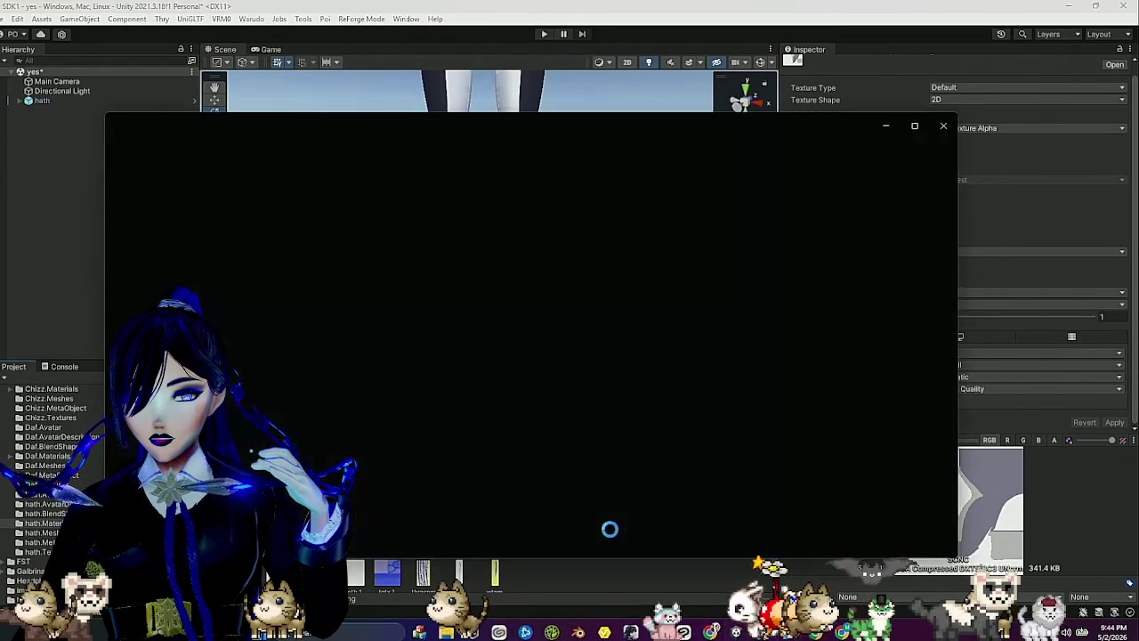
Reselect the shoes material and try SCNC as its Matcap mask.
{"action": "left_click", "coordinate": [944, 130]}
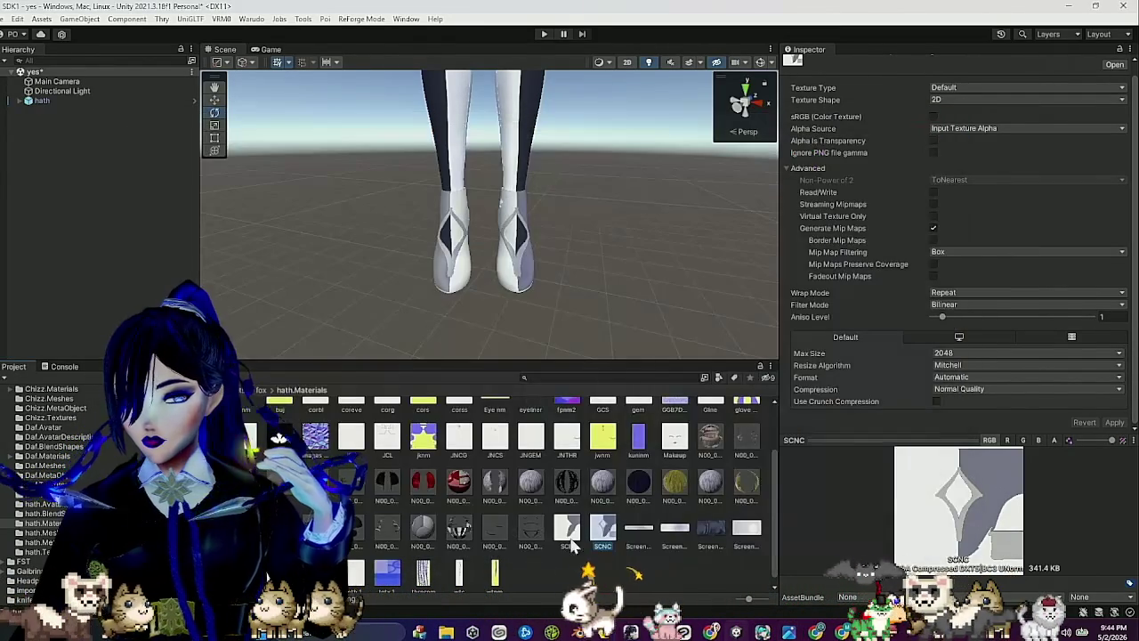
{"action": "left_click", "coordinate": [424, 528]}
{"action": "scroll", "coordinate": [934, 341], "scroll_direction": "down", "scroll_amount": 10}
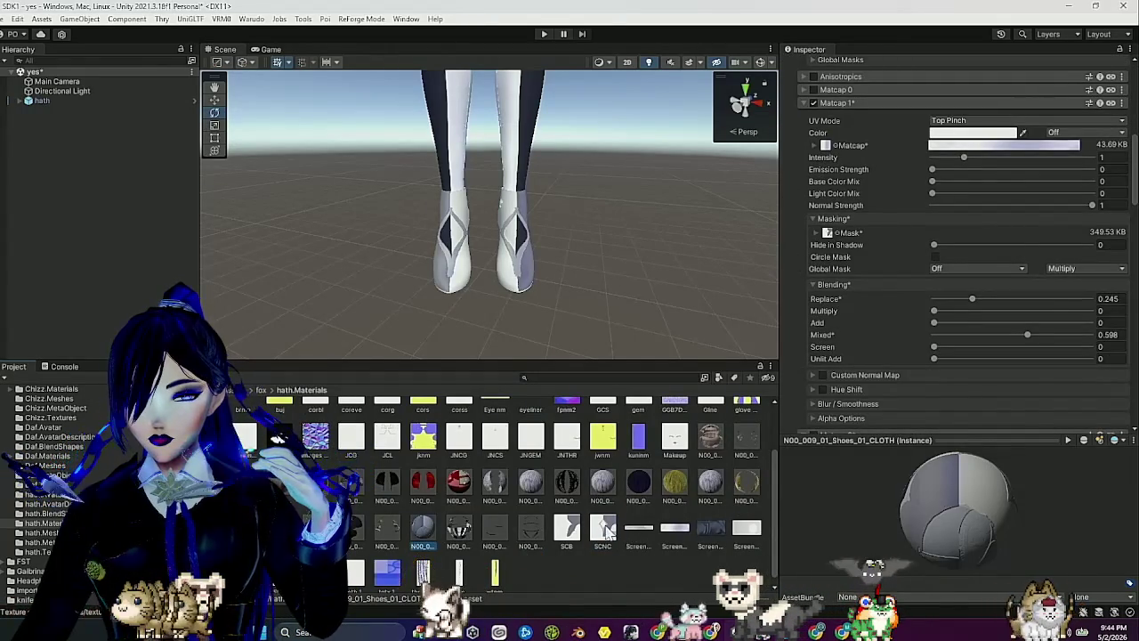
{"action": "left_click_drag", "start_coordinate": [602, 531], "coordinate": [856, 241]}
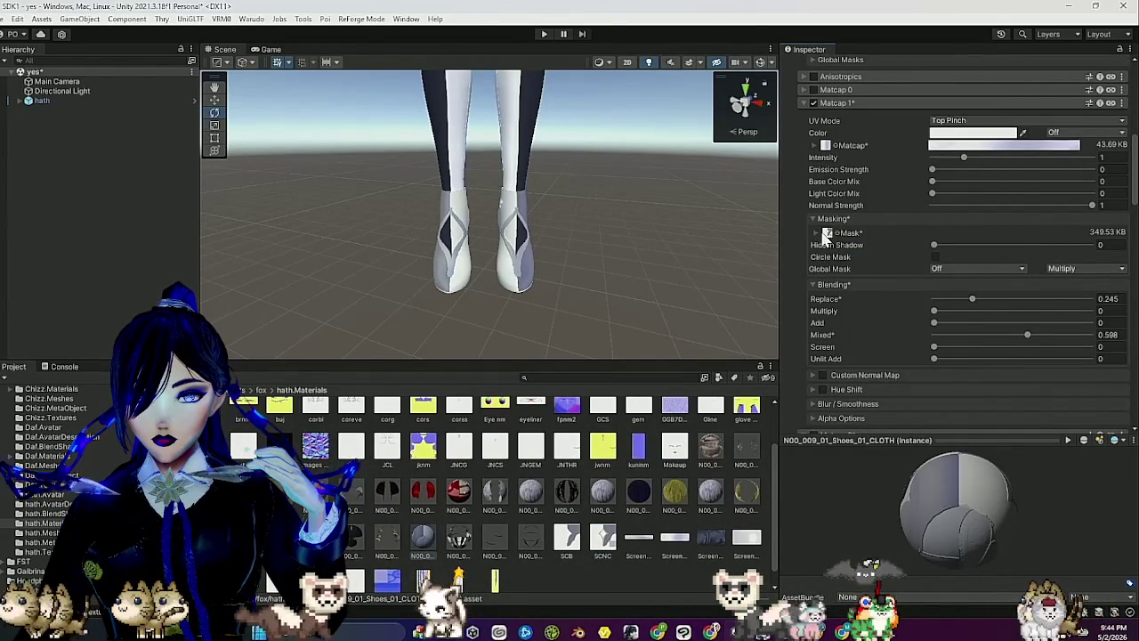
Toggle the shoes' Matcap mask inversion to compare, leaving it off.
{"action": "left_click", "coordinate": [815, 232]}
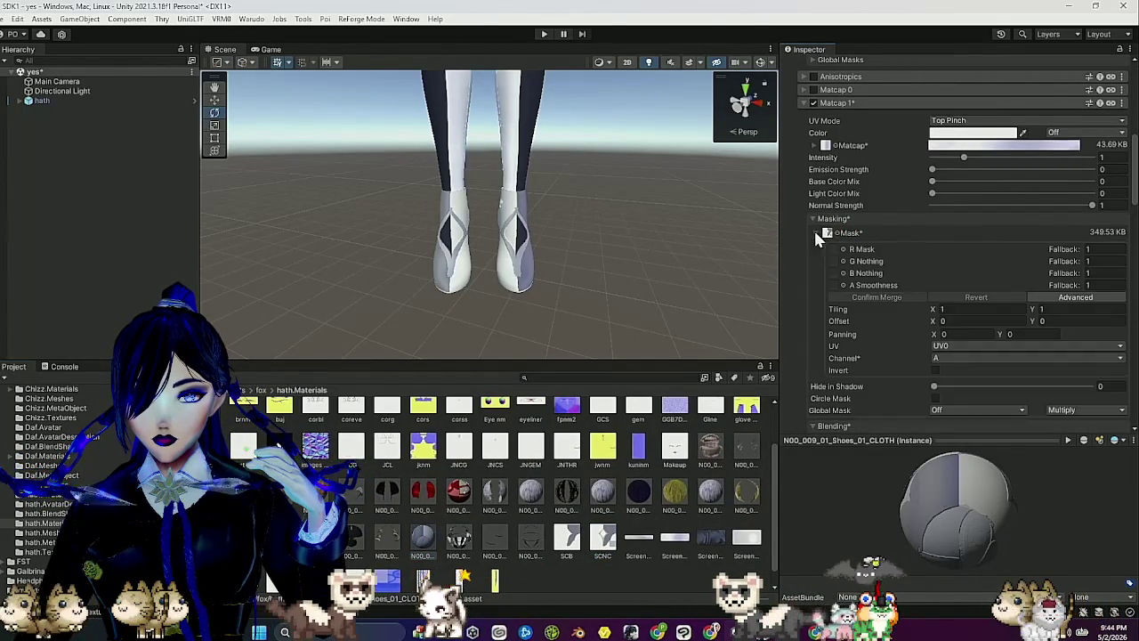
{"action": "left_click", "coordinate": [935, 370]}
{"action": "double_click", "coordinate": [935, 370]}
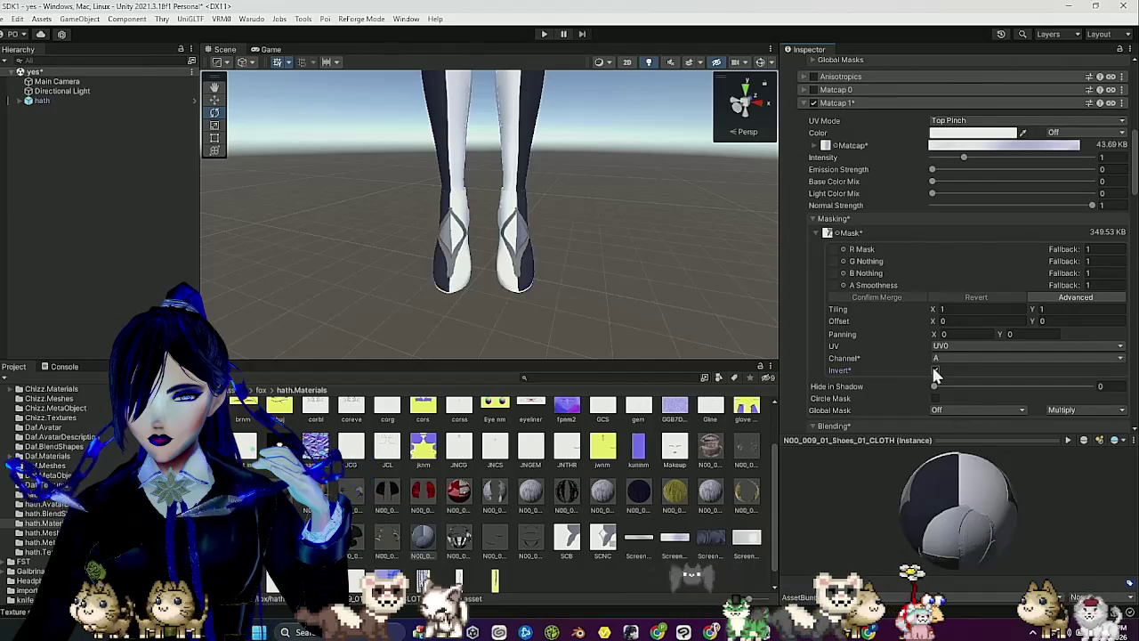
{"action": "left_click", "coordinate": [935, 370]}
{"action": "left_click", "coordinate": [935, 370]}
{"action": "left_click", "coordinate": [935, 370]}
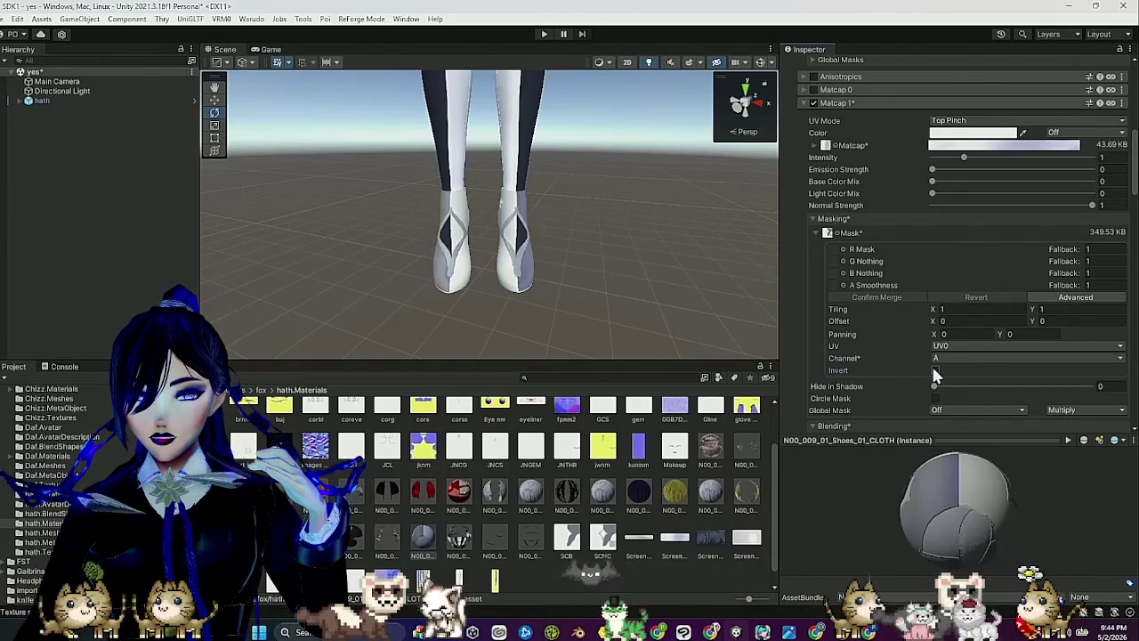
Orbit to view the shoes from the side and open the SCNC texture image.
{"action": "left_click_drag", "start_coordinate": [542, 254], "coordinate": [663, 277]}
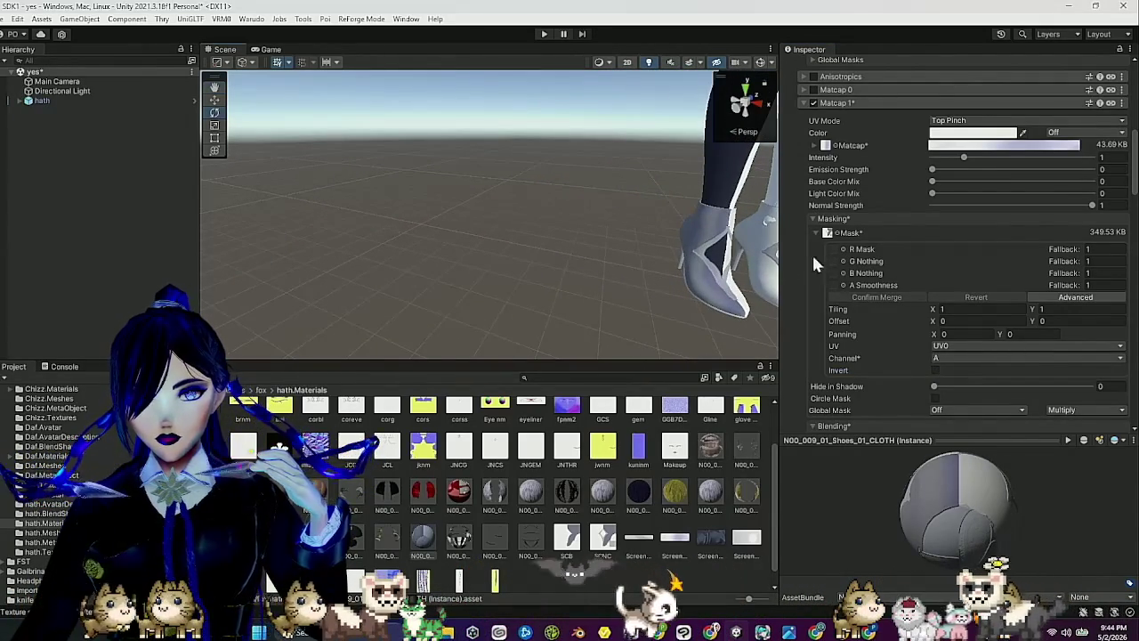
{"action": "left_click", "coordinate": [812, 103]}
{"action": "left_click", "coordinate": [813, 103]}
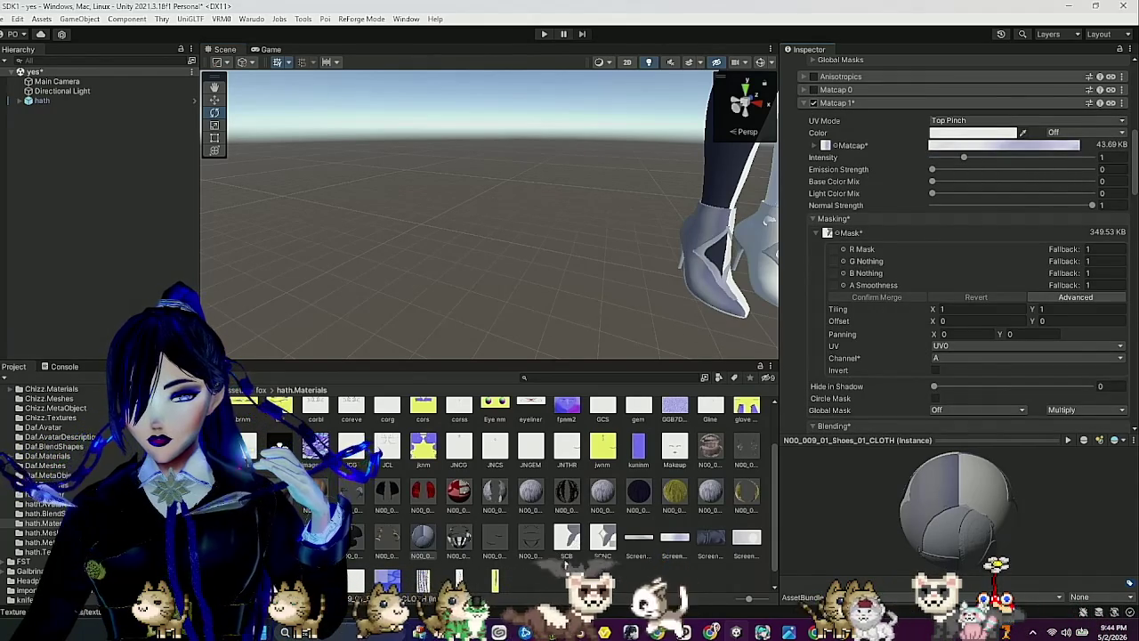
{"action": "left_click", "coordinate": [605, 545]}
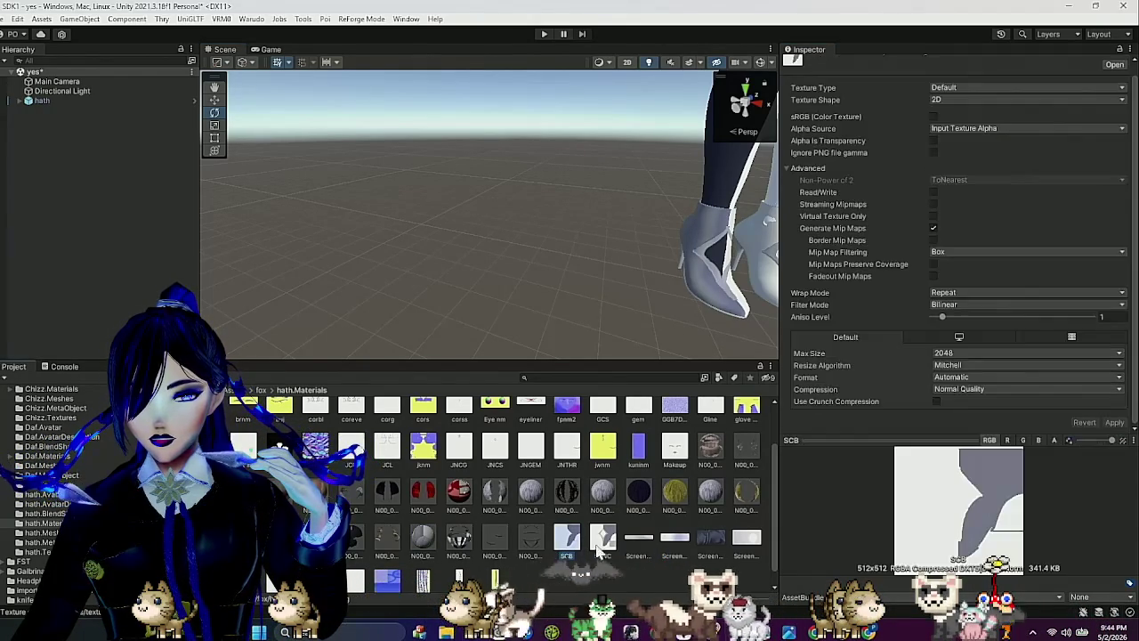
{"action": "double_click", "coordinate": [605, 545]}
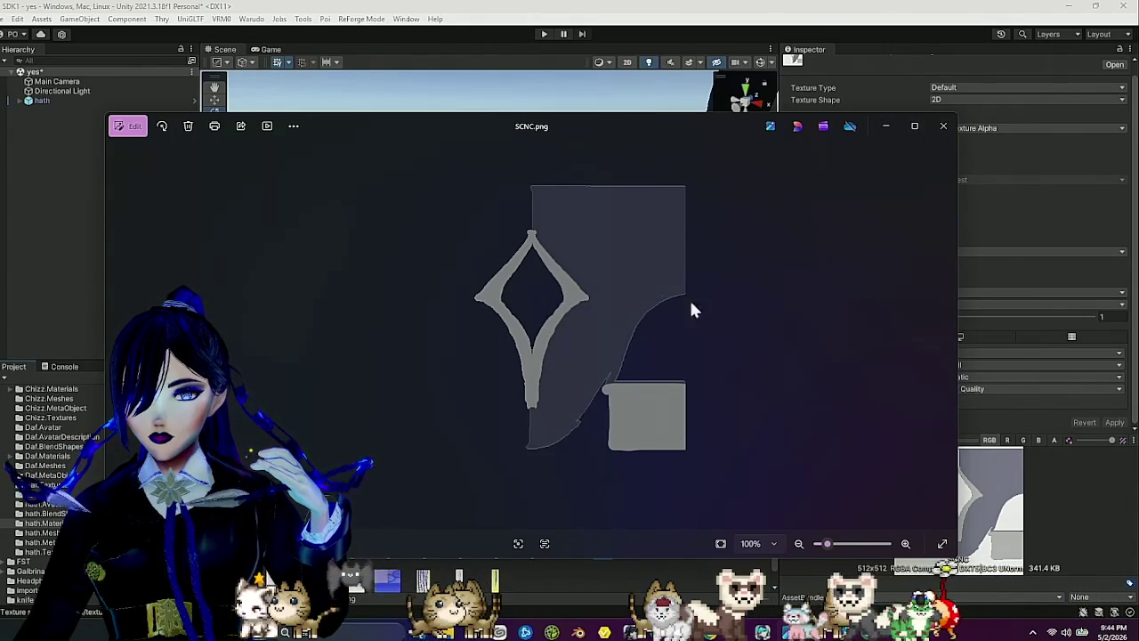
Close the preview, frame the legs, select the SCNC texture, and move to Clip Studio Paint.
{"action": "left_click", "coordinate": [945, 129]}
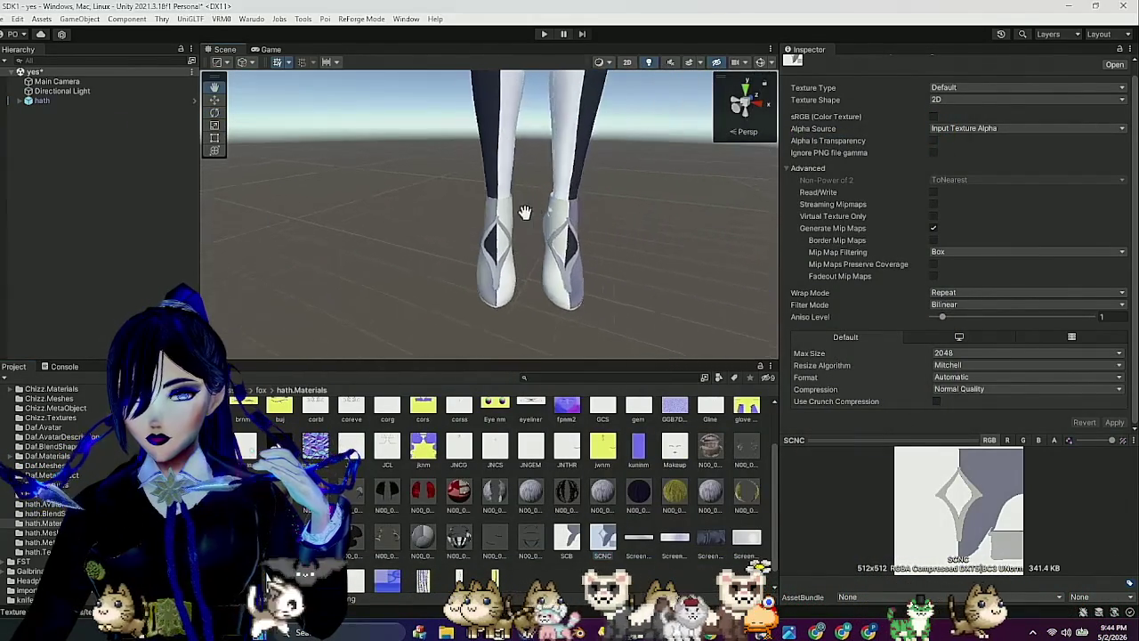
{"action": "key", "text": "e"}
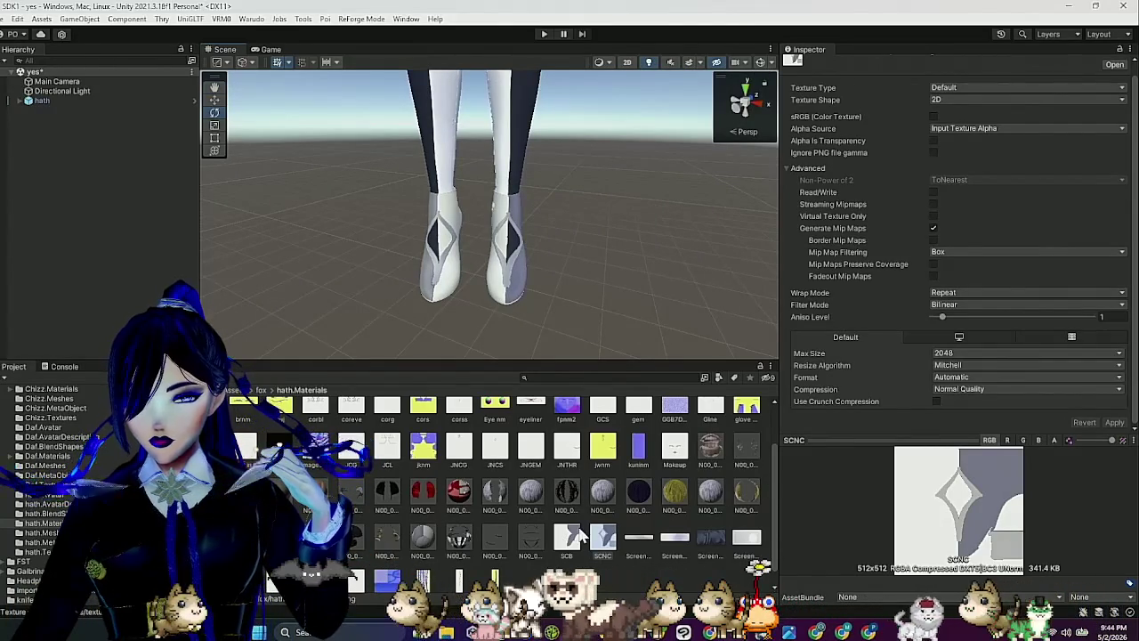
{"action": "mouse_move", "coordinate": [539, 252]}
{"action": "left_mouse_down"}
{"action": "mouse_move", "coordinate": [541, 330]}
{"action": "mouse_move", "coordinate": [567, 302]}
{"action": "mouse_move", "coordinate": [516, 256]}
{"action": "mouse_move", "coordinate": [439, 249]}
{"action": "mouse_move", "coordinate": [600, 365]}
{"action": "mouse_move", "coordinate": [555, 329]}
{"action": "mouse_move", "coordinate": [564, 201]}
{"action": "left_mouse_up"}
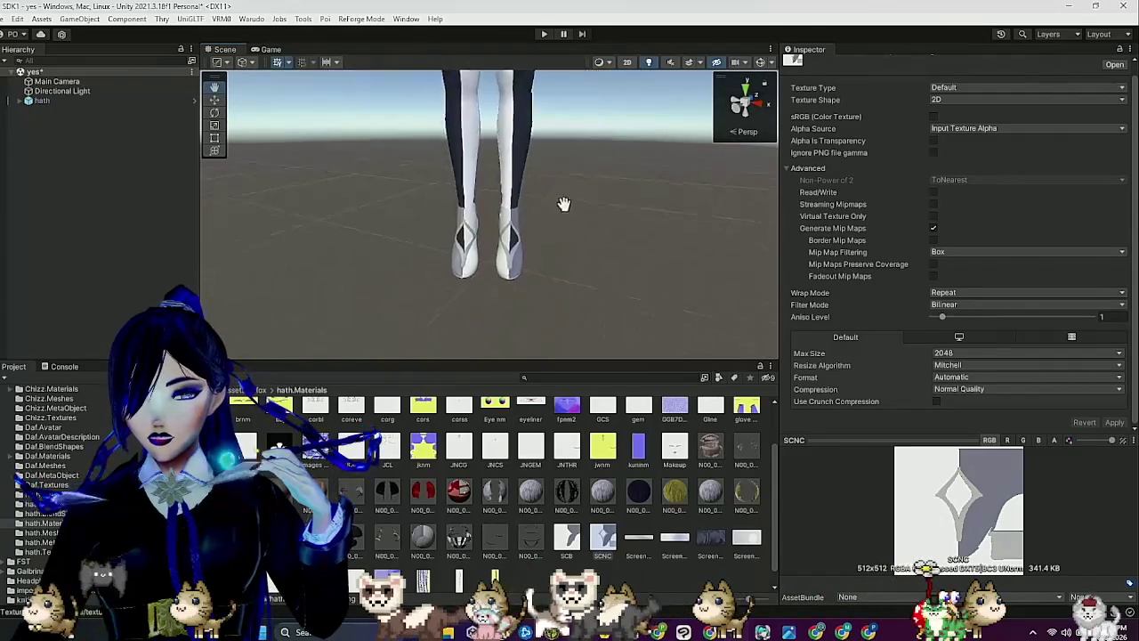
{"action": "left_click", "coordinate": [597, 537]}
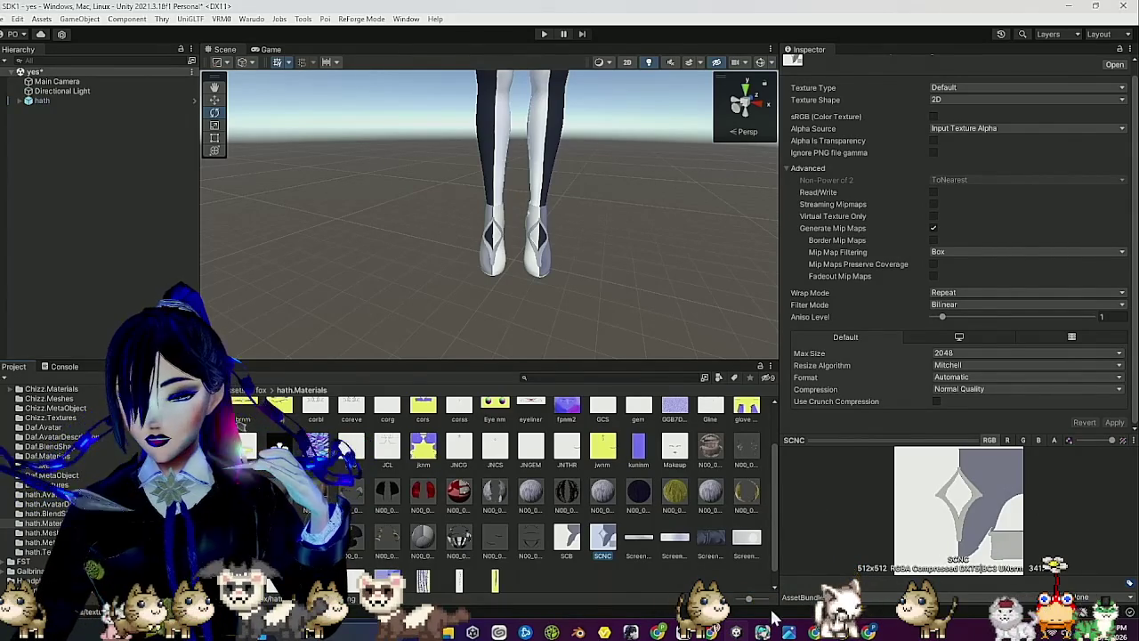
{"action": "mouse_move", "coordinate": [684, 632]}
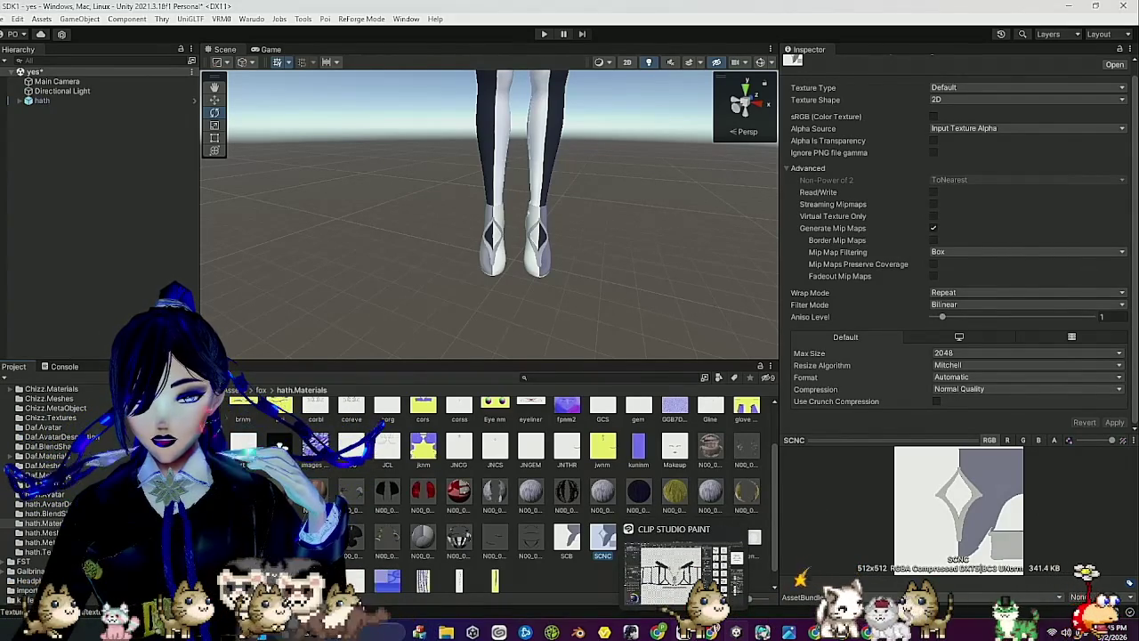
{"action": "left_click", "coordinate": [671, 574]}
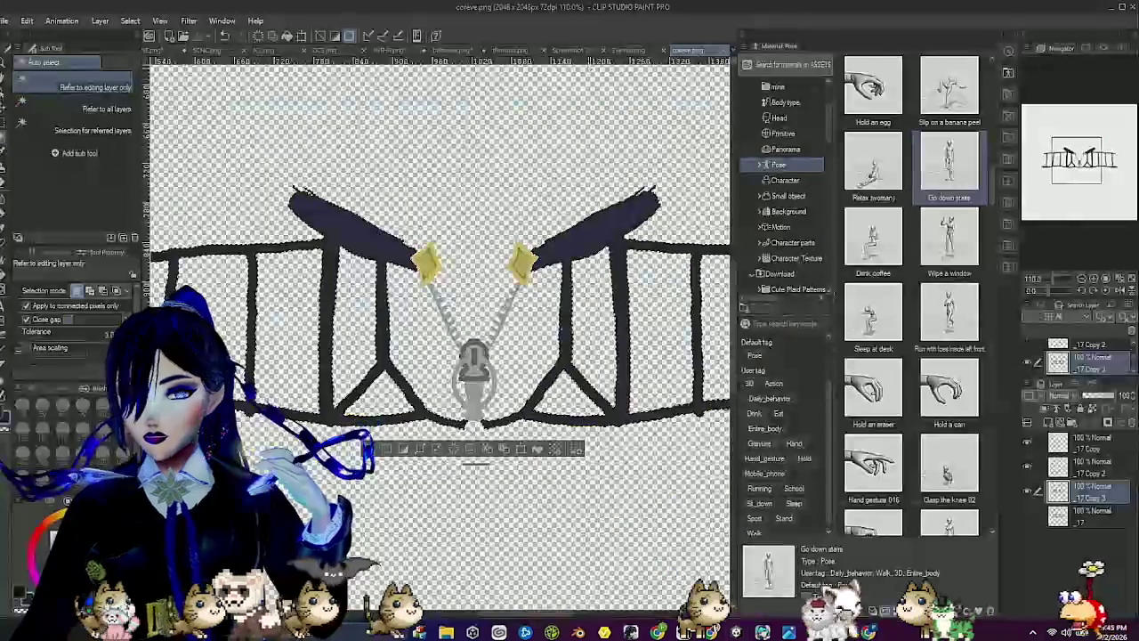
Browse the open documents and return to SCNC.png.
{"action": "left_click", "coordinate": [634, 51]}
{"action": "left_click", "coordinate": [574, 51]}
{"action": "left_click", "coordinate": [507, 51]}
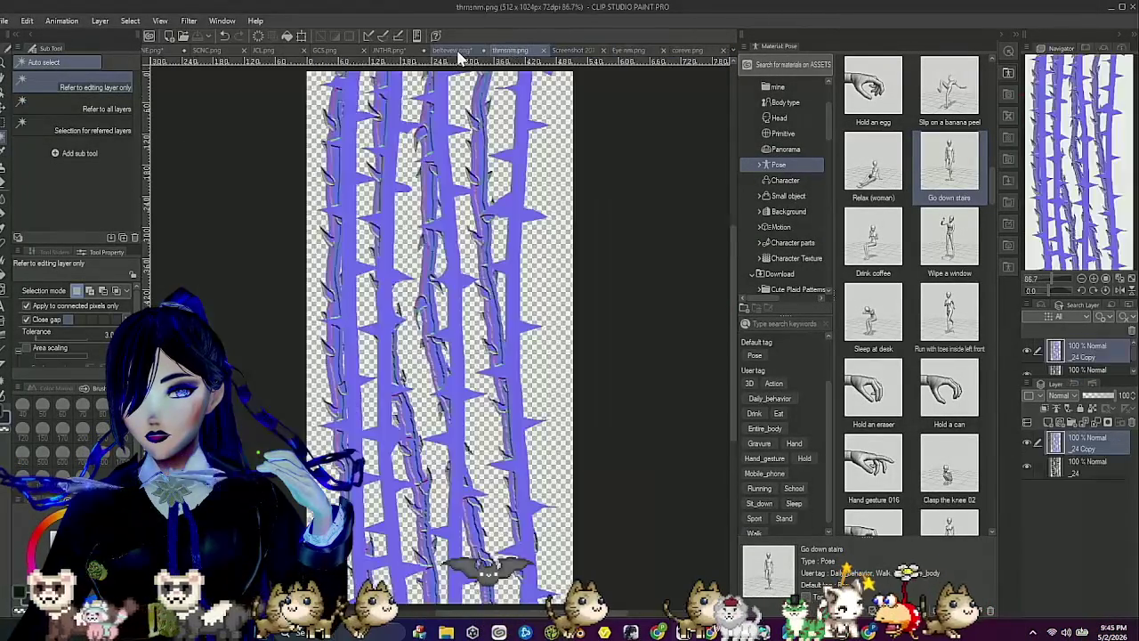
{"action": "left_click", "coordinate": [449, 51]}
{"action": "left_click", "coordinate": [378, 50]}
{"action": "left_click", "coordinate": [337, 53]}
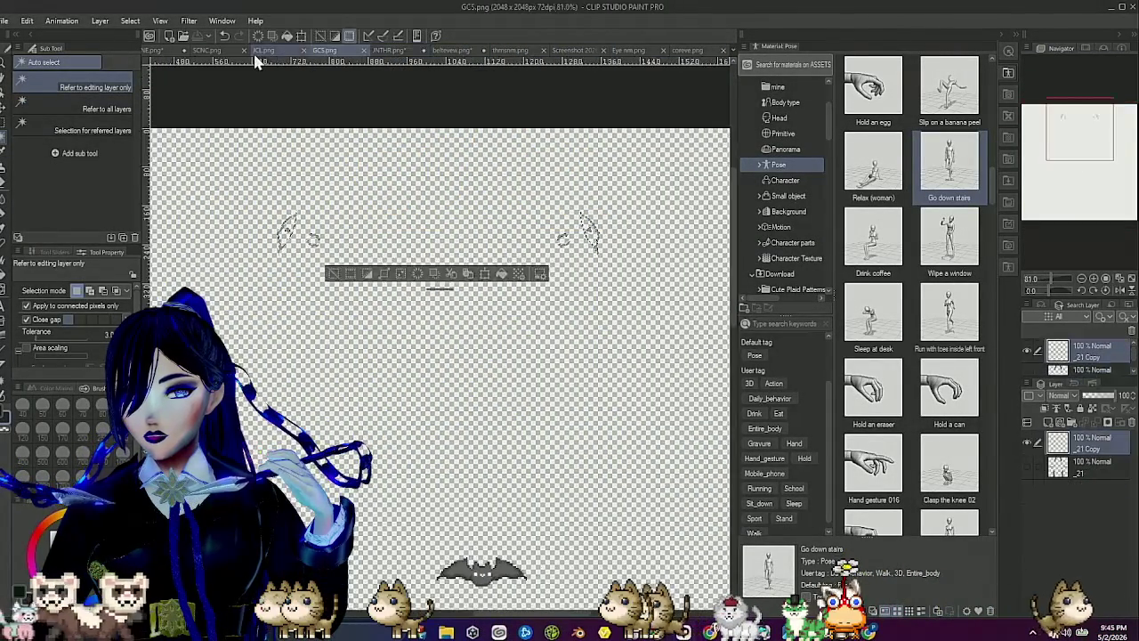
{"action": "left_click", "coordinate": [255, 53]}
{"action": "left_click", "coordinate": [200, 53]}
{"action": "left_click", "coordinate": [162, 52]}
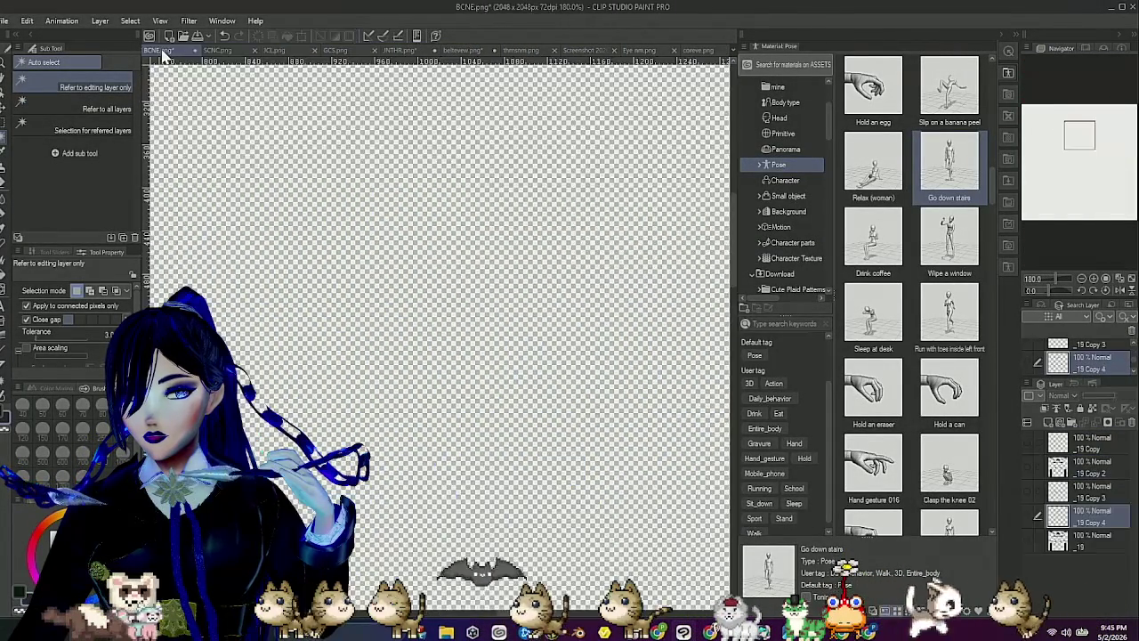
{"action": "left_click", "coordinate": [217, 51]}
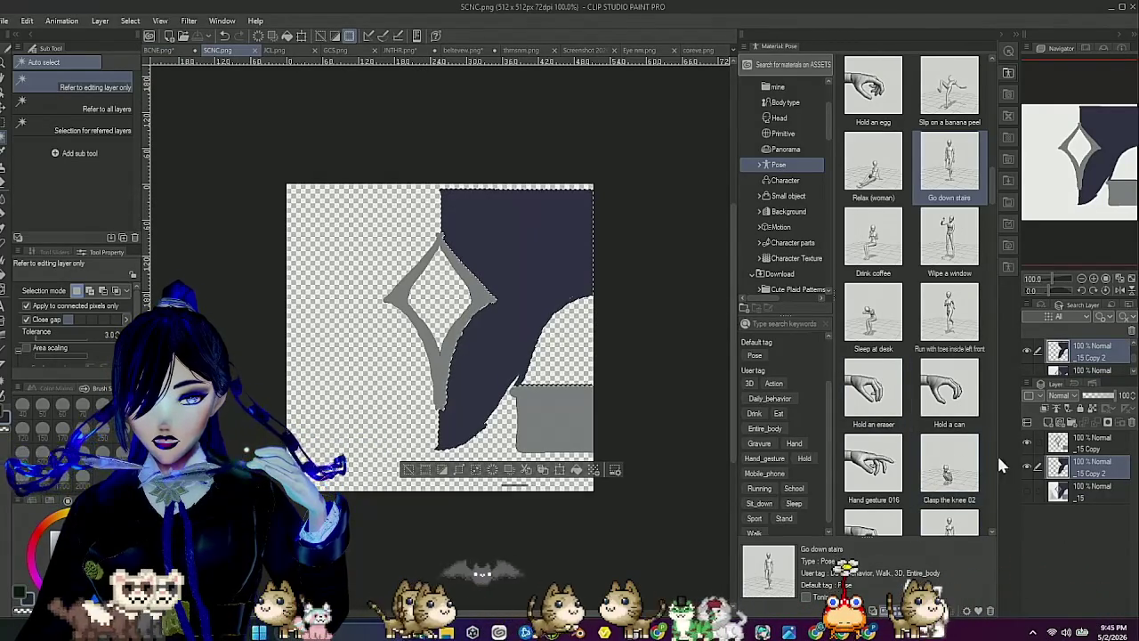
Copy the dark navy area from layer 15 onto a new layer.
{"action": "left_click", "coordinate": [1029, 488]}
{"action": "left_click", "coordinate": [1113, 501]}
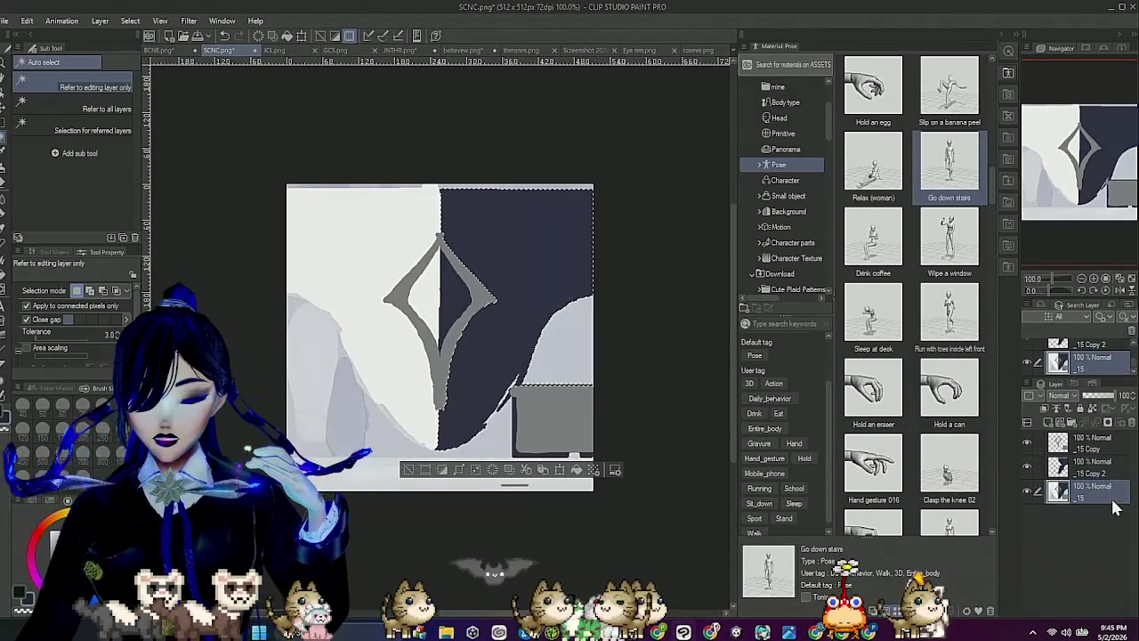
{"action": "key", "text": "ctrl+d"}
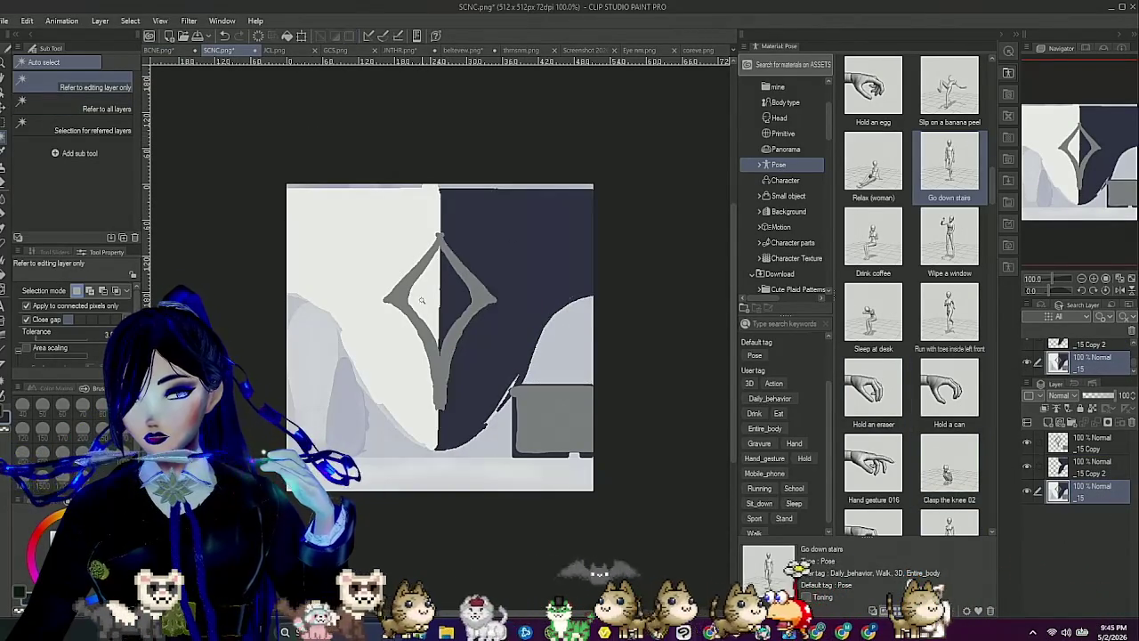
{"action": "left_click", "coordinate": [449, 300]}
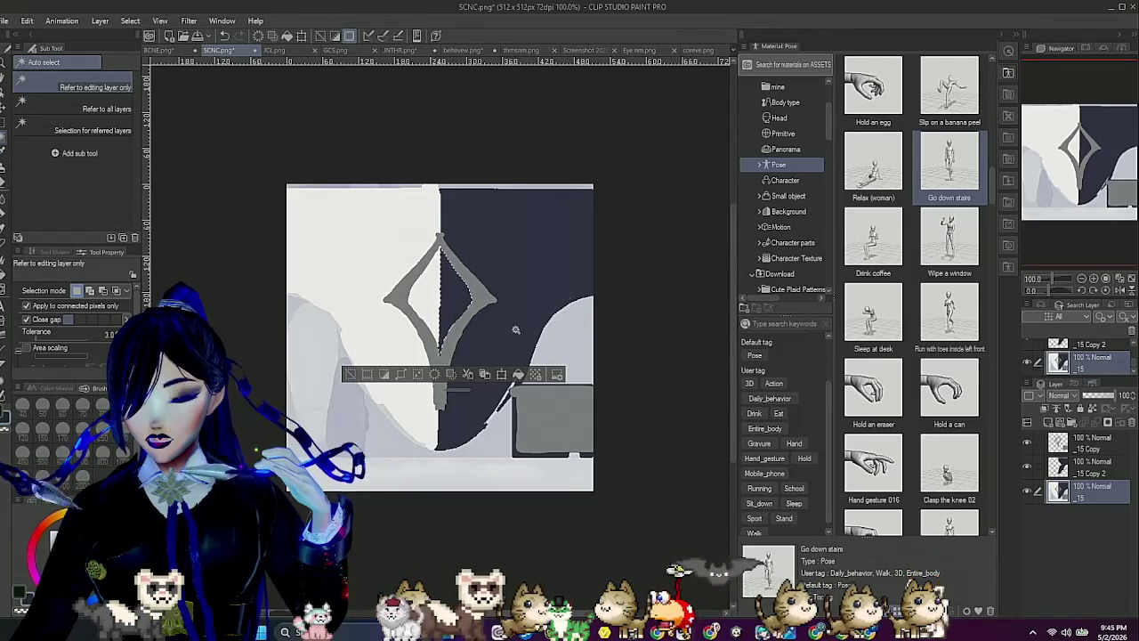
{"action": "key", "text": "ctrl+c"}
{"action": "key", "text": "ctrl+v"}
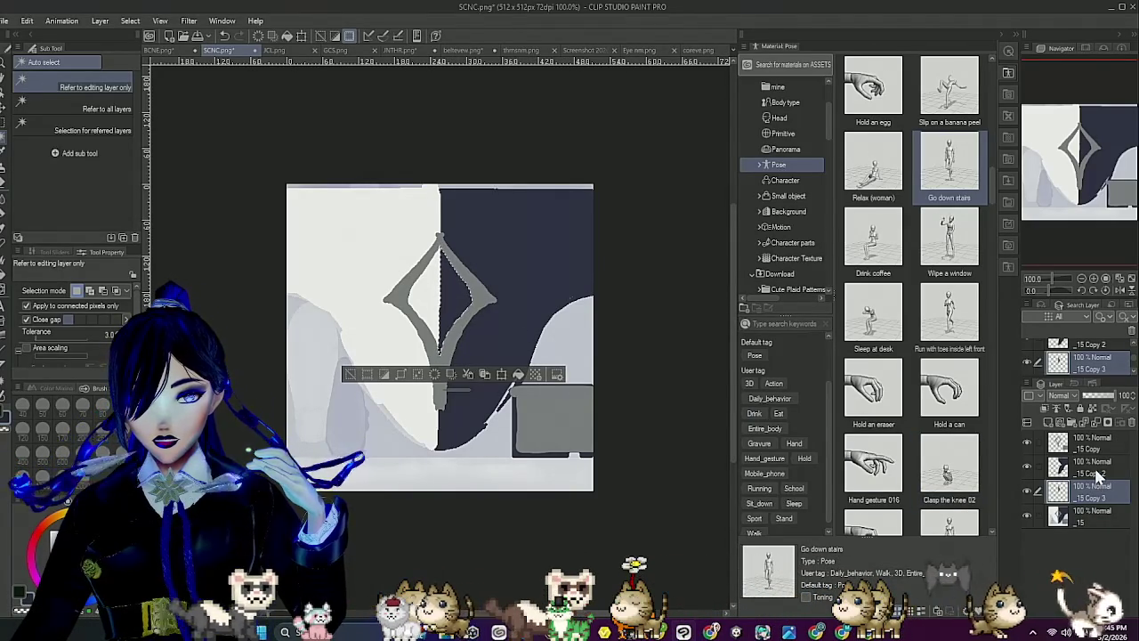
{"action": "key", "text": "ctrl+d"}
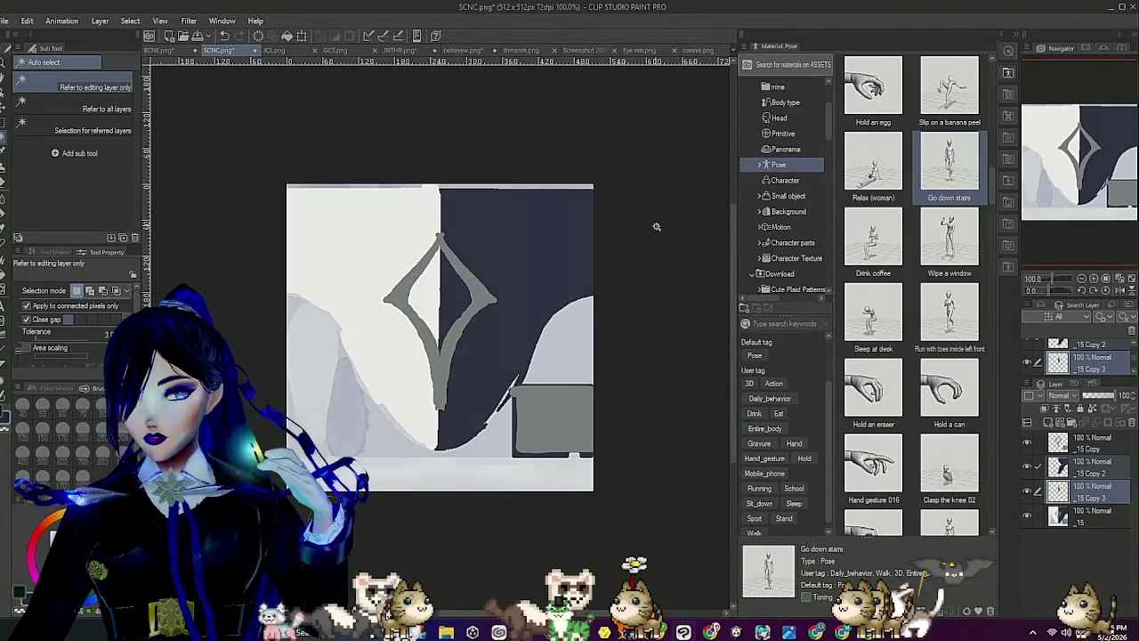
Merge the selected layers and hide the white _15 base layer.
{"action": "right_click", "coordinate": [1097, 483]}
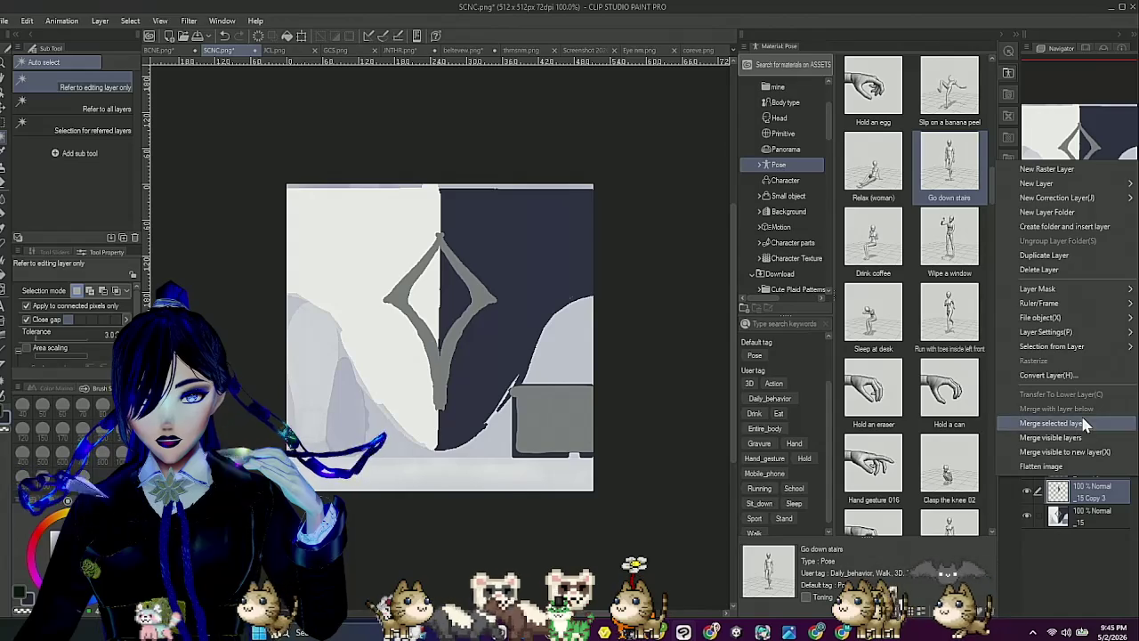
{"action": "left_click", "coordinate": [1084, 425]}
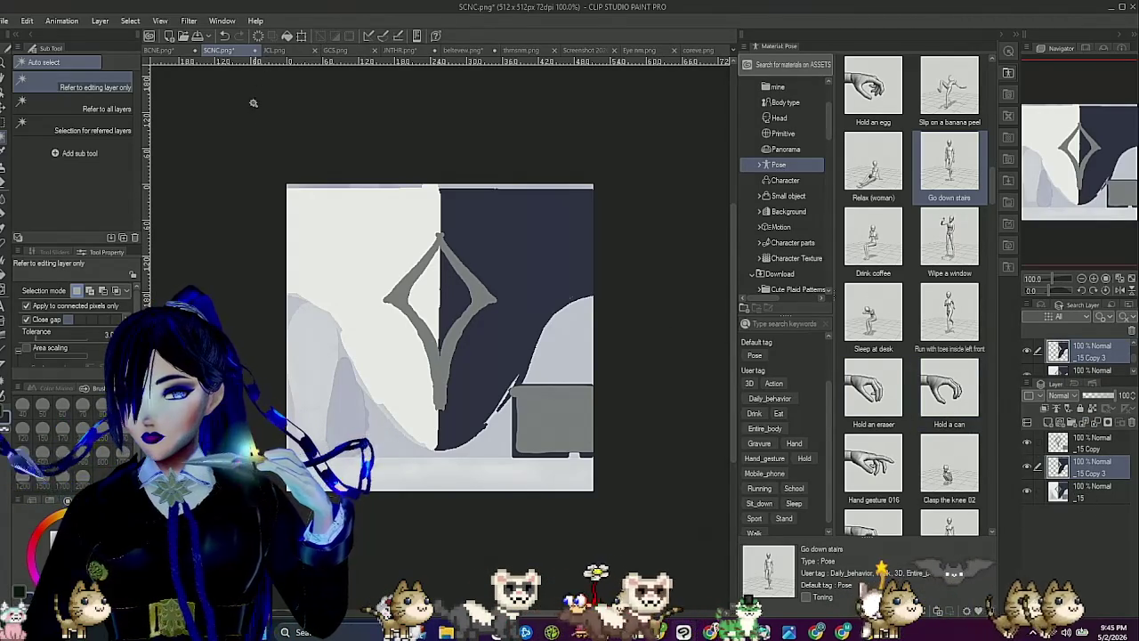
{"action": "left_click", "coordinate": [1027, 492]}
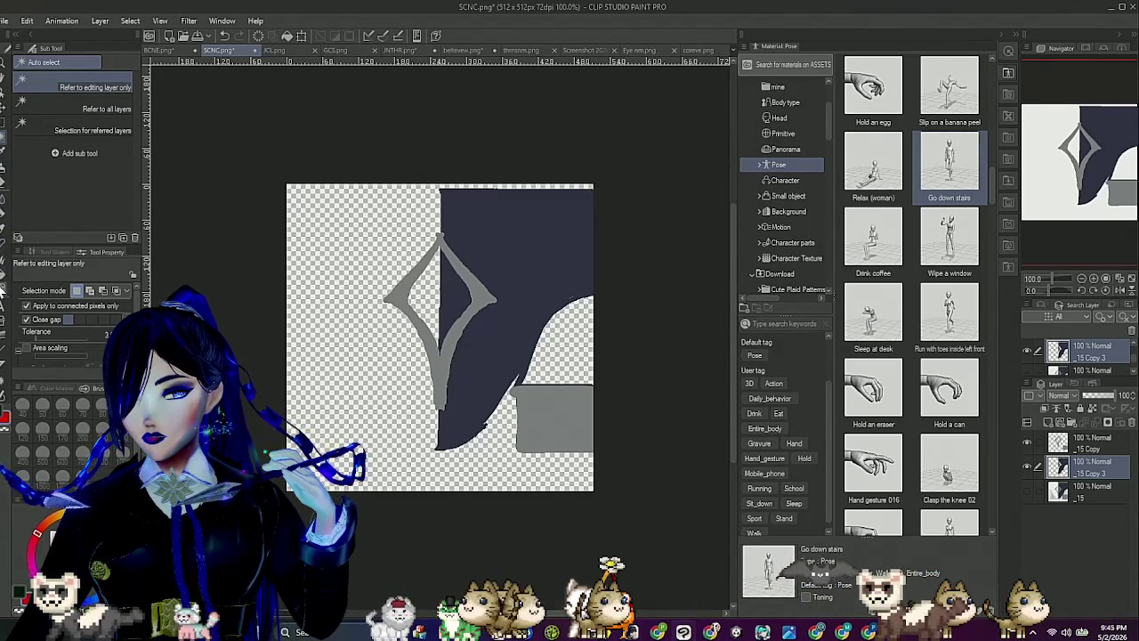
Fill the navy shape with red and save over SCNC.png, discarding layer information.
{"action": "left_click", "coordinate": [5, 283]}
{"action": "left_click", "coordinate": [548, 269]}
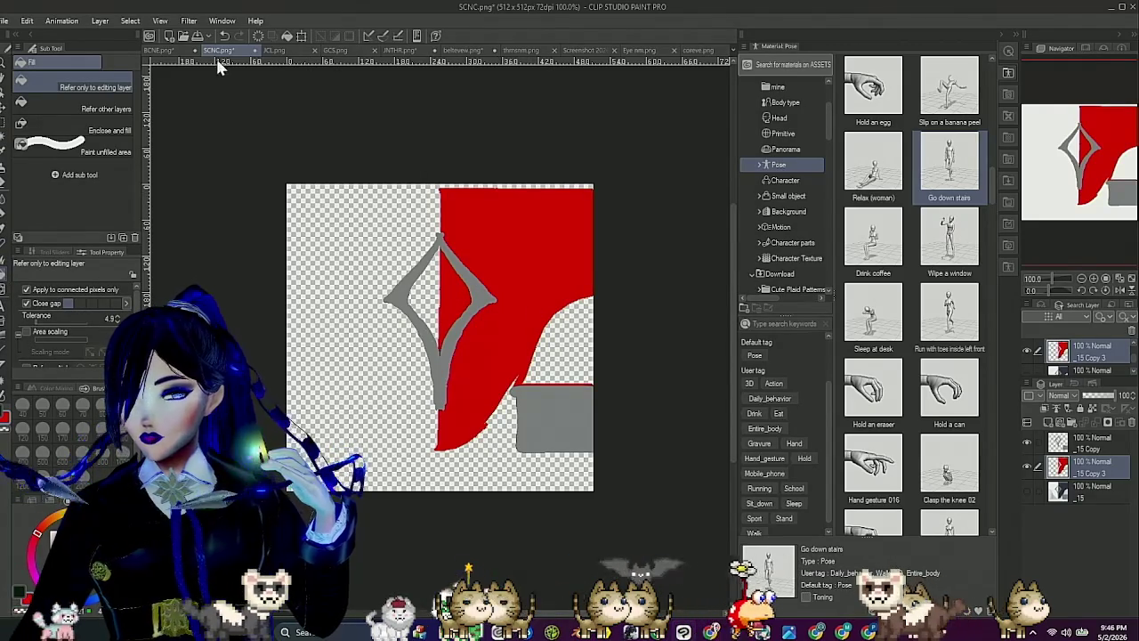
{"action": "left_click", "coordinate": [5, 22]}
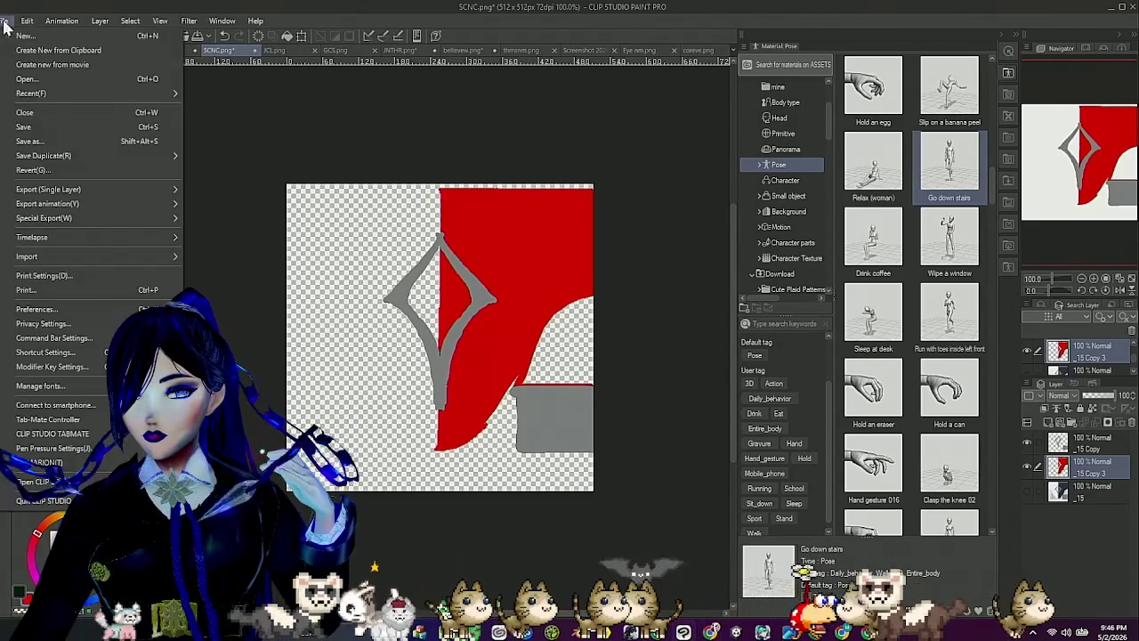
{"action": "left_click", "coordinate": [53, 145]}
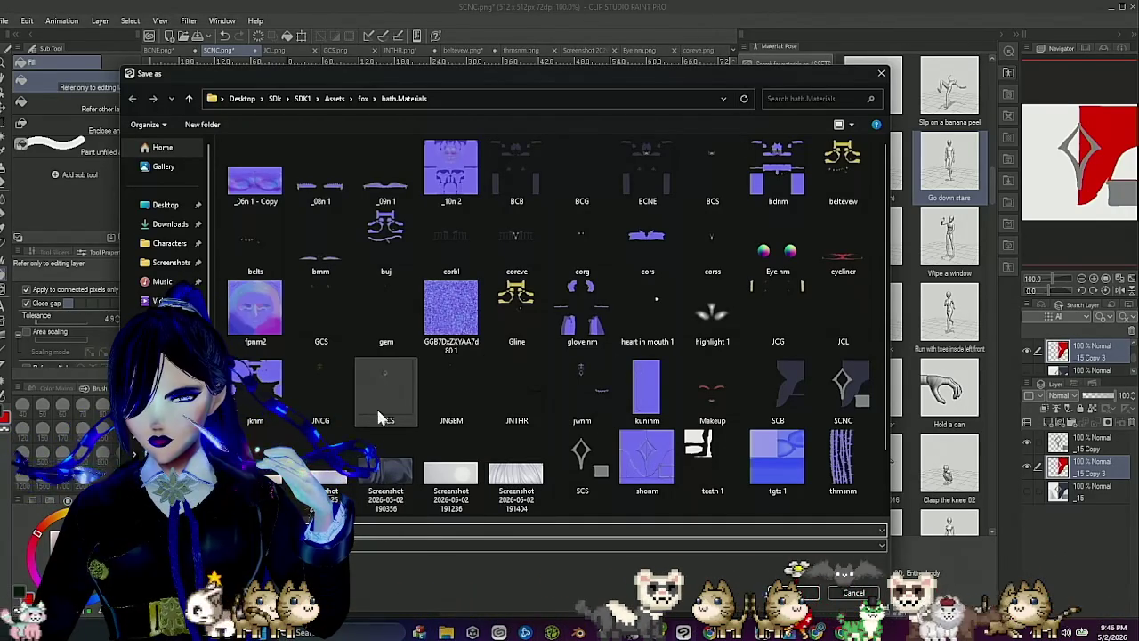
{"action": "scroll", "coordinate": [628, 436], "scroll_direction": "down", "scroll_amount": 1}
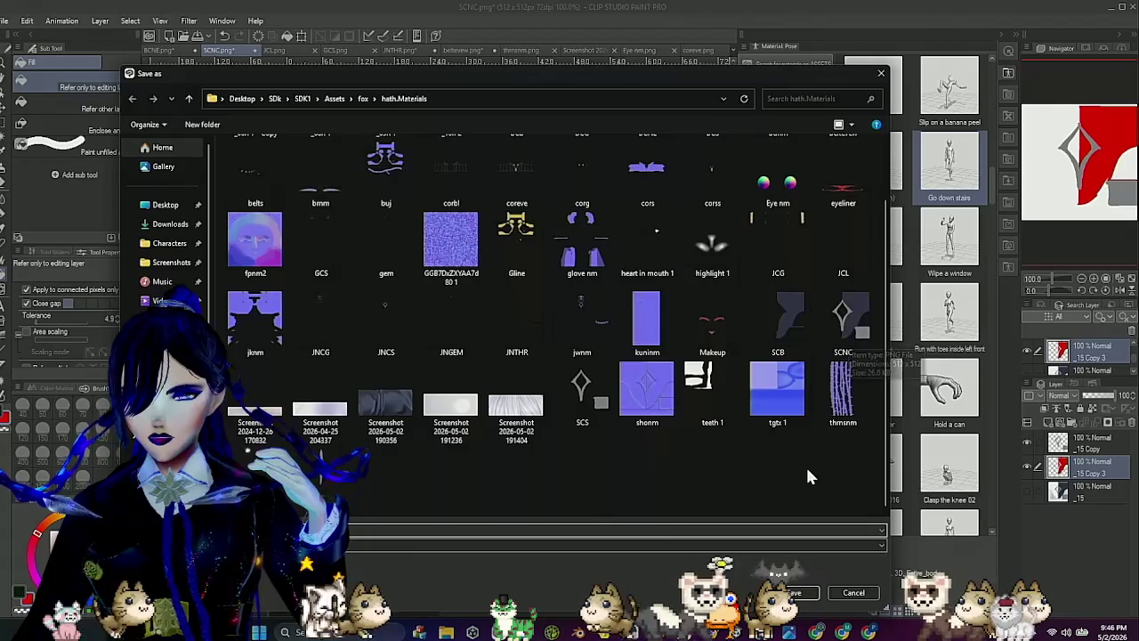
{"action": "left_click", "coordinate": [801, 591]}
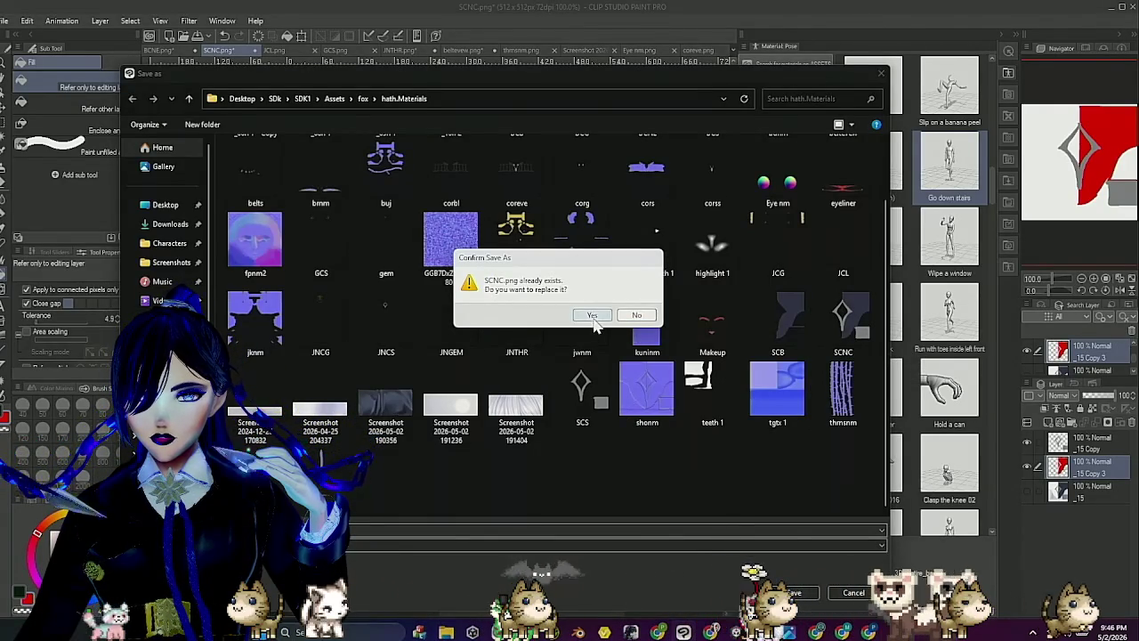
{"action": "left_click", "coordinate": [592, 317]}
{"action": "left_click", "coordinate": [593, 237]}
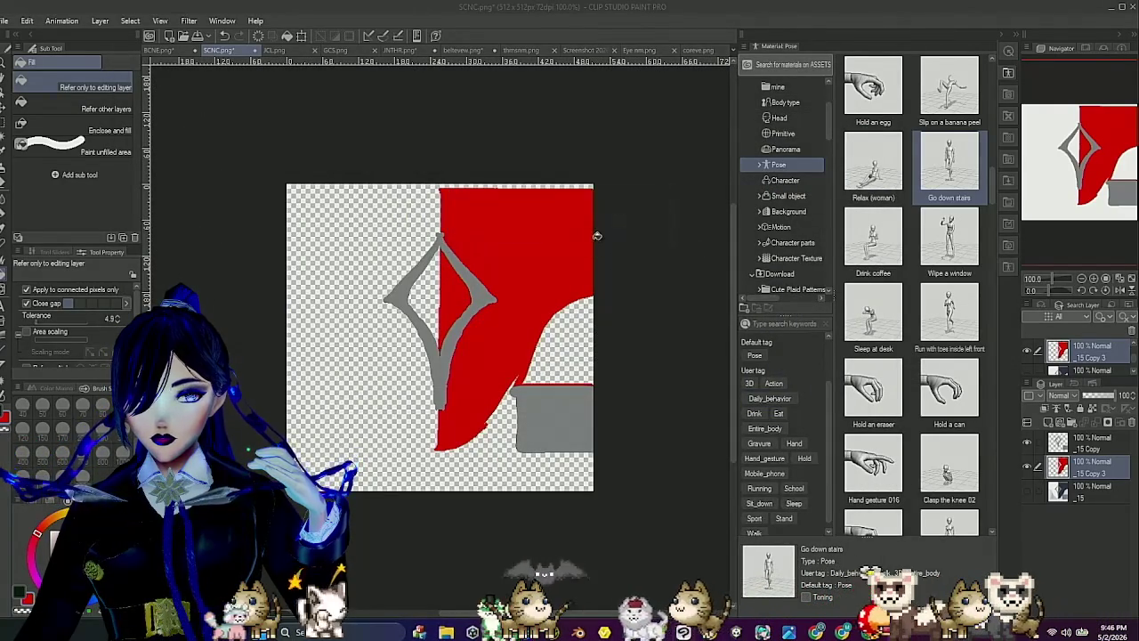
Hide the grey diamond _15 Copy layer and save the image over SCB.png.
{"action": "left_click", "coordinate": [1026, 442]}
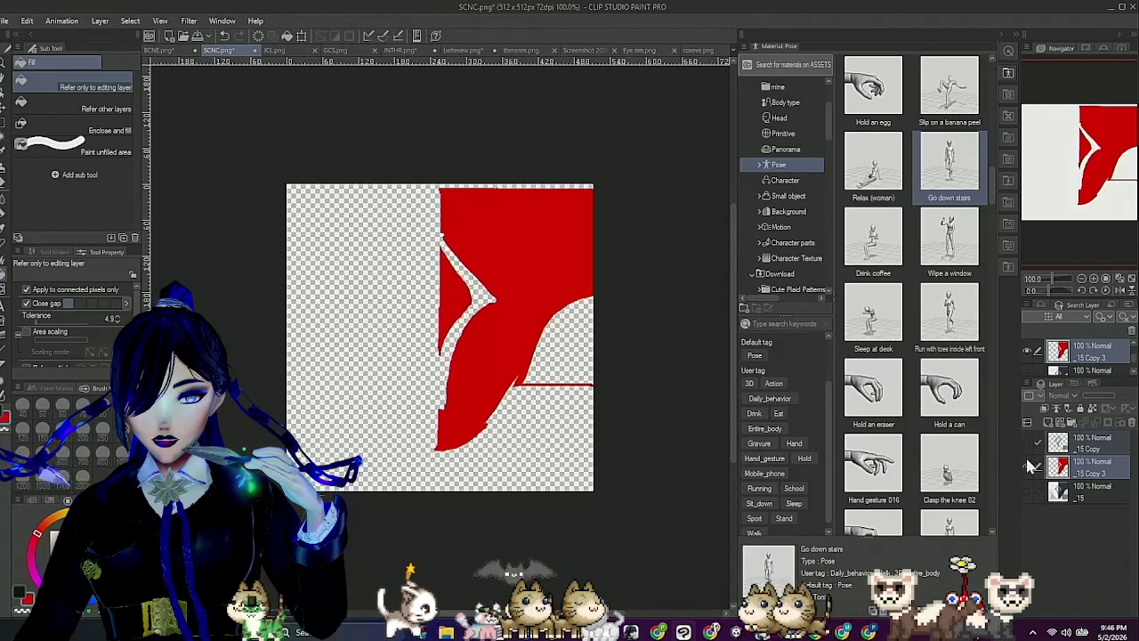
{"action": "left_click", "coordinate": [7, 21]}
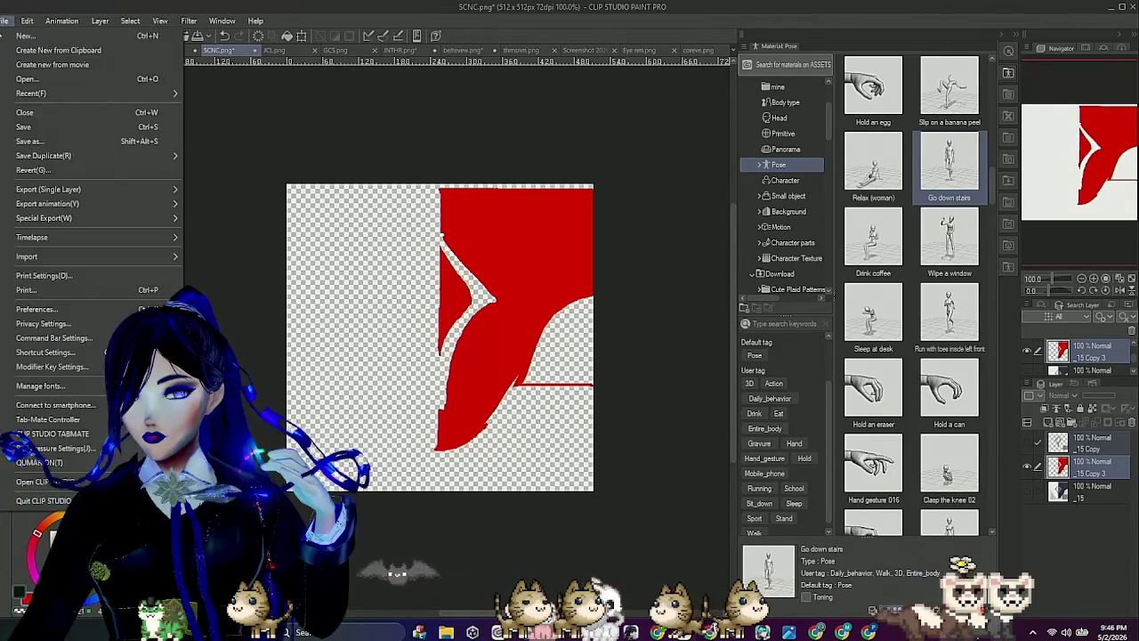
{"action": "left_click", "coordinate": [49, 142]}
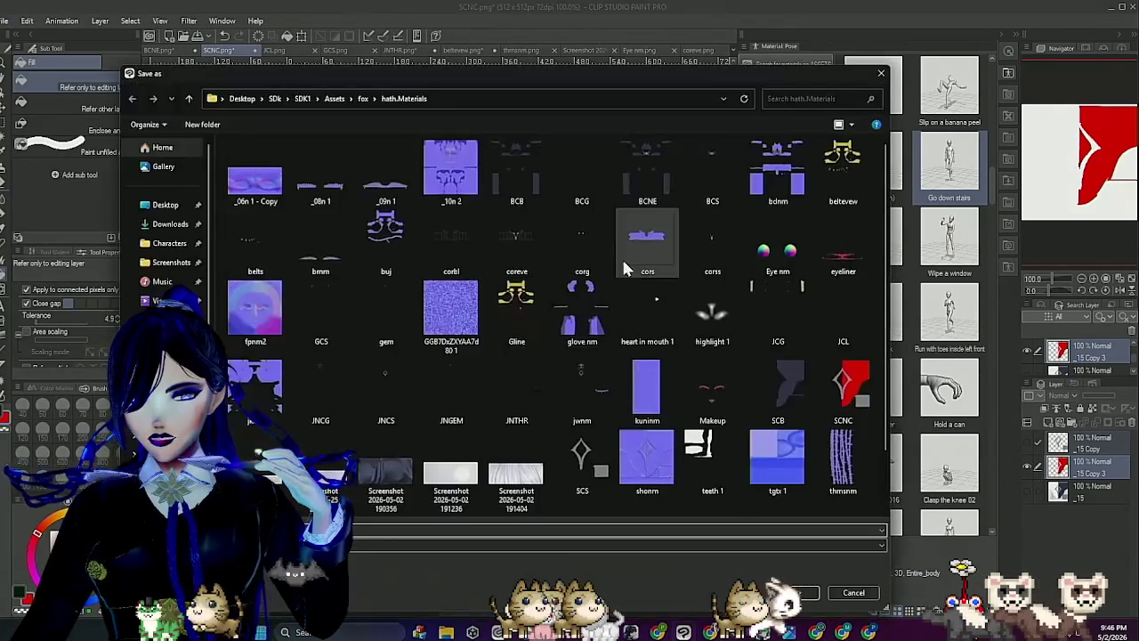
{"action": "double_click", "coordinate": [779, 419]}
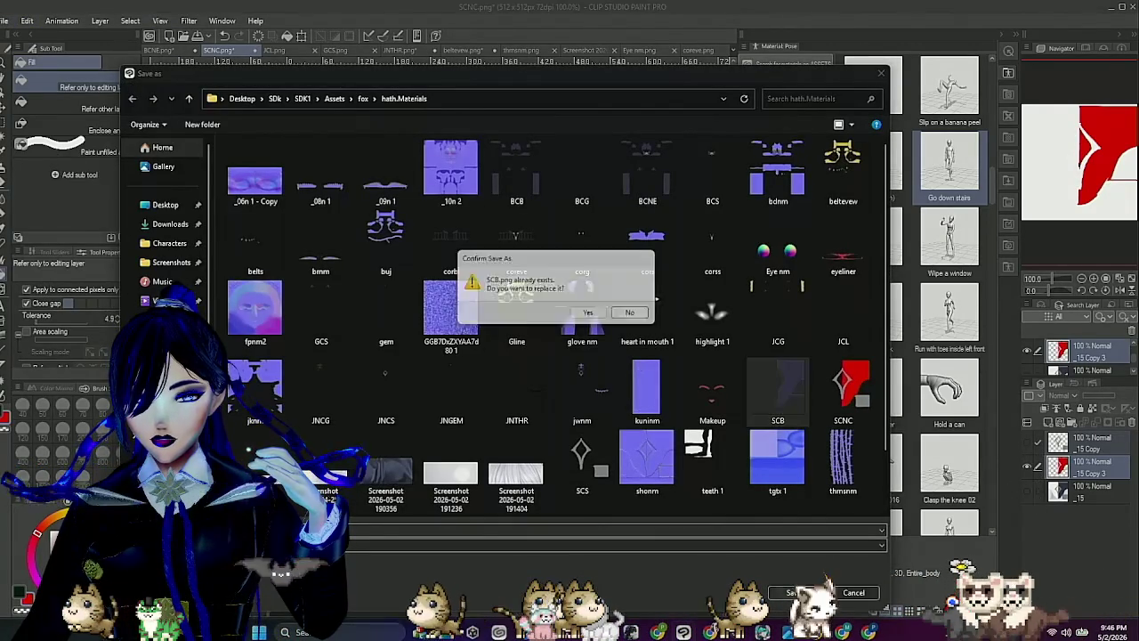
{"action": "left_click", "coordinate": [590, 315]}
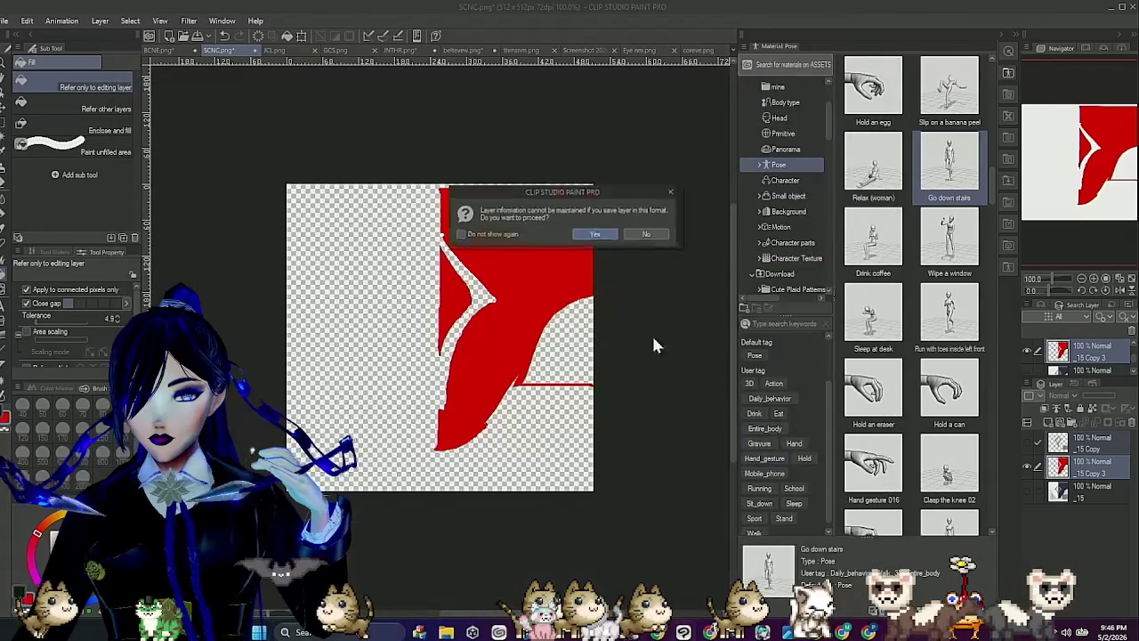
{"action": "left_click", "coordinate": [590, 234]}
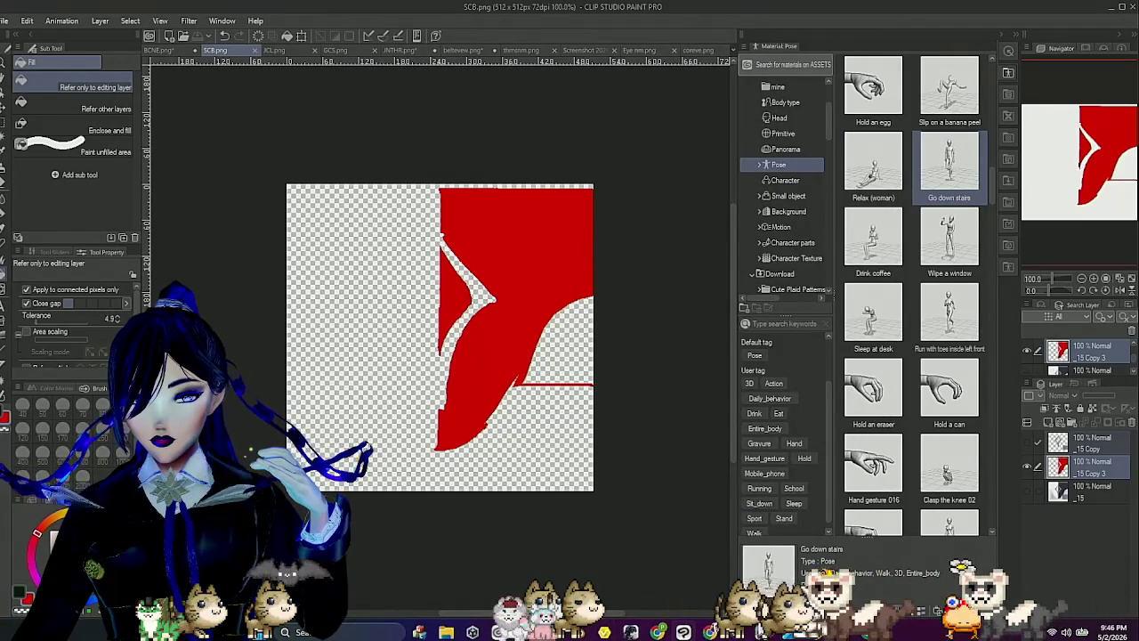
{"action": "key", "text": "alt+Tab"}
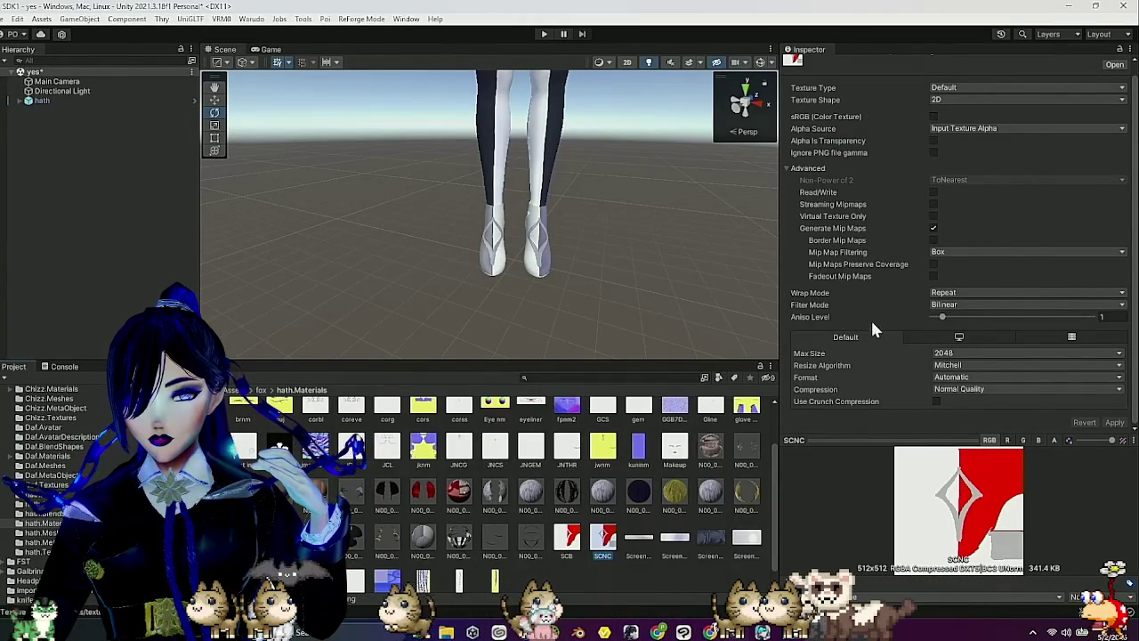
Select the shoe material and invert its Matcap 1 mask.
{"action": "scroll", "coordinate": [516, 512], "scroll_direction": "down", "scroll_amount": 1}
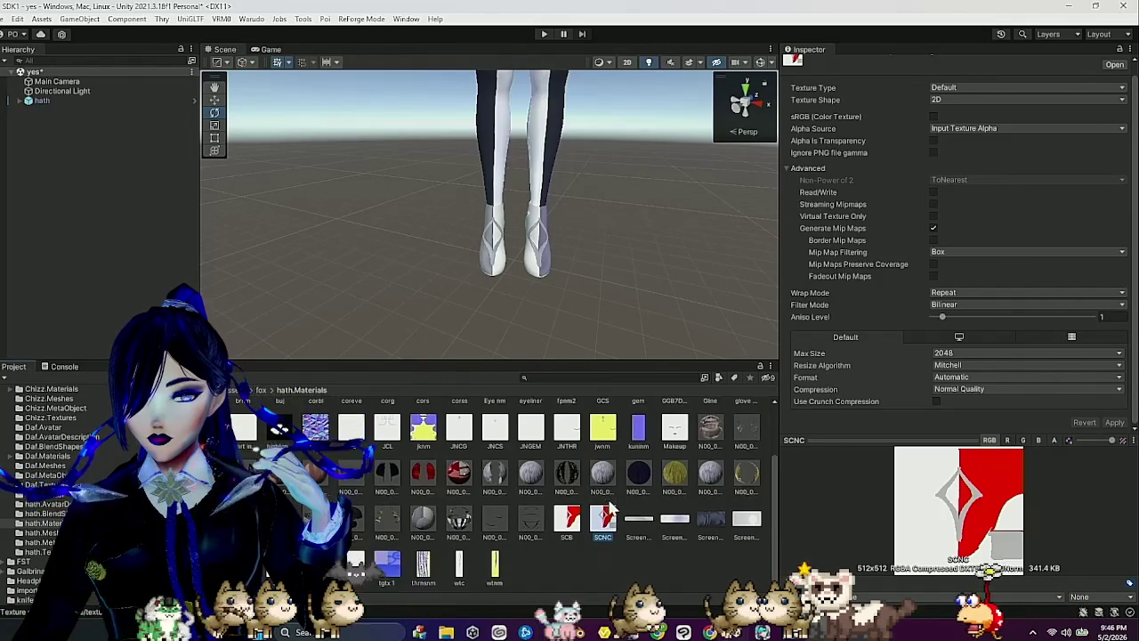
{"action": "left_click", "coordinate": [430, 520]}
{"action": "scroll", "coordinate": [901, 341], "scroll_direction": "down", "scroll_amount": 10}
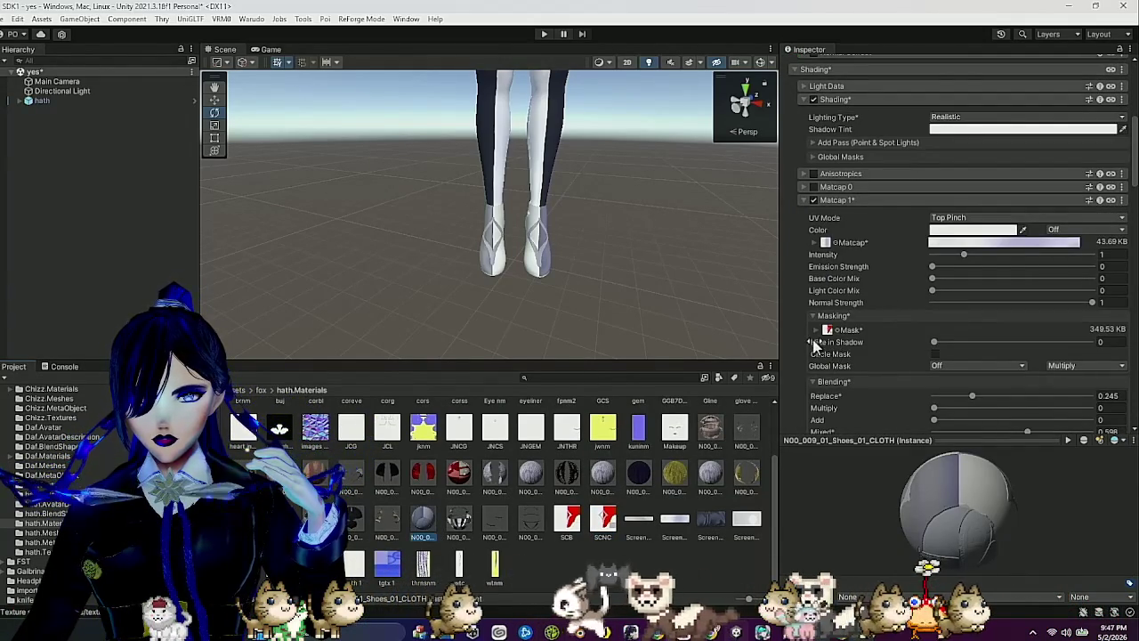
{"action": "left_click", "coordinate": [814, 330]}
{"action": "scroll", "coordinate": [871, 311], "scroll_direction": "down", "scroll_amount": 5}
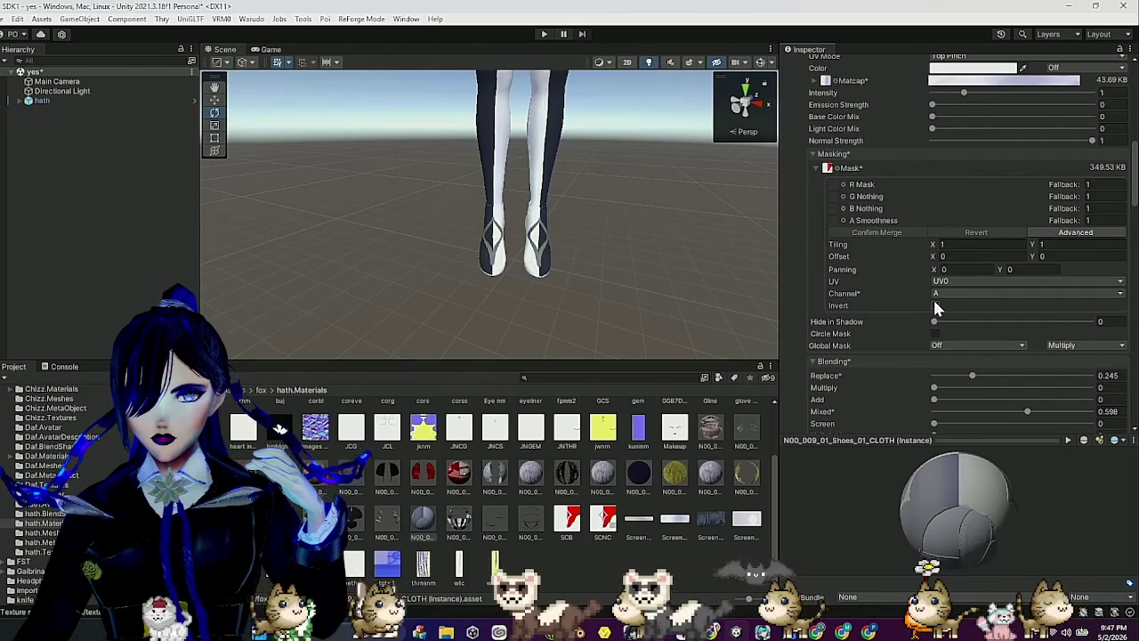
{"action": "left_click", "coordinate": [932, 302]}
{"action": "left_click", "coordinate": [932, 302]}
{"action": "left_click", "coordinate": [934, 305]}
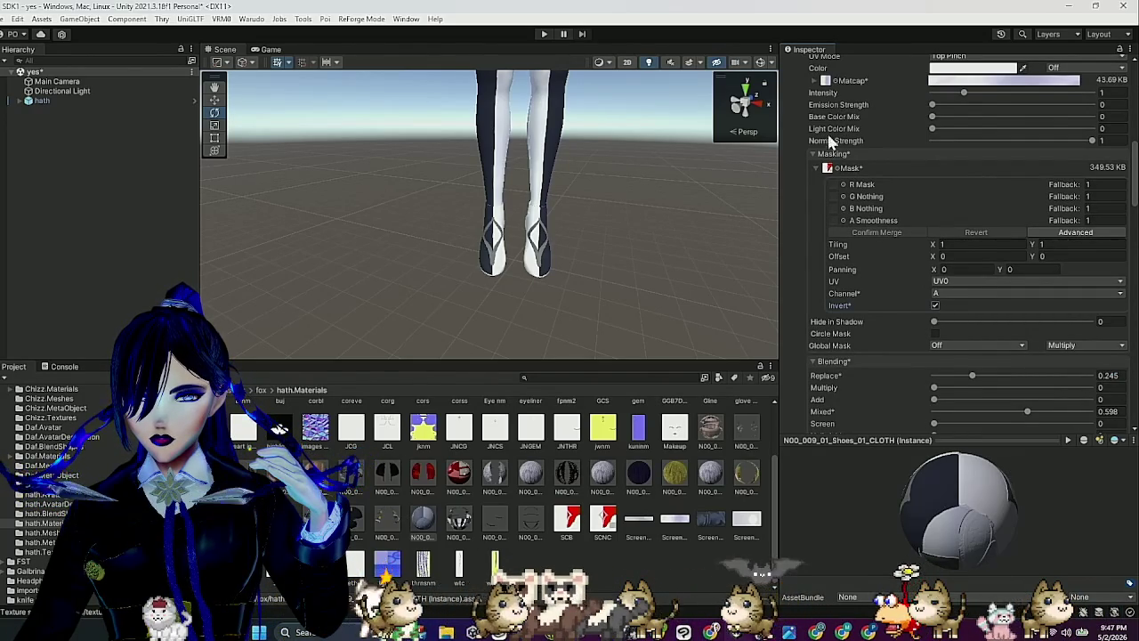
Test Matcap emission strength at 5.47, then reset it to 0.
{"action": "left_click_drag", "start_coordinate": [933, 105], "coordinate": [976, 105]}
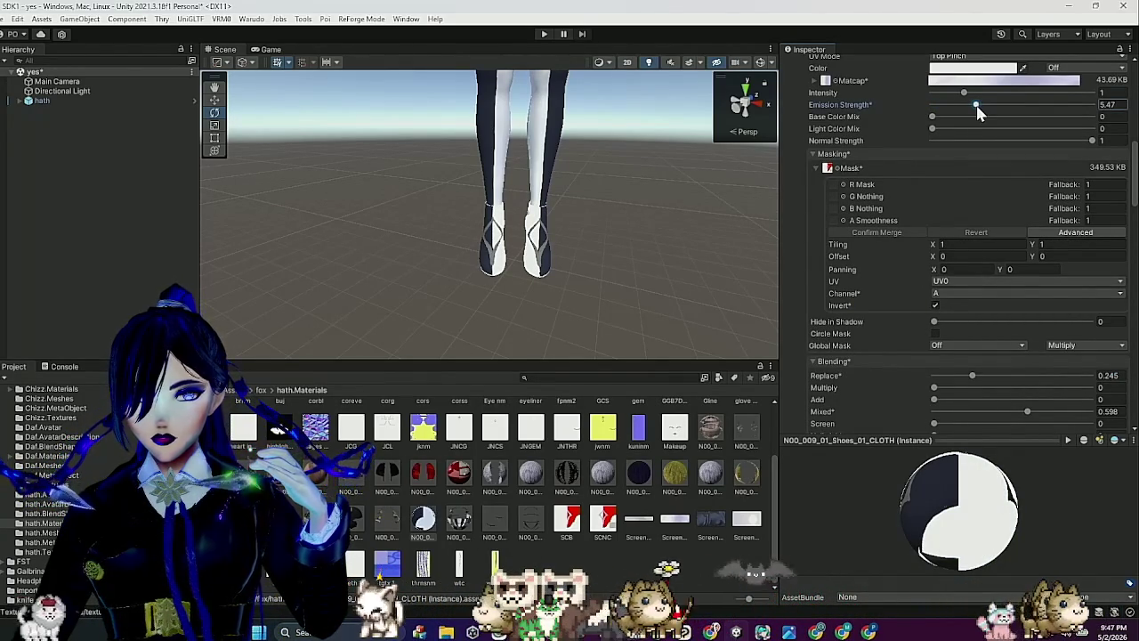
{"action": "left_click_drag", "start_coordinate": [952, 104], "coordinate": [908, 113]}
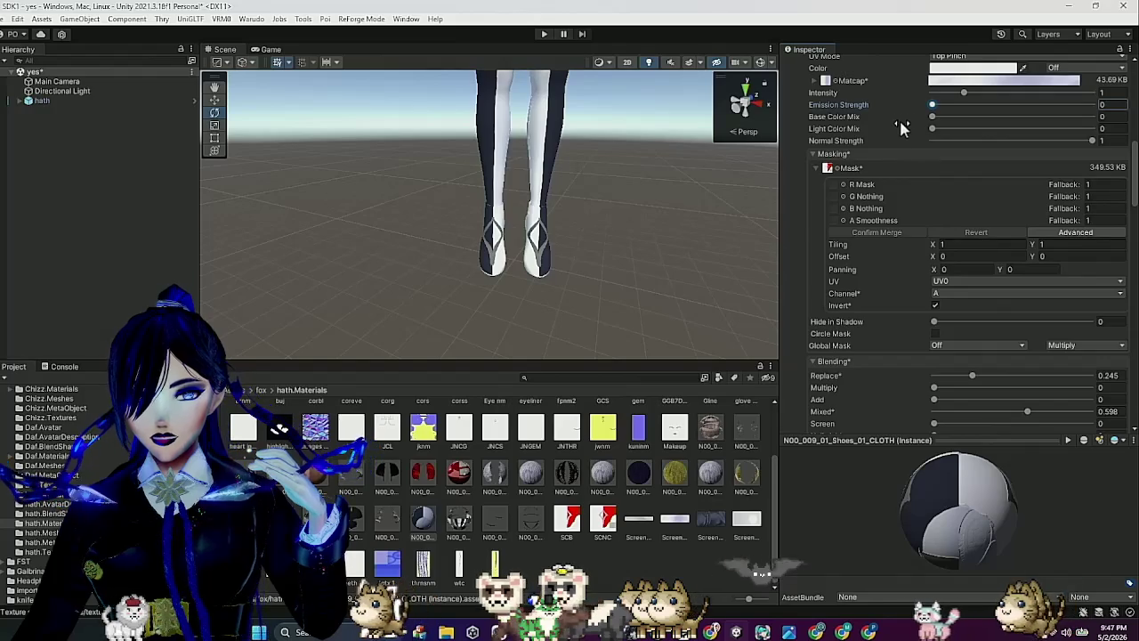
{"action": "mouse_move", "coordinate": [614, 232]}
{"action": "left_mouse_down"}
{"action": "mouse_move", "coordinate": [386, 229]}
{"action": "mouse_move", "coordinate": [729, 244]}
{"action": "mouse_move", "coordinate": [572, 270]}
{"action": "mouse_move", "coordinate": [610, 259]}
{"action": "left_mouse_up"}
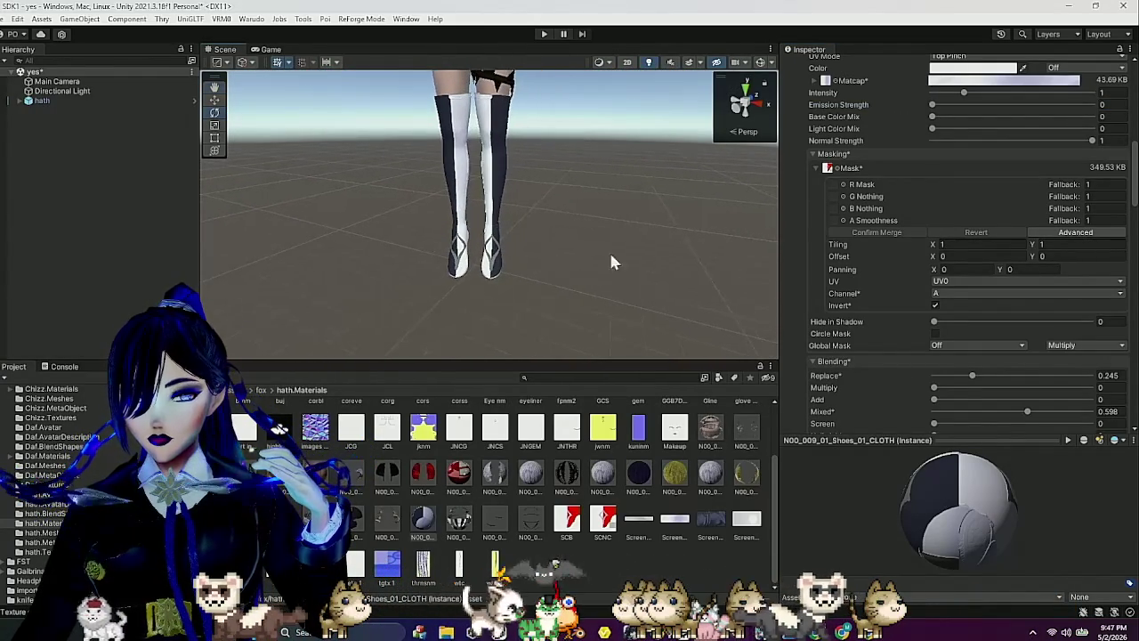
{"action": "scroll", "coordinate": [847, 169], "scroll_direction": "up", "scroll_amount": 3}
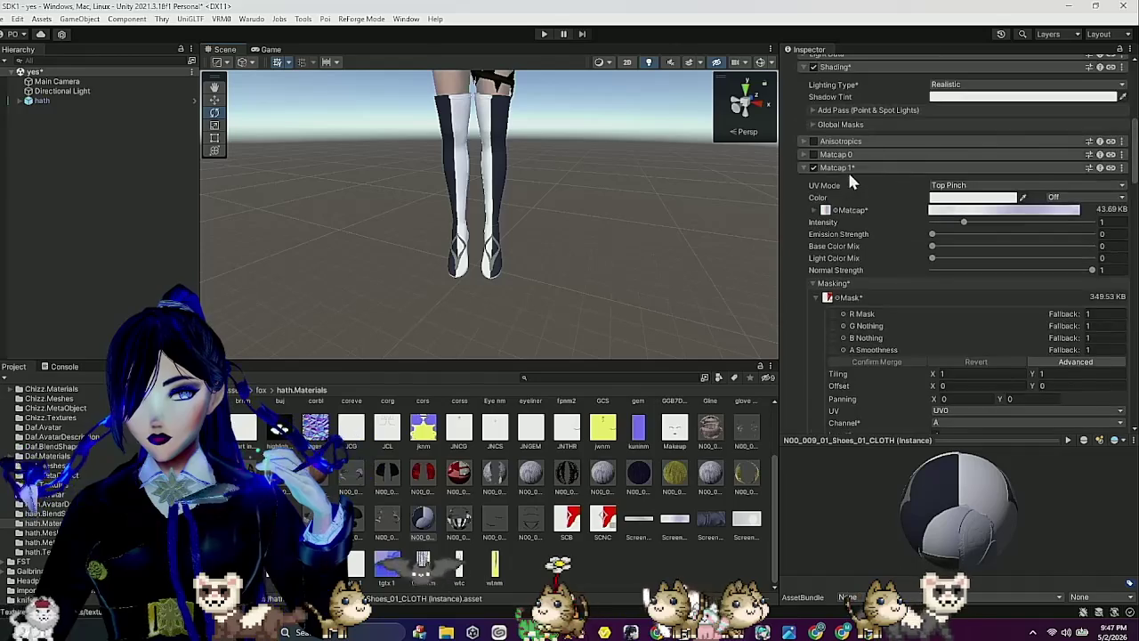
Add the shoes material to the selection and set Matcap 2 Replace blending to about 0.437.
{"action": "left_click", "coordinate": [850, 181]}
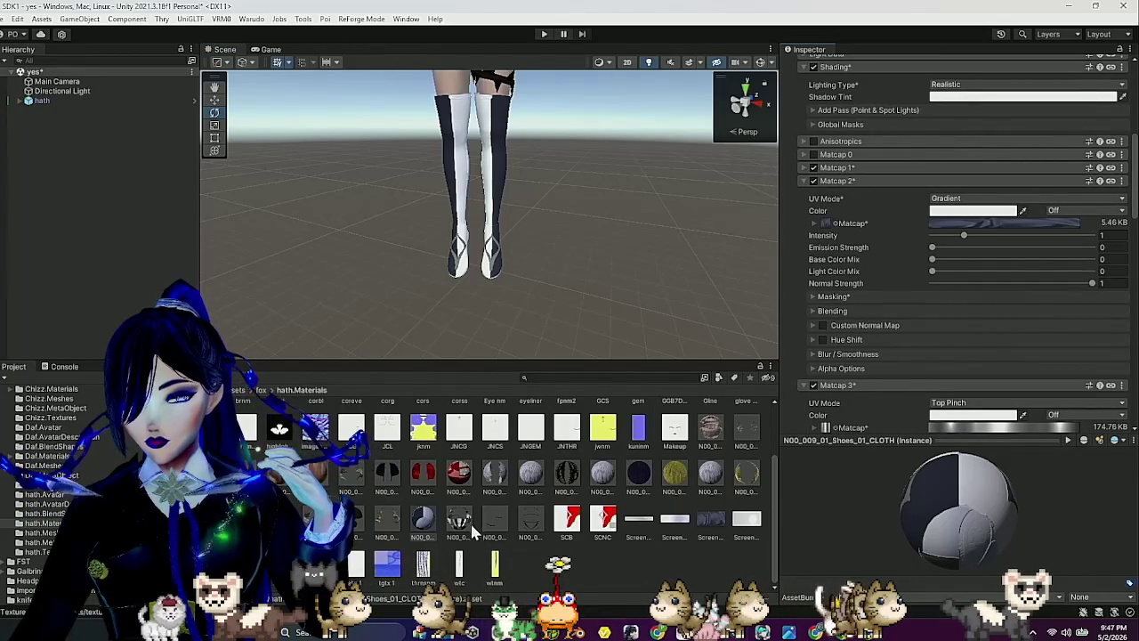
{"action": "left_click", "coordinate": [423, 519], "text": "ctrl"}
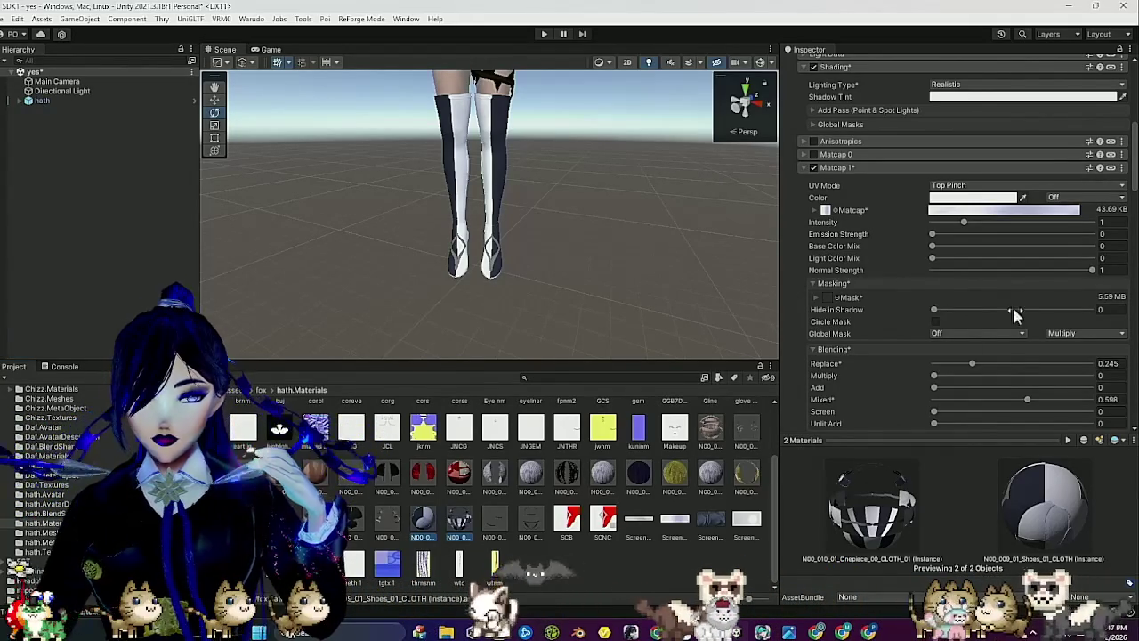
{"action": "left_click", "coordinate": [852, 167]}
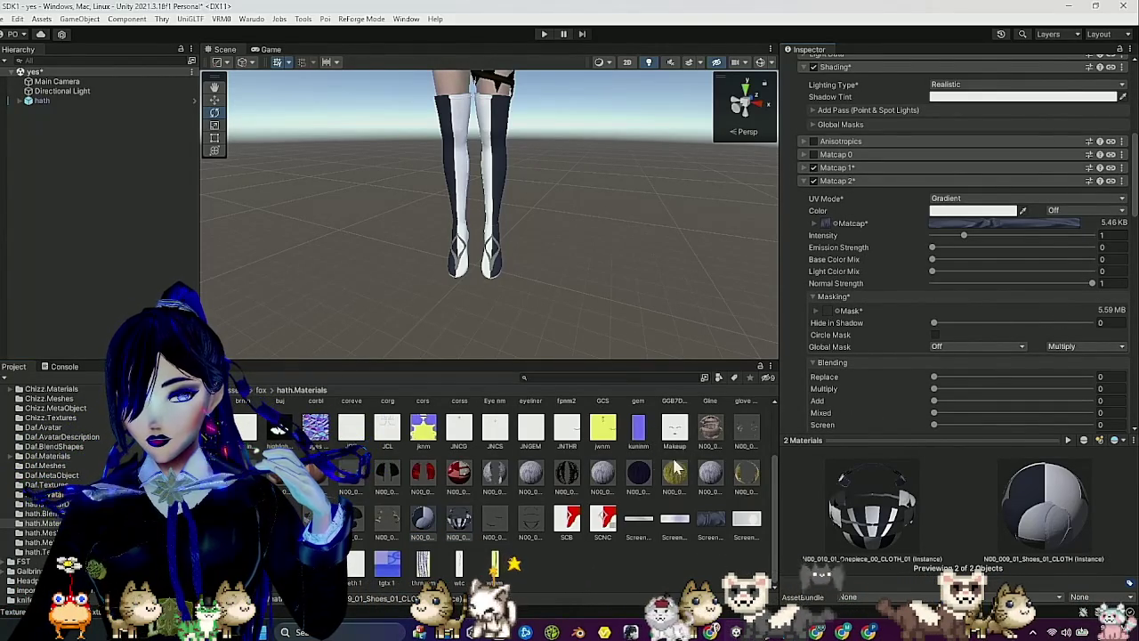
{"action": "mouse_move", "coordinate": [937, 376]}
{"action": "left_mouse_down"}
{"action": "mouse_move", "coordinate": [972, 371]}
{"action": "mouse_move", "coordinate": [990, 383]}
{"action": "mouse_move", "coordinate": [947, 381]}
{"action": "left_mouse_up"}
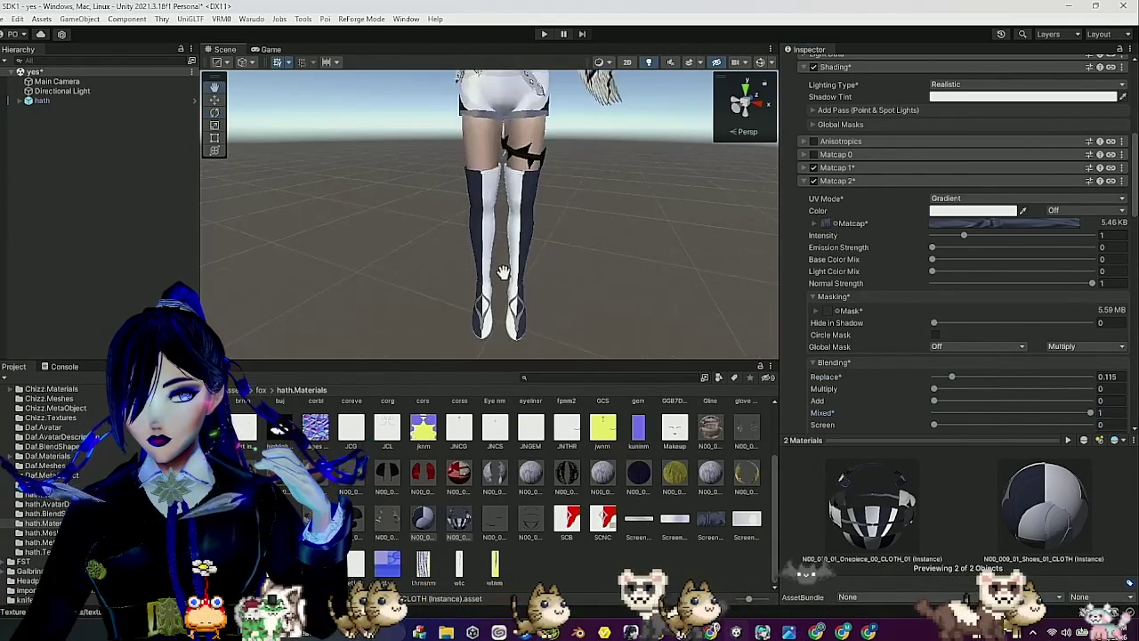
{"action": "mouse_move", "coordinate": [932, 248]}
{"action": "left_mouse_down"}
{"action": "mouse_move", "coordinate": [1075, 249]}
{"action": "mouse_move", "coordinate": [879, 264]}
{"action": "left_mouse_up"}
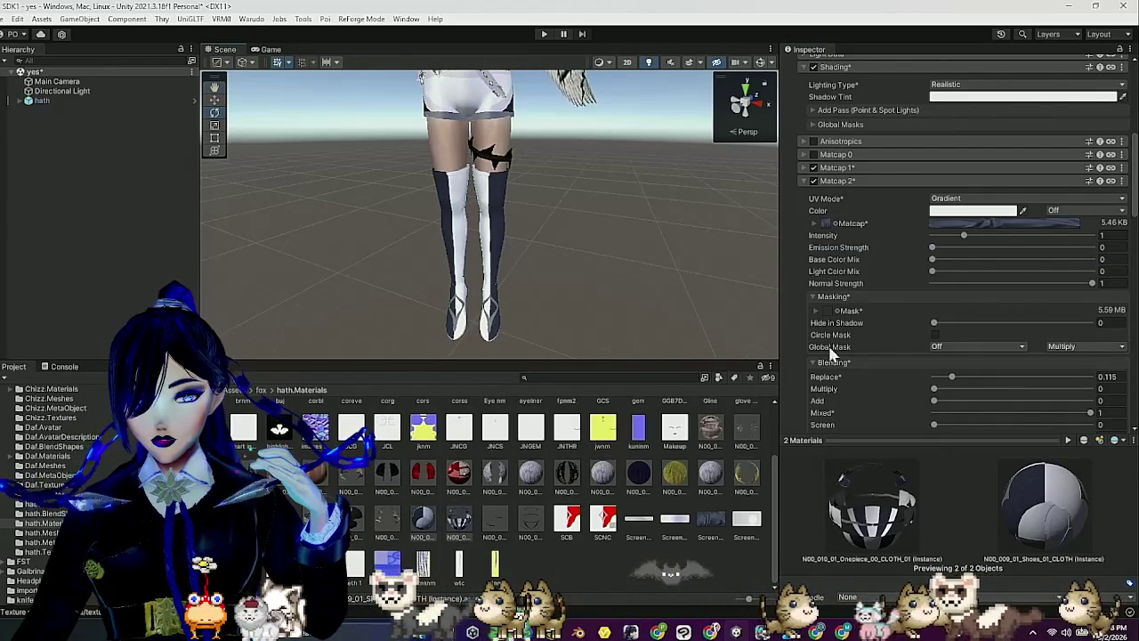
{"action": "mouse_move", "coordinate": [1029, 384]}
{"action": "left_mouse_down"}
{"action": "mouse_move", "coordinate": [1041, 378]}
{"action": "mouse_move", "coordinate": [992, 379]}
{"action": "mouse_move", "coordinate": [1002, 380]}
{"action": "left_mouse_up"}
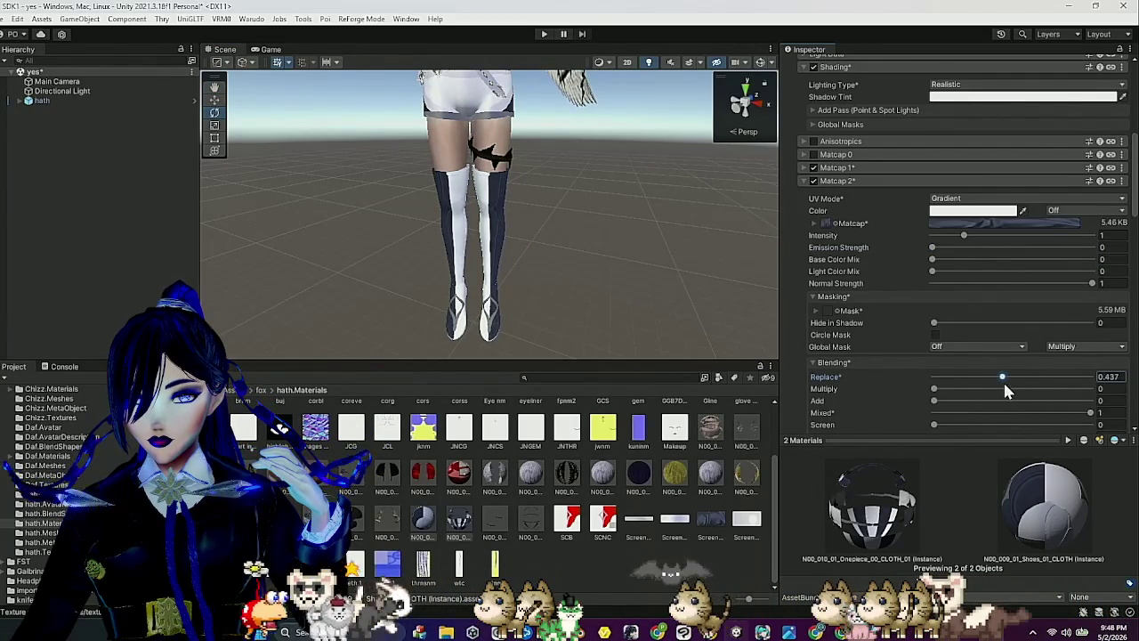
{"action": "mouse_move", "coordinate": [552, 304]}
{"action": "left_mouse_down"}
{"action": "mouse_move", "coordinate": [434, 240]}
{"action": "mouse_move", "coordinate": [584, 233]}
{"action": "left_mouse_up"}
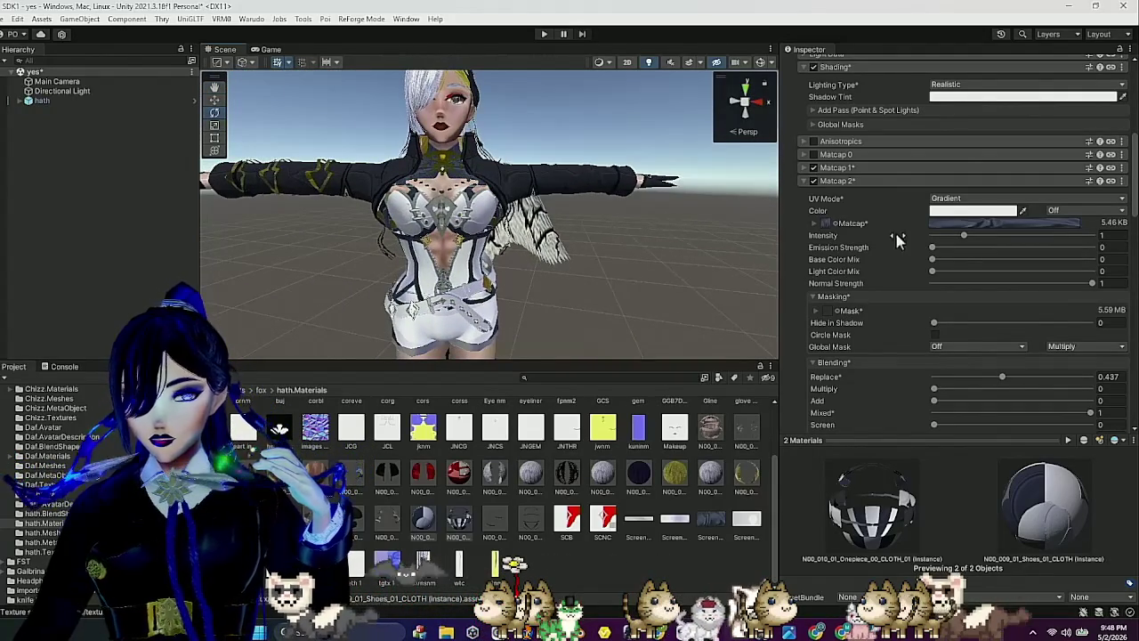
{"action": "left_click", "coordinate": [876, 181]}
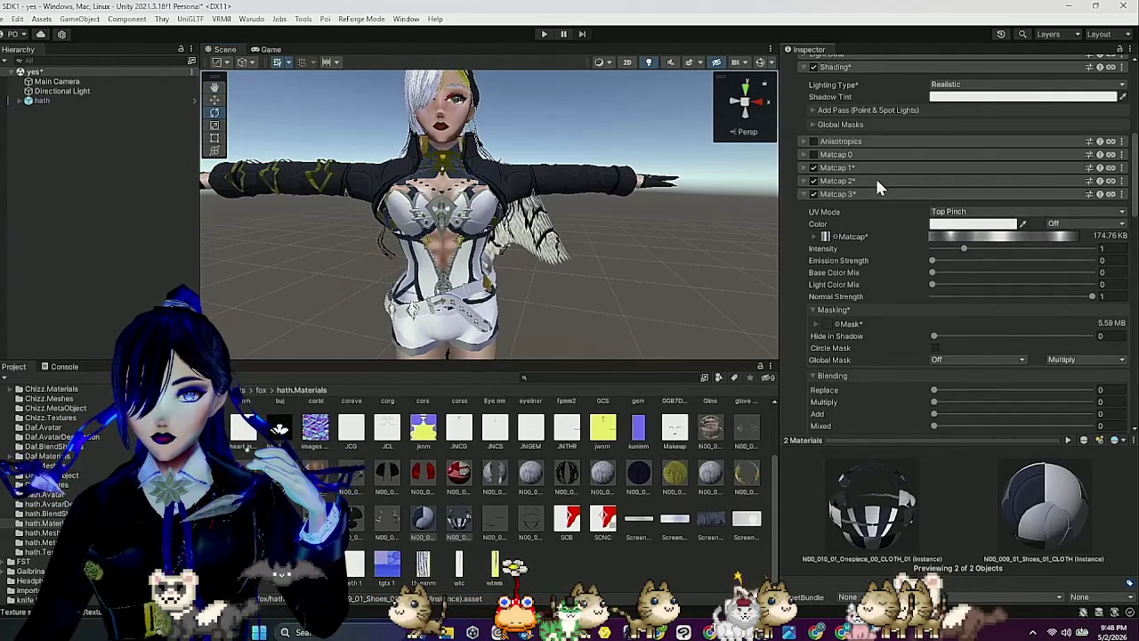
On the Top Pinch Matcap 3 layer, set Mixed blending to 1 and Replace to 0.755.
{"action": "scroll", "coordinate": [946, 375], "scroll_direction": "down", "scroll_amount": 3}
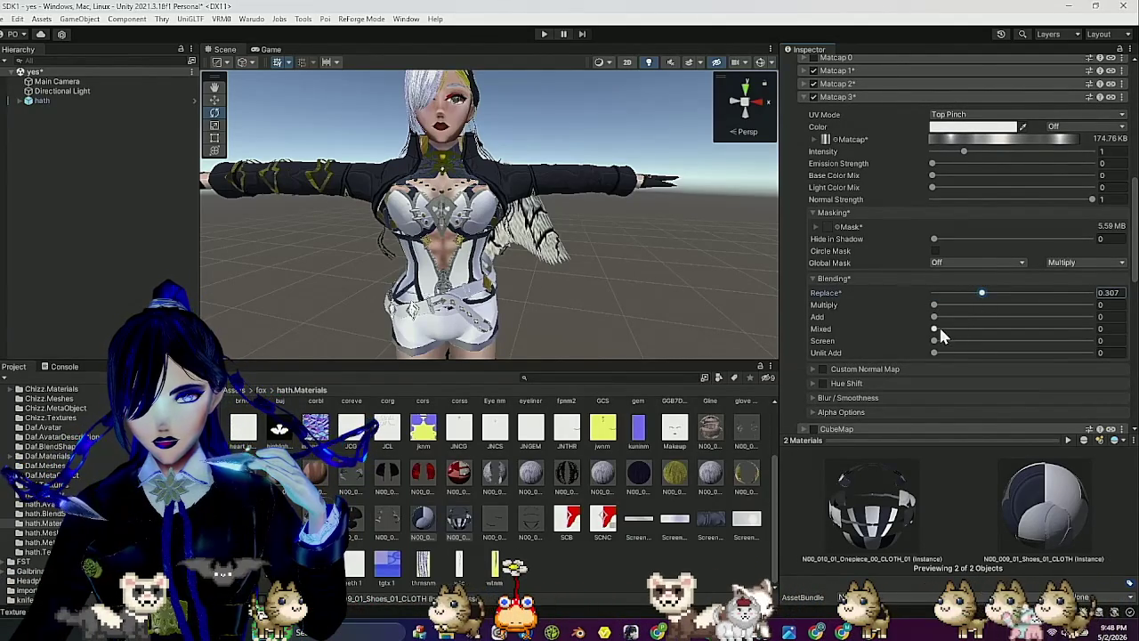
{"action": "left_click_drag", "start_coordinate": [939, 329], "coordinate": [937, 329]}
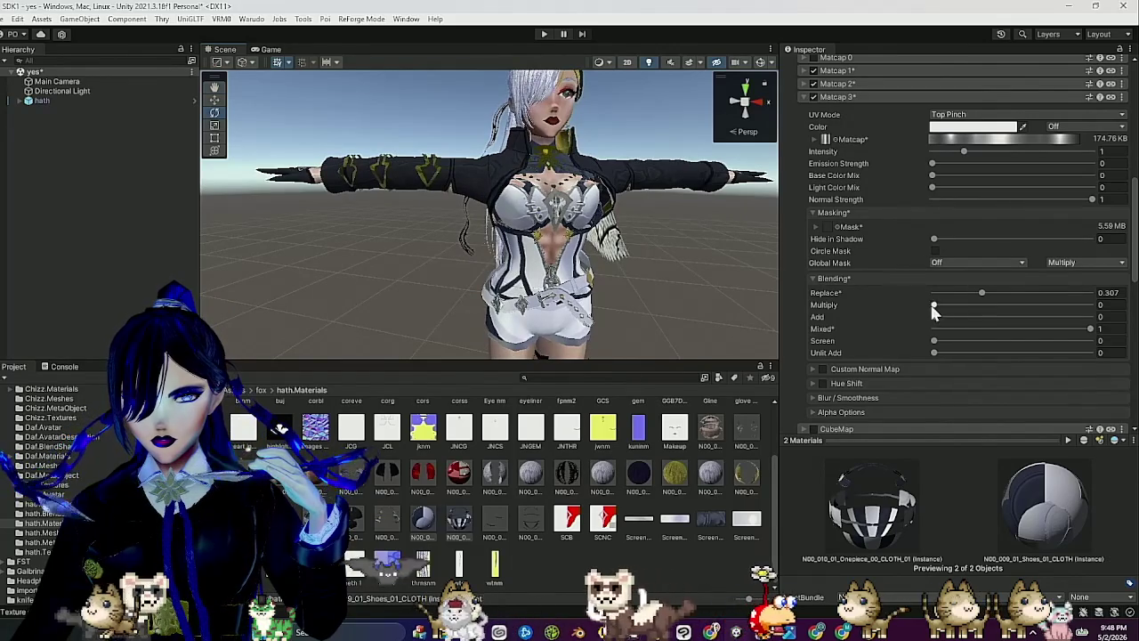
{"action": "left_click_drag", "start_coordinate": [982, 295], "coordinate": [1006, 293]}
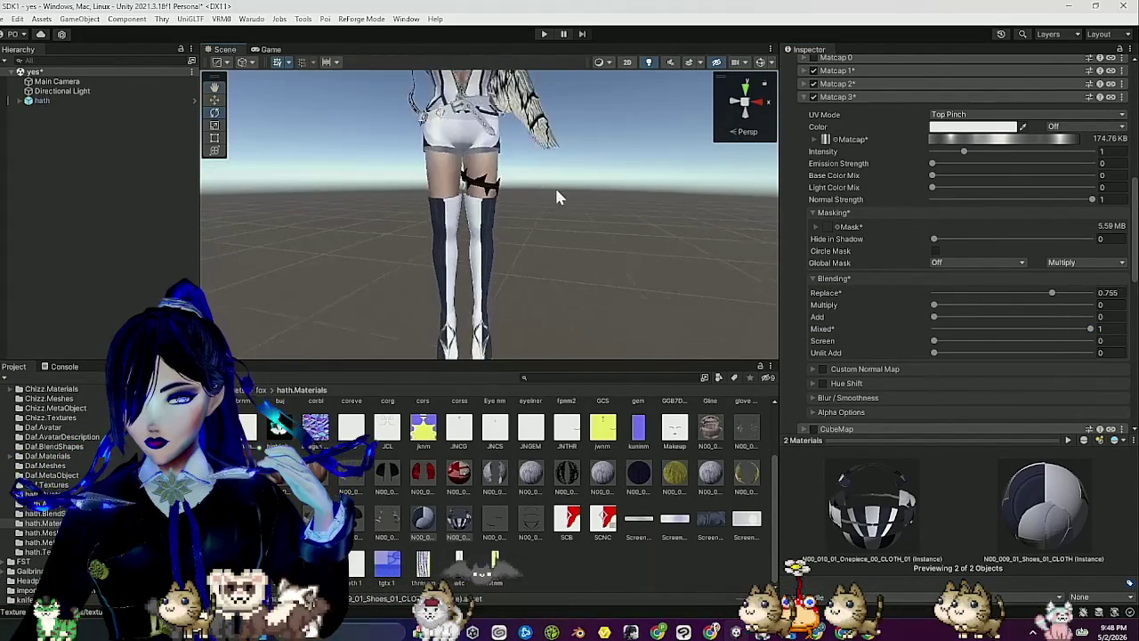
{"action": "scroll", "coordinate": [588, 226], "scroll_direction": "up", "scroll_amount": 5}
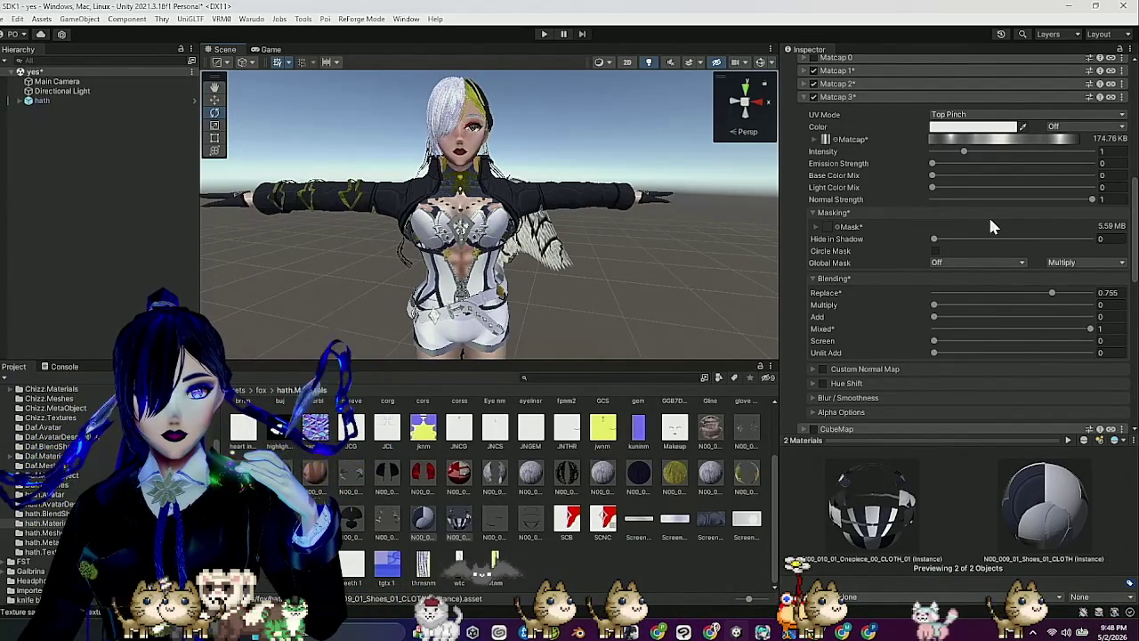
Select only the Onepiece CLOTH_01 material and expand its CubeMap section, showing Reflection UV mode.
{"action": "left_click", "coordinate": [463, 525]}
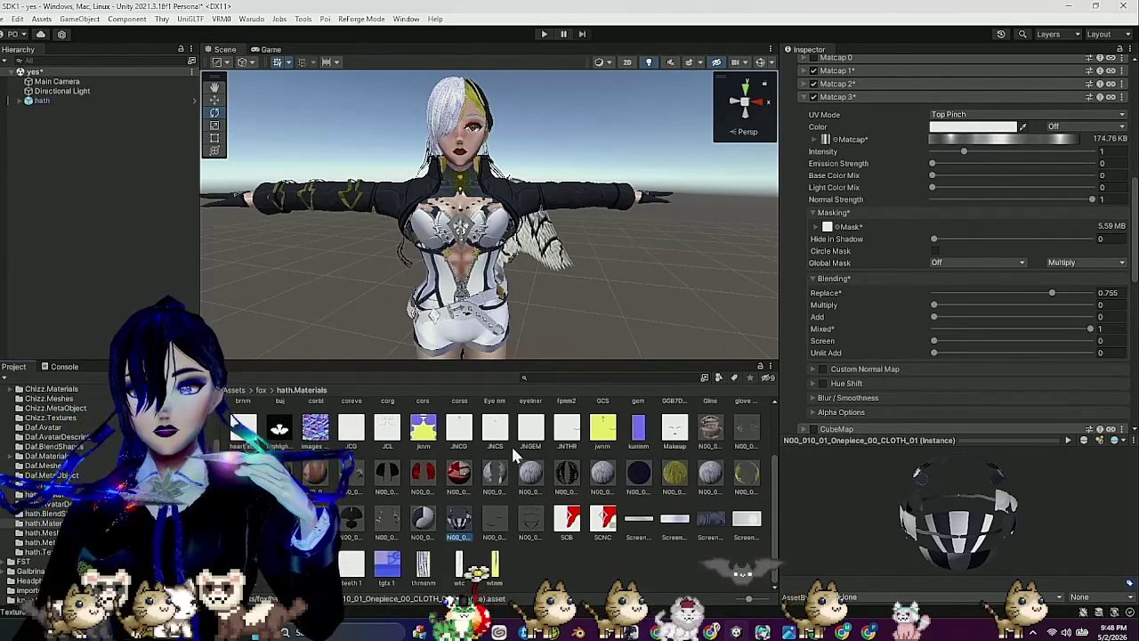
{"action": "left_click", "coordinate": [850, 97]}
{"action": "left_click", "coordinate": [832, 110]}
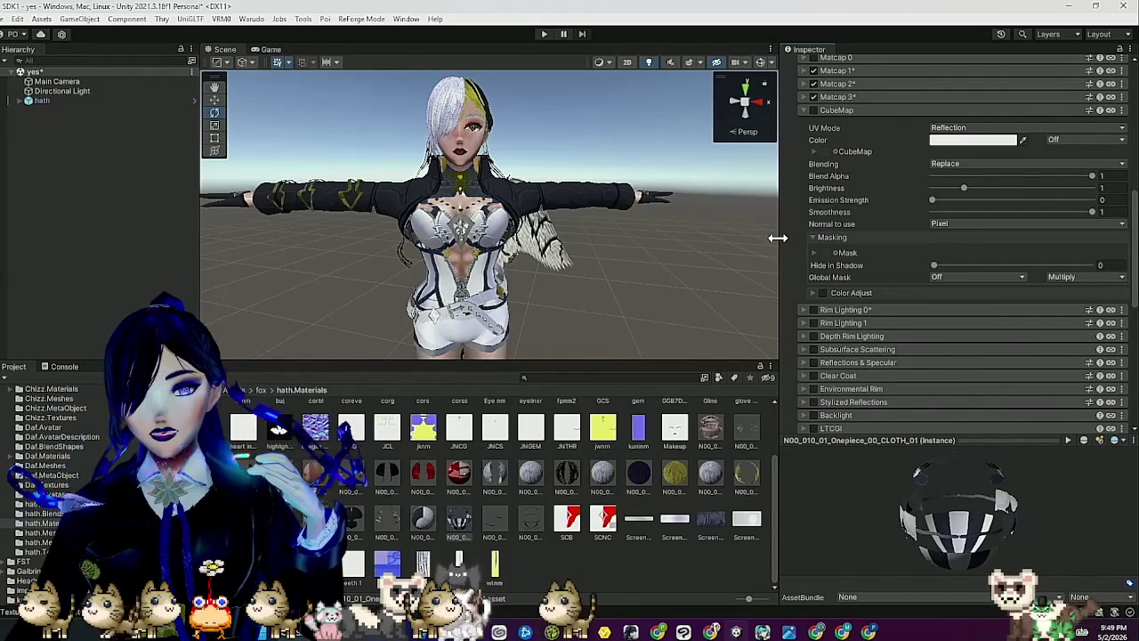
{"action": "scroll", "coordinate": [669, 462], "scroll_direction": "up", "scroll_amount": 2}
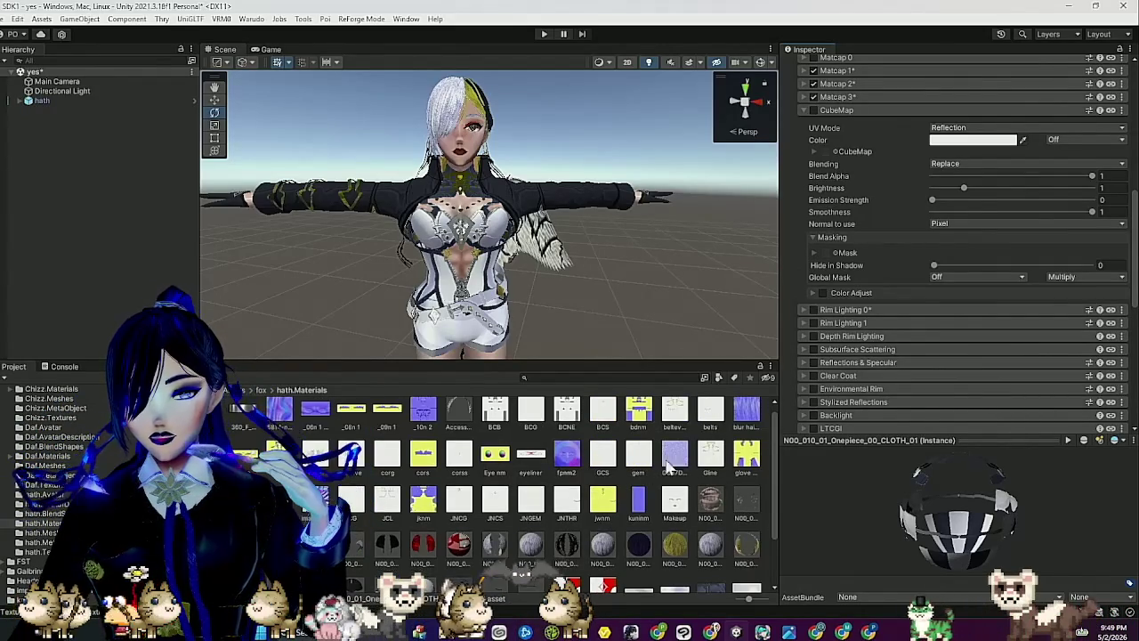
{"action": "scroll", "coordinate": [672, 472], "scroll_direction": "up", "scroll_amount": 1}
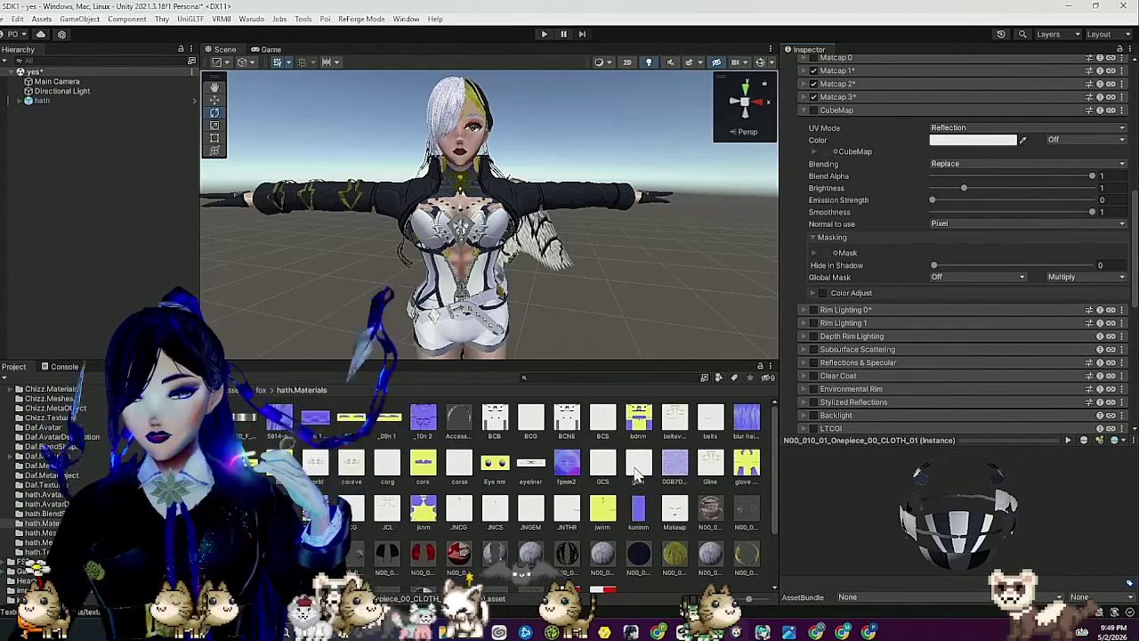
{"action": "scroll", "coordinate": [636, 476], "scroll_direction": "down", "scroll_amount": 3}
{"action": "scroll", "coordinate": [636, 476], "scroll_direction": "up", "scroll_amount": 3}
{"action": "scroll", "coordinate": [633, 471], "scroll_direction": "down", "scroll_amount": 2}
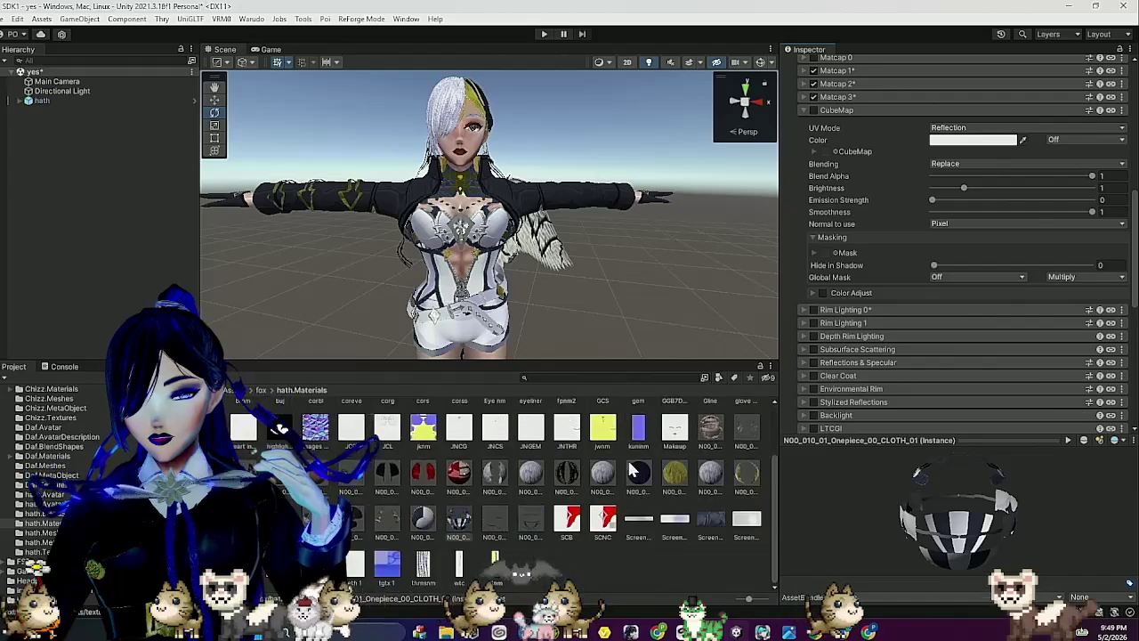
{"action": "scroll", "coordinate": [444, 511], "scroll_direction": "up", "scroll_amount": 3}
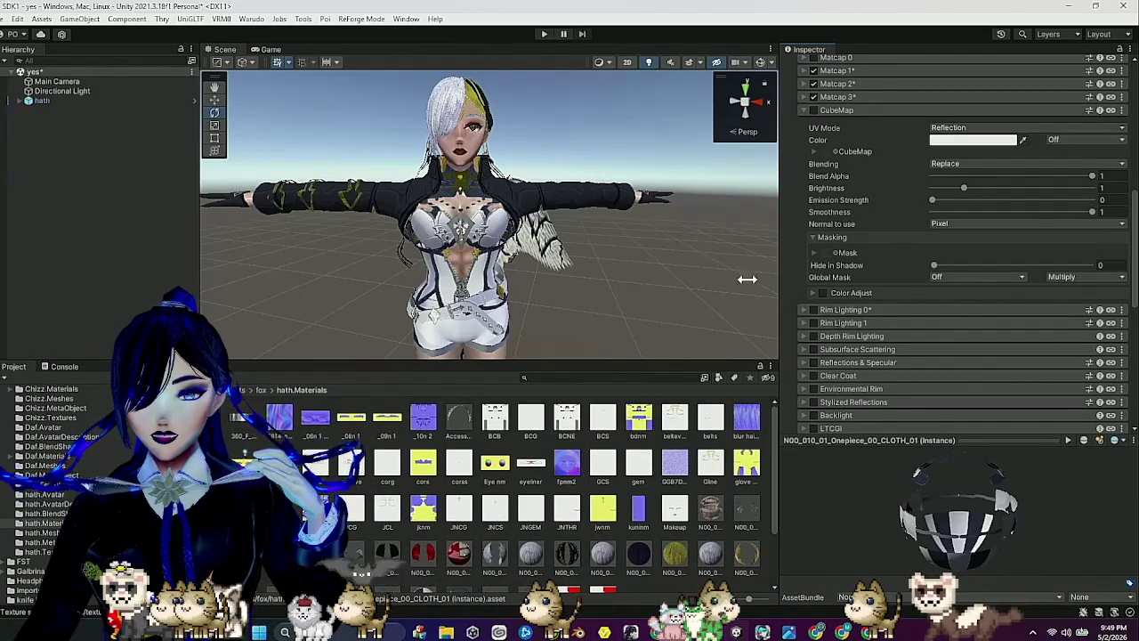
{"action": "scroll", "coordinate": [539, 490], "scroll_direction": "down", "scroll_amount": 2}
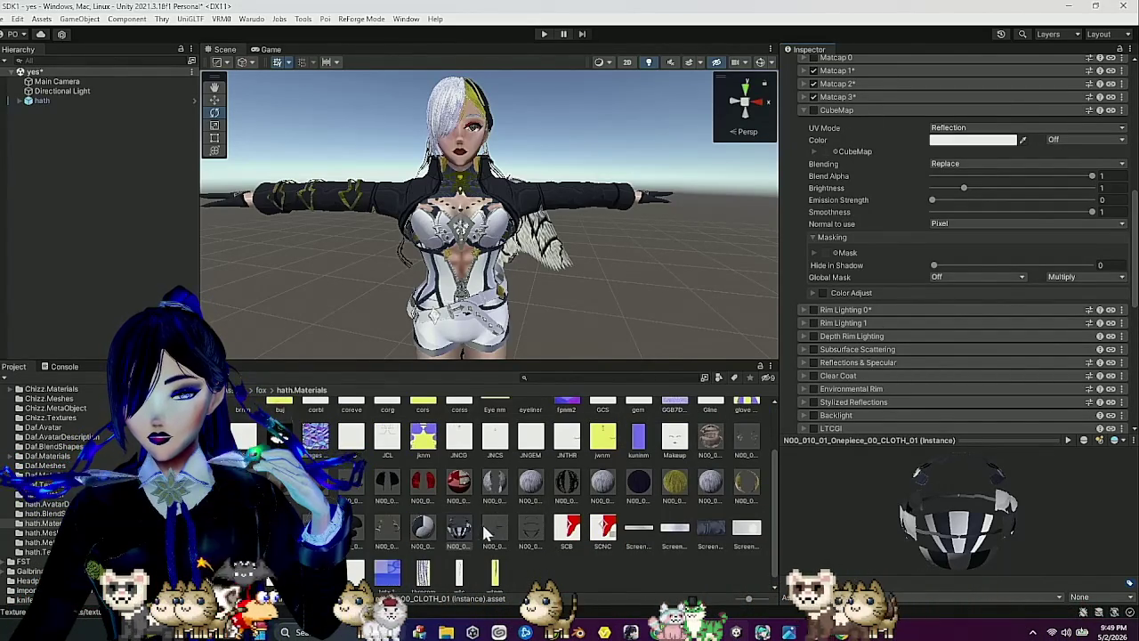
{"action": "scroll", "coordinate": [879, 174], "scroll_direction": "up", "scroll_amount": 3}
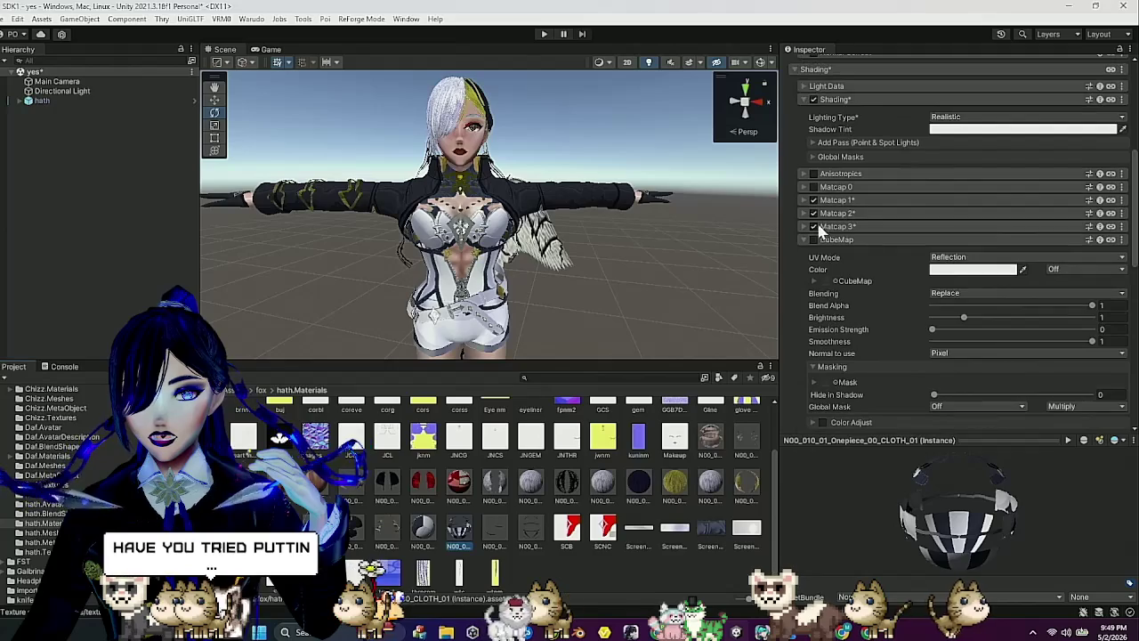
Enable the CubeMap layer with the white texture as a linear mask read from channel A.
{"action": "left_click", "coordinate": [814, 239]}
{"action": "scroll", "coordinate": [614, 481], "scroll_direction": "up", "scroll_amount": 1}
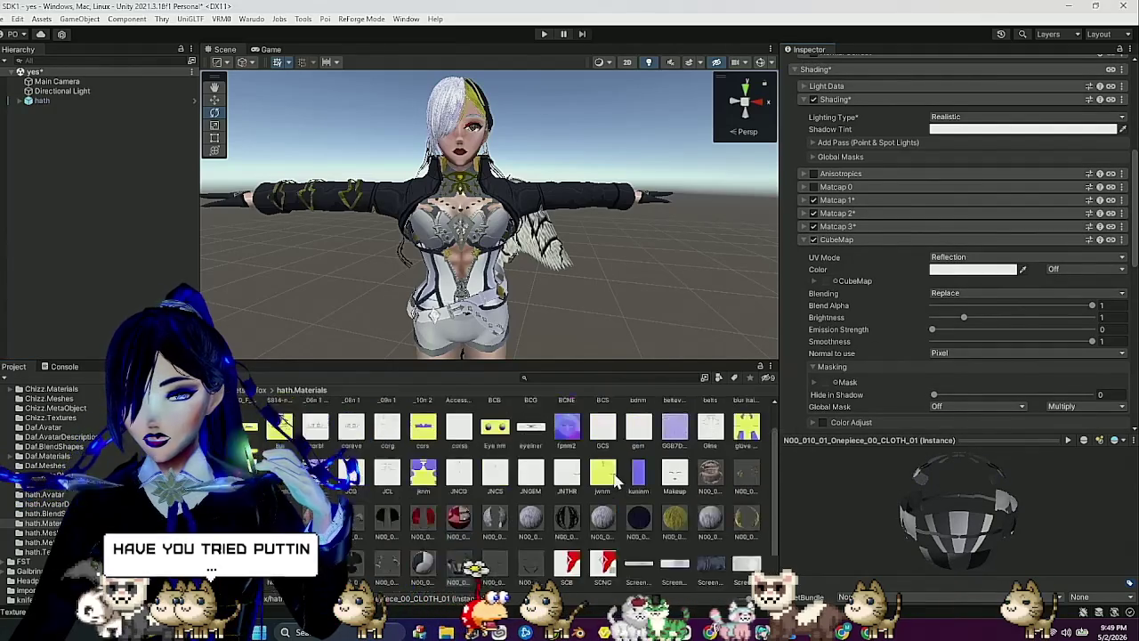
{"action": "scroll", "coordinate": [605, 454], "scroll_direction": "up", "scroll_amount": 1}
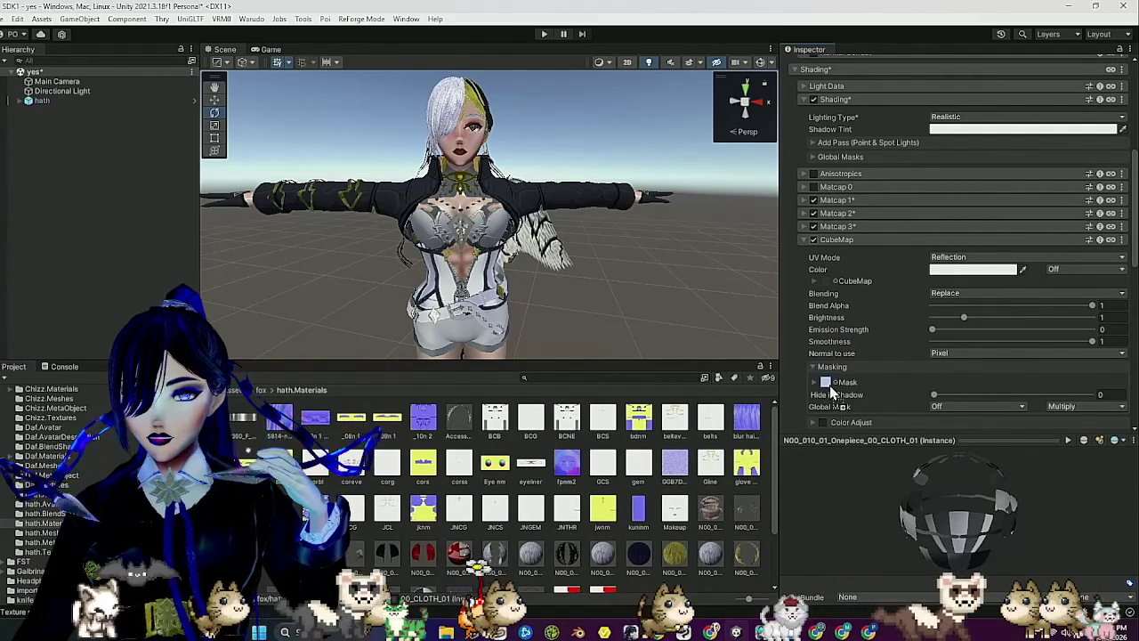
{"action": "left_click_drag", "start_coordinate": [829, 386], "coordinate": [829, 385]}
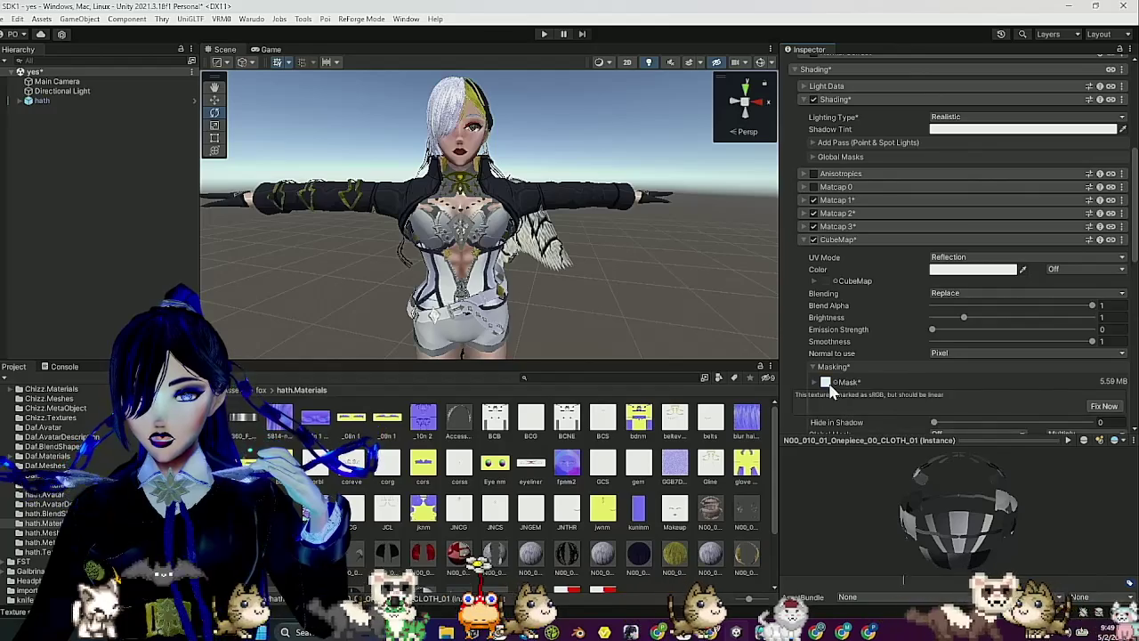
{"action": "left_click", "coordinate": [1094, 409]}
{"action": "scroll", "coordinate": [863, 356], "scroll_direction": "down", "scroll_amount": 3}
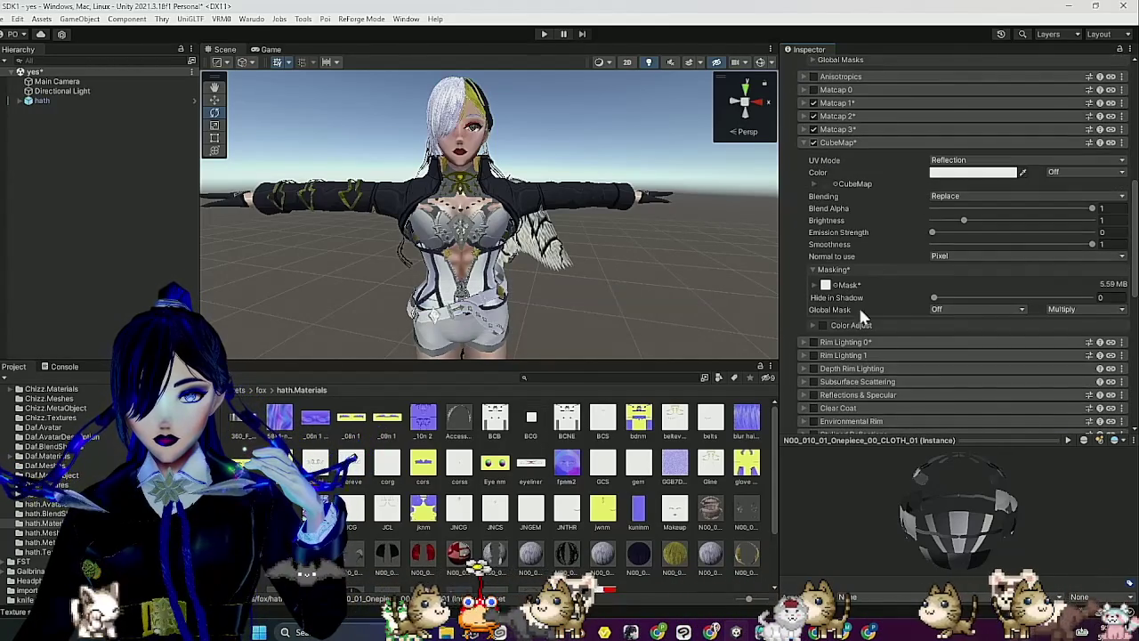
{"action": "left_click", "coordinate": [814, 285]}
{"action": "left_click", "coordinate": [1000, 349]}
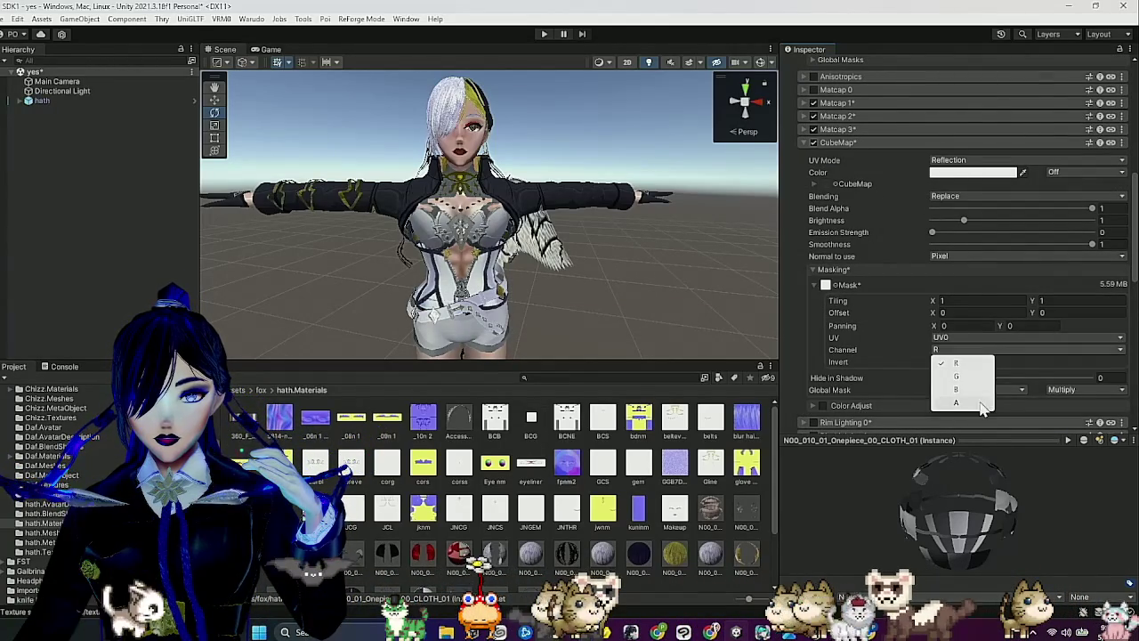
{"action": "left_click", "coordinate": [957, 403]}
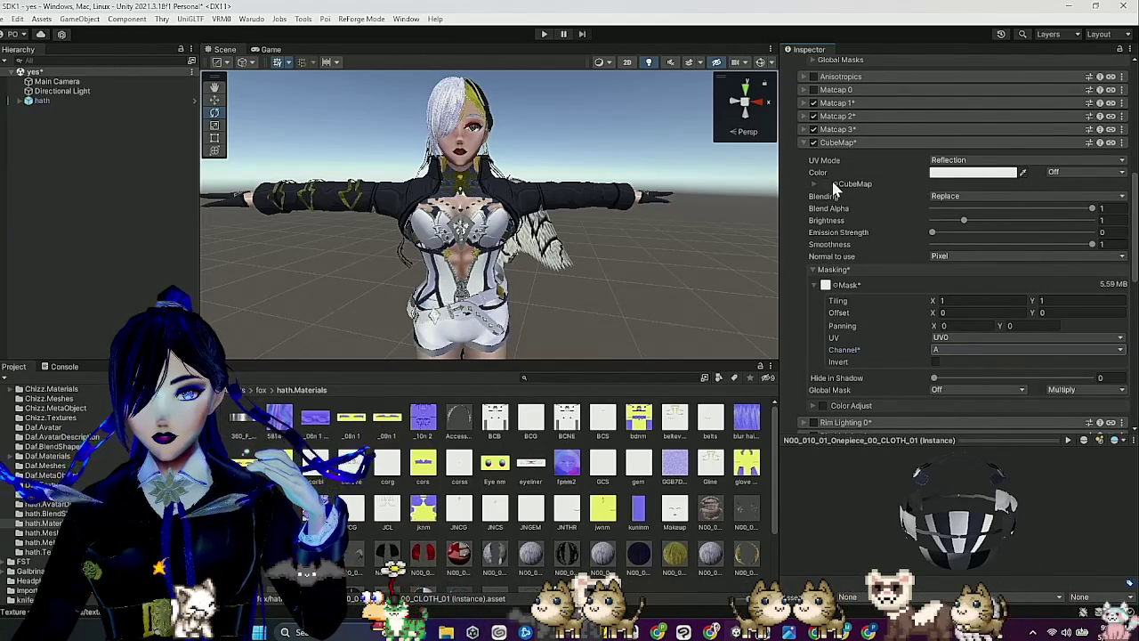
Choose the T_Gold_CM cubemap and set CubeMap Emission Strength to 0.45.
{"action": "left_click", "coordinate": [832, 181]}
{"action": "left_click", "coordinate": [872, 361]}
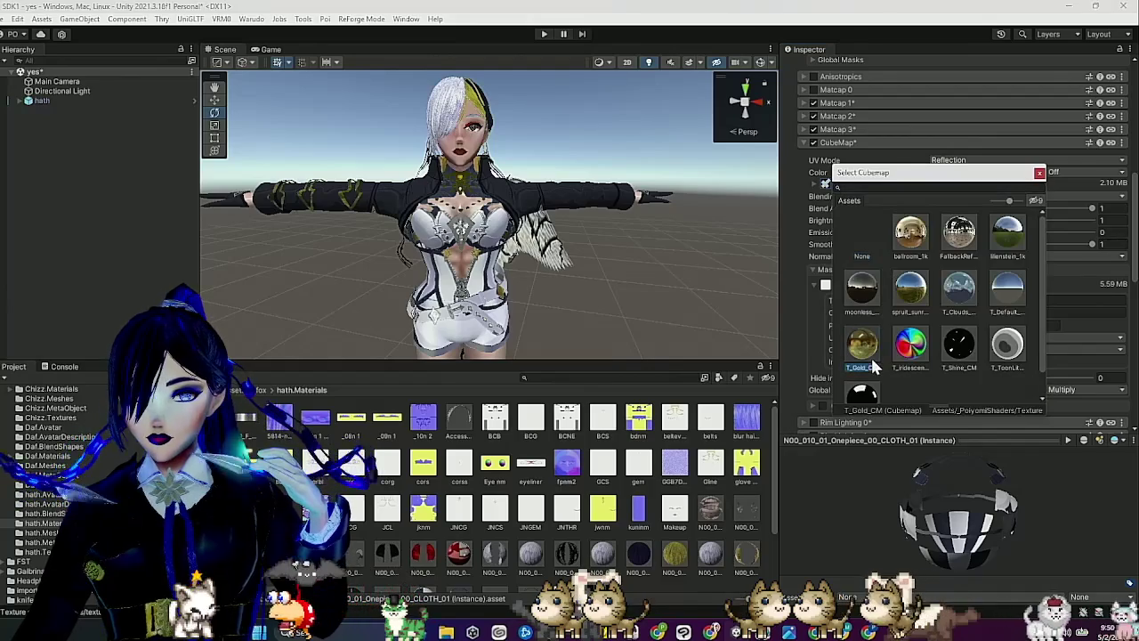
{"action": "left_click", "coordinate": [1039, 173]}
{"action": "left_click_drag", "start_coordinate": [936, 236], "coordinate": [935, 233]}
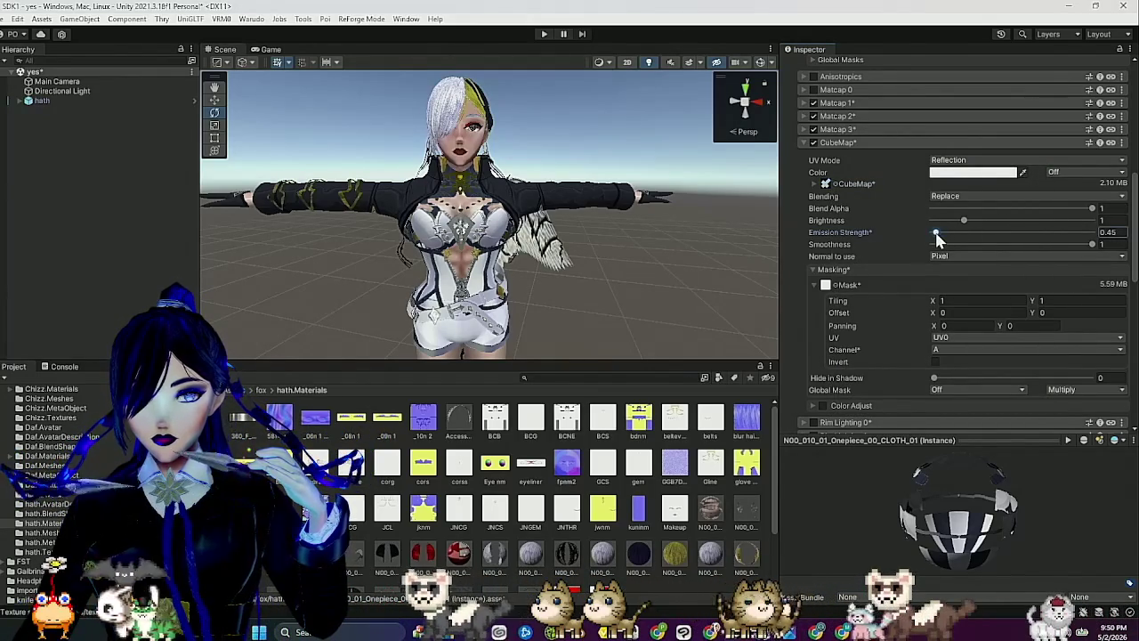
{"action": "mouse_move", "coordinate": [757, 229]}
{"action": "left_mouse_down"}
{"action": "mouse_move", "coordinate": [701, 228]}
{"action": "mouse_move", "coordinate": [752, 219]}
{"action": "mouse_move", "coordinate": [599, 236]}
{"action": "mouse_move", "coordinate": [656, 224]}
{"action": "mouse_move", "coordinate": [659, 239]}
{"action": "left_mouse_up"}
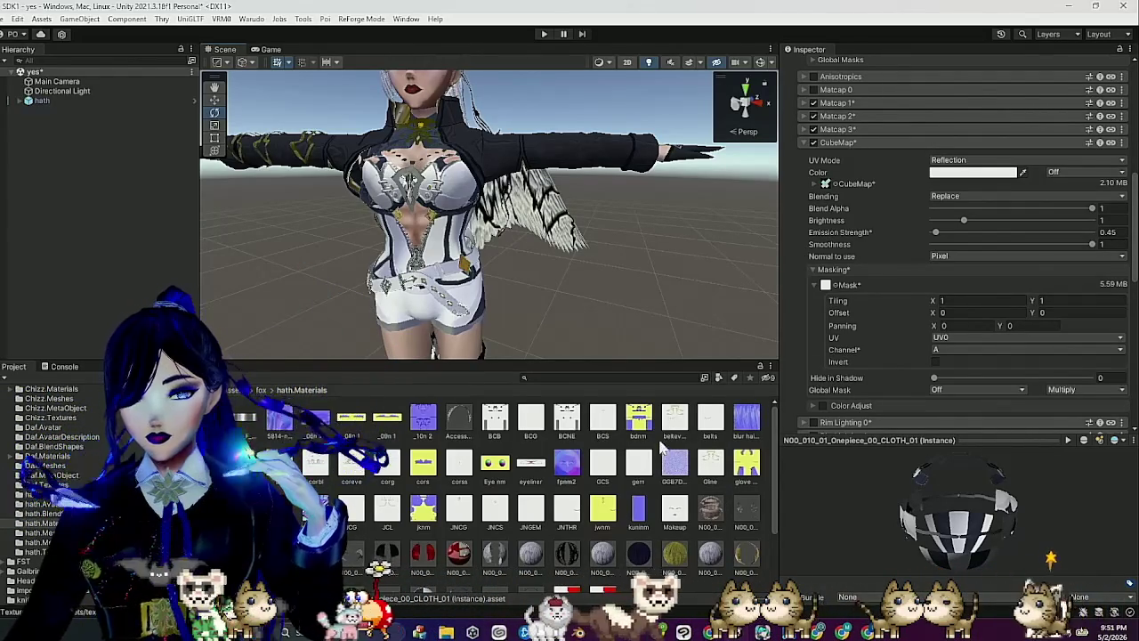
{"action": "scroll", "coordinate": [870, 241], "scroll_direction": "down", "scroll_amount": 2}
{"action": "scroll", "coordinate": [843, 248], "scroll_direction": "up", "scroll_amount": 4}
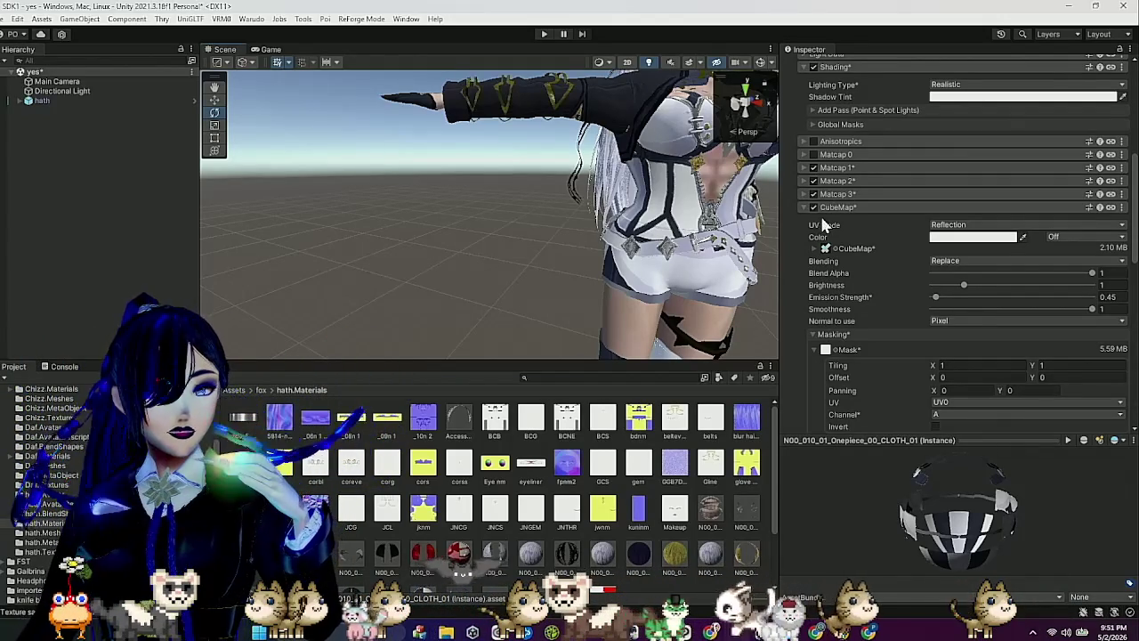
Re-enable Matcap 3 and orbit the Scene view to check it alongside the gold CubeMap.
{"action": "mouse_move", "coordinate": [635, 282]}
{"action": "left_mouse_down"}
{"action": "mouse_move", "coordinate": [555, 263]}
{"action": "mouse_move", "coordinate": [572, 276]}
{"action": "left_mouse_up"}
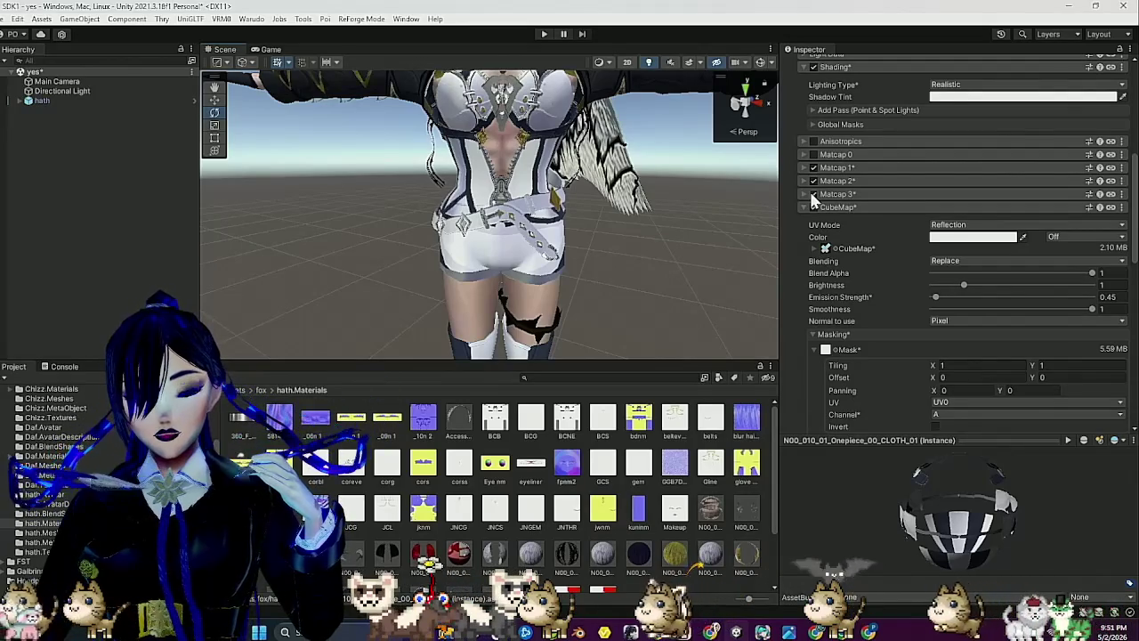
{"action": "left_click", "coordinate": [811, 194]}
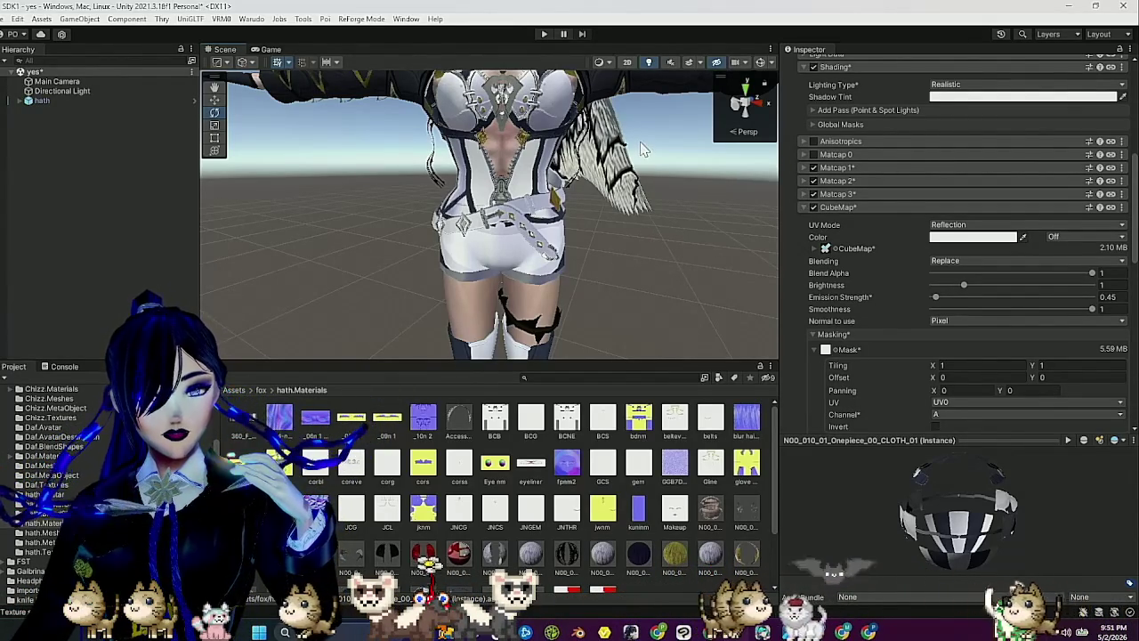
{"action": "left_click_drag", "start_coordinate": [479, 166], "coordinate": [495, 205]}
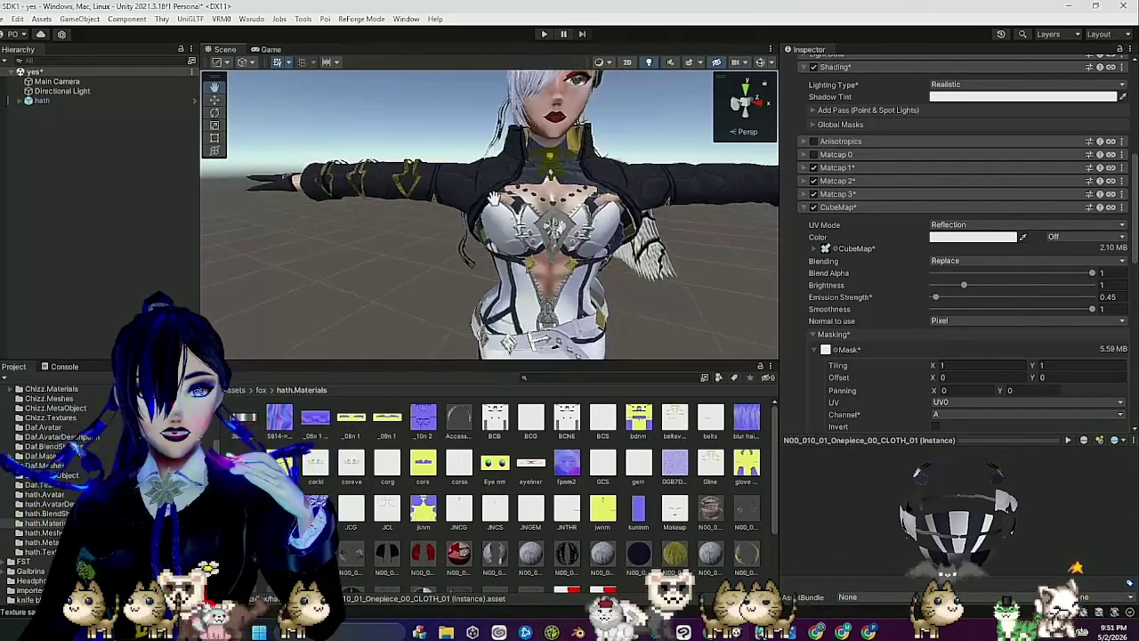
{"action": "mouse_move", "coordinate": [534, 247]}
{"action": "left_mouse_down"}
{"action": "mouse_move", "coordinate": [580, 263]}
{"action": "mouse_move", "coordinate": [528, 257]}
{"action": "left_mouse_up"}
{"action": "scroll", "coordinate": [571, 253], "scroll_direction": "up", "scroll_amount": 2}
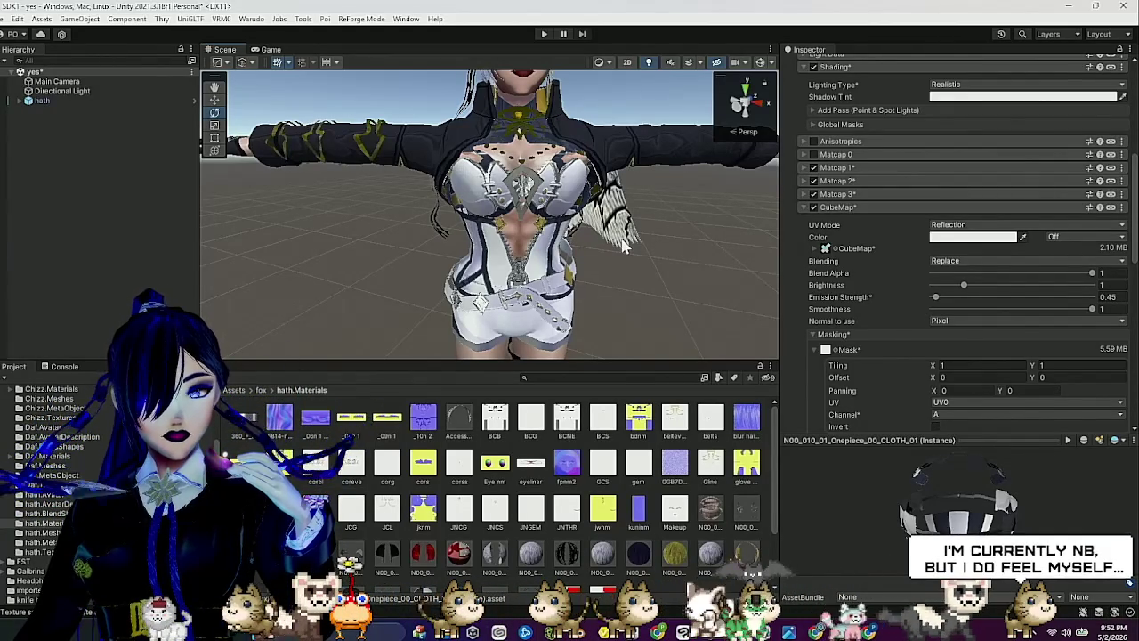
{"action": "left_click_drag", "start_coordinate": [621, 227], "coordinate": [560, 251]}
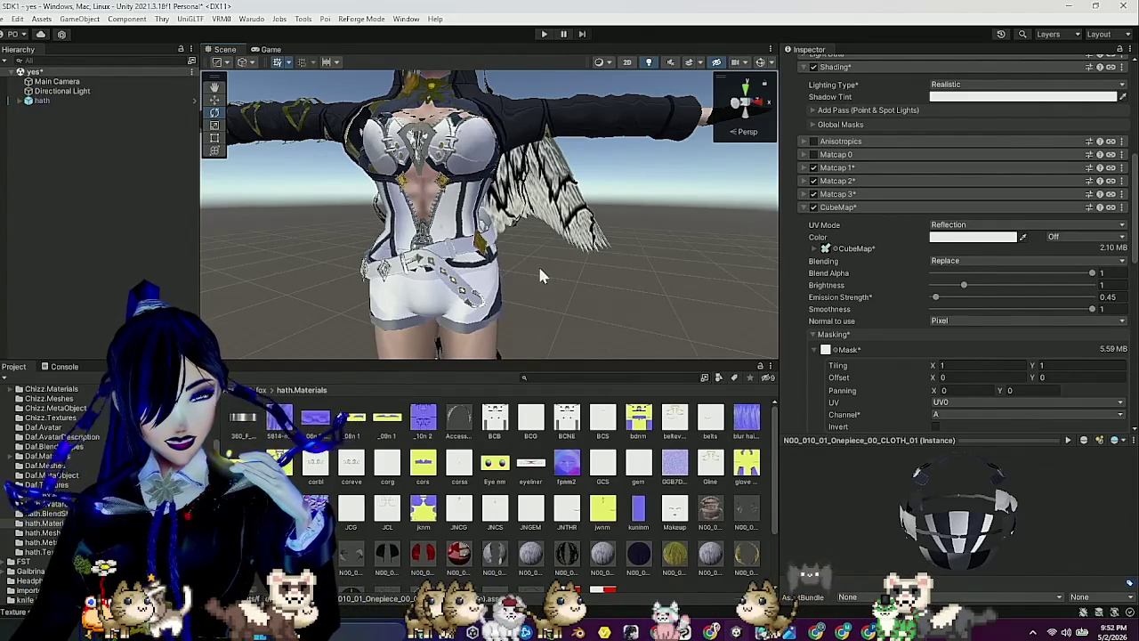
{"action": "scroll", "coordinate": [659, 534], "scroll_direction": "down", "scroll_amount": 1}
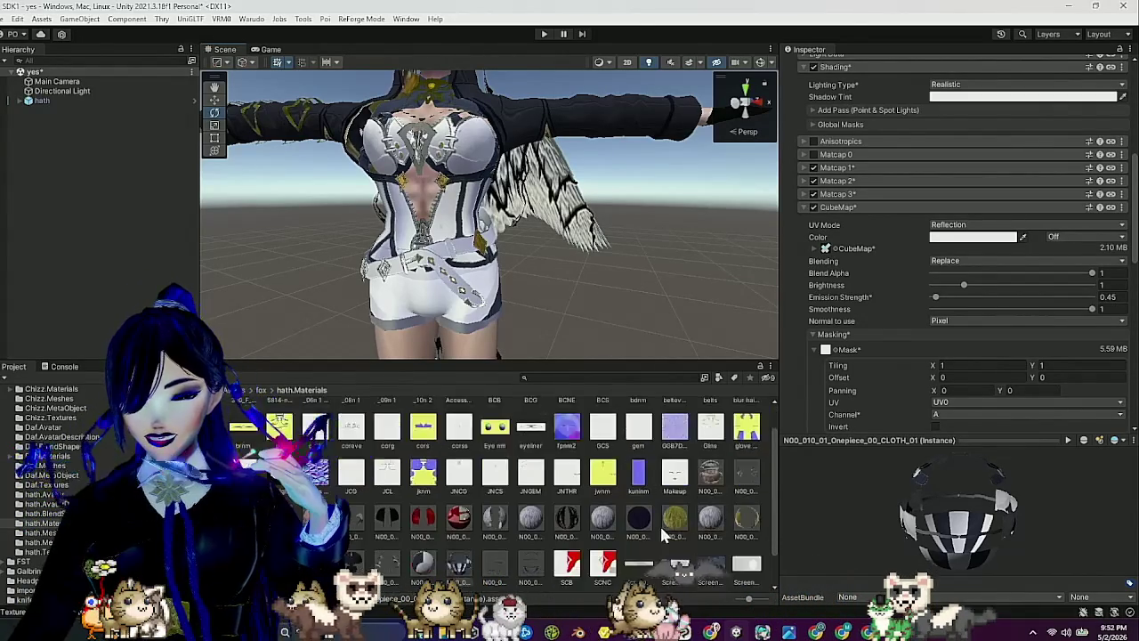
Inspect the CLOTH_01 material preview sphere, then select another material in the Project window.
{"action": "scroll", "coordinate": [659, 534], "scroll_direction": "down", "scroll_amount": 1}
{"action": "mouse_move", "coordinate": [961, 562]}
{"action": "left_mouse_down"}
{"action": "mouse_move", "coordinate": [996, 548]}
{"action": "mouse_move", "coordinate": [949, 556]}
{"action": "left_mouse_up"}
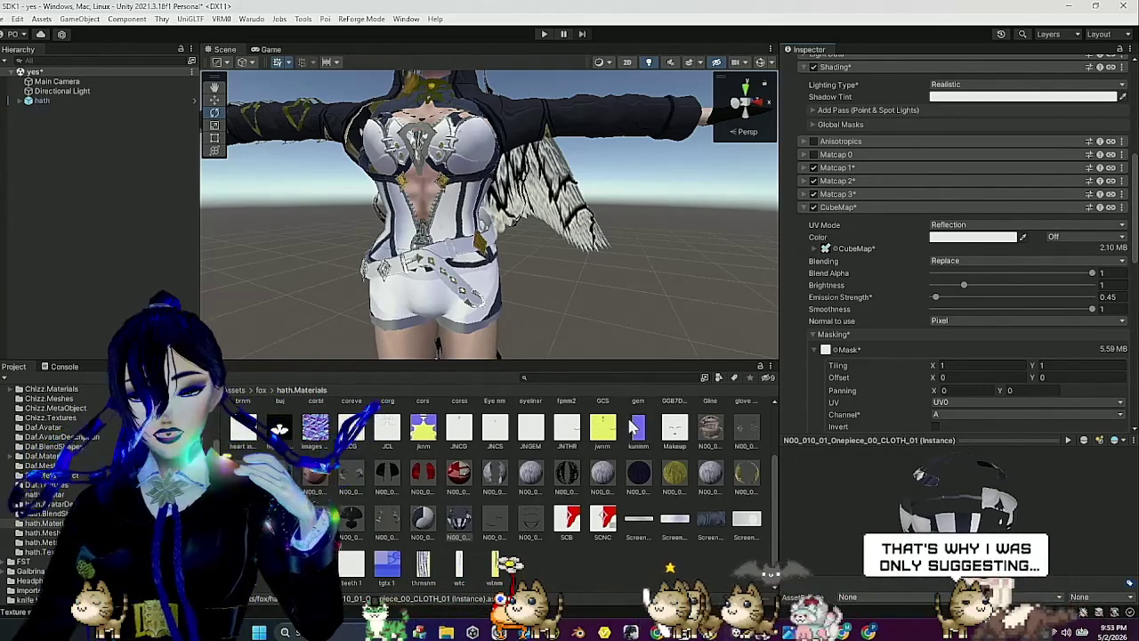
{"action": "left_click", "coordinate": [456, 519]}
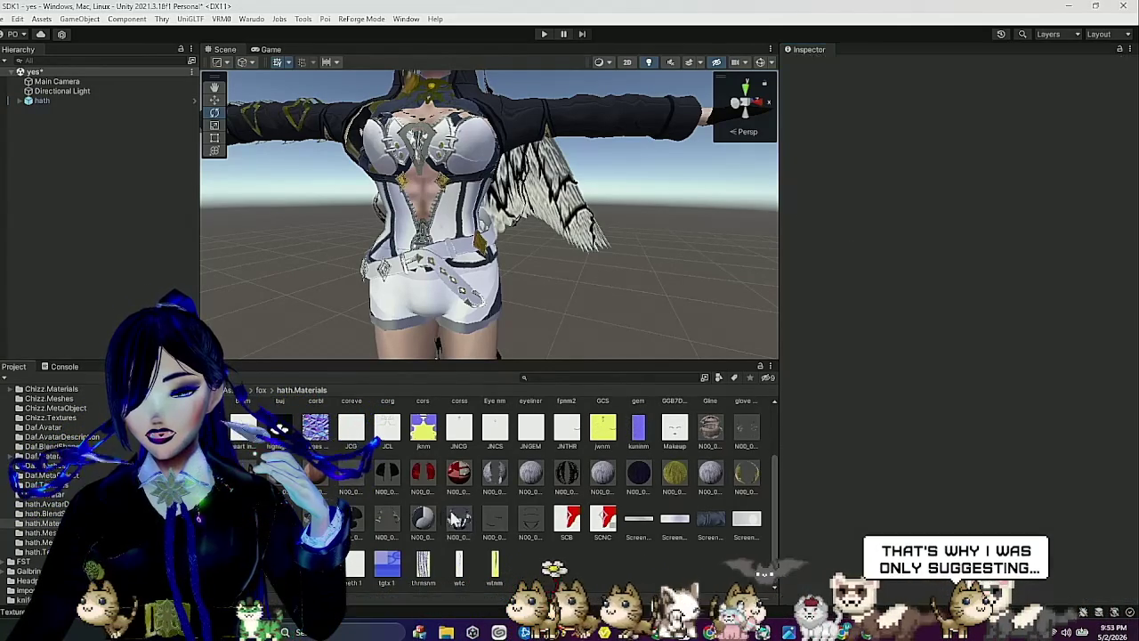
Review CLOTH_02's Poiyomi sections, including Realistic lighting and its still-disabled matcap and CubeMap layers.
{"action": "scroll", "coordinate": [890, 377], "scroll_direction": "down", "scroll_amount": 2}
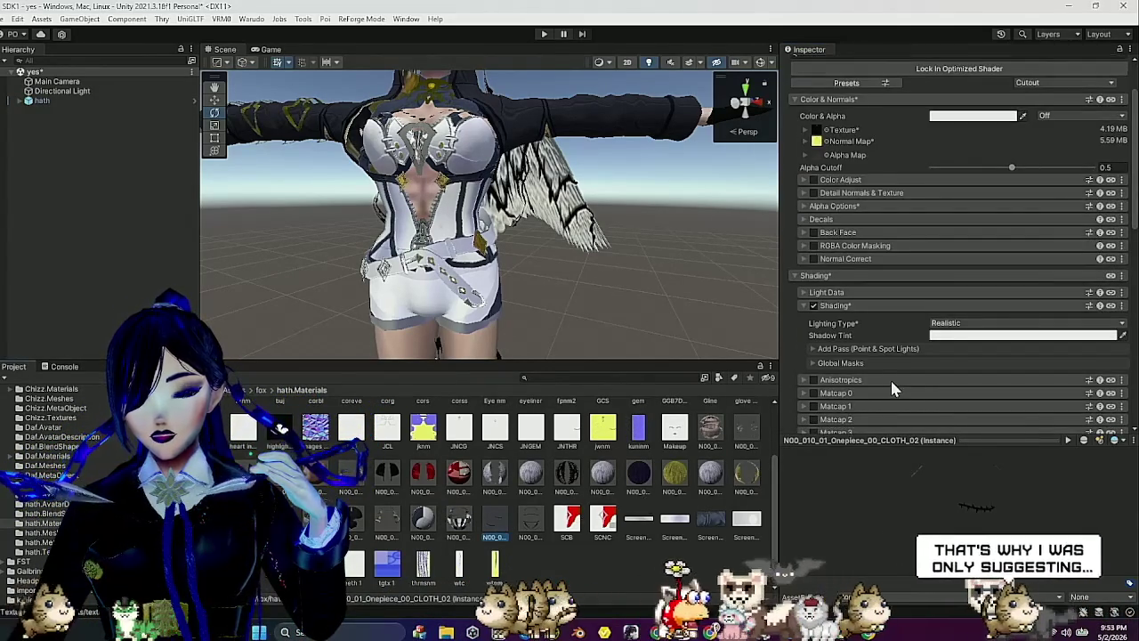
{"action": "scroll", "coordinate": [890, 377], "scroll_direction": "down", "scroll_amount": 3}
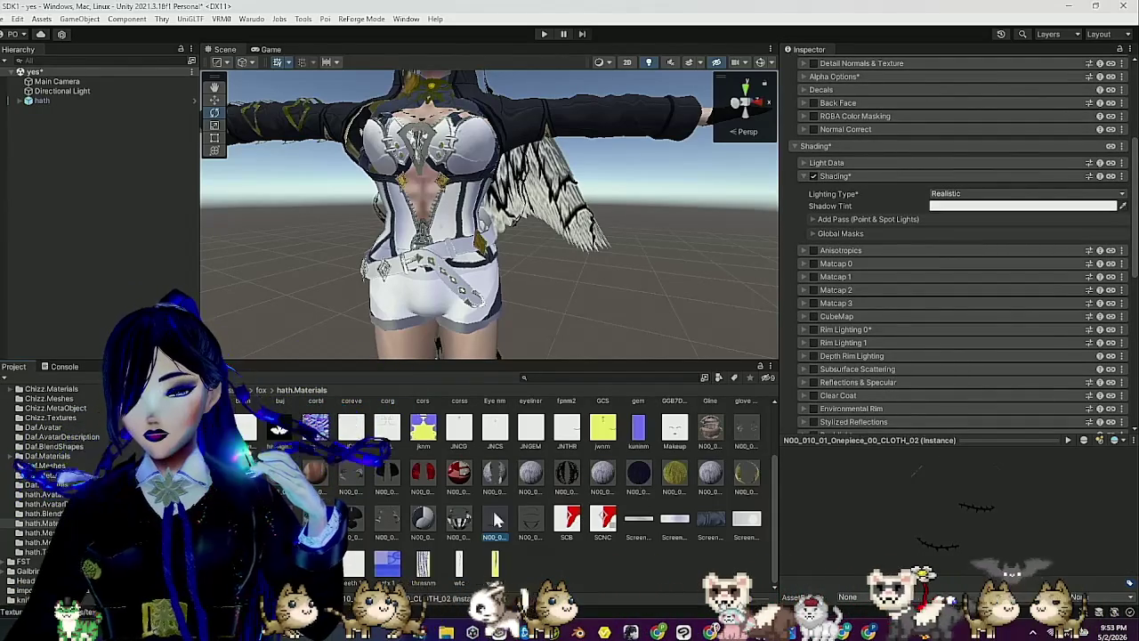
{"action": "scroll", "coordinate": [889, 311], "scroll_direction": "down", "scroll_amount": 2}
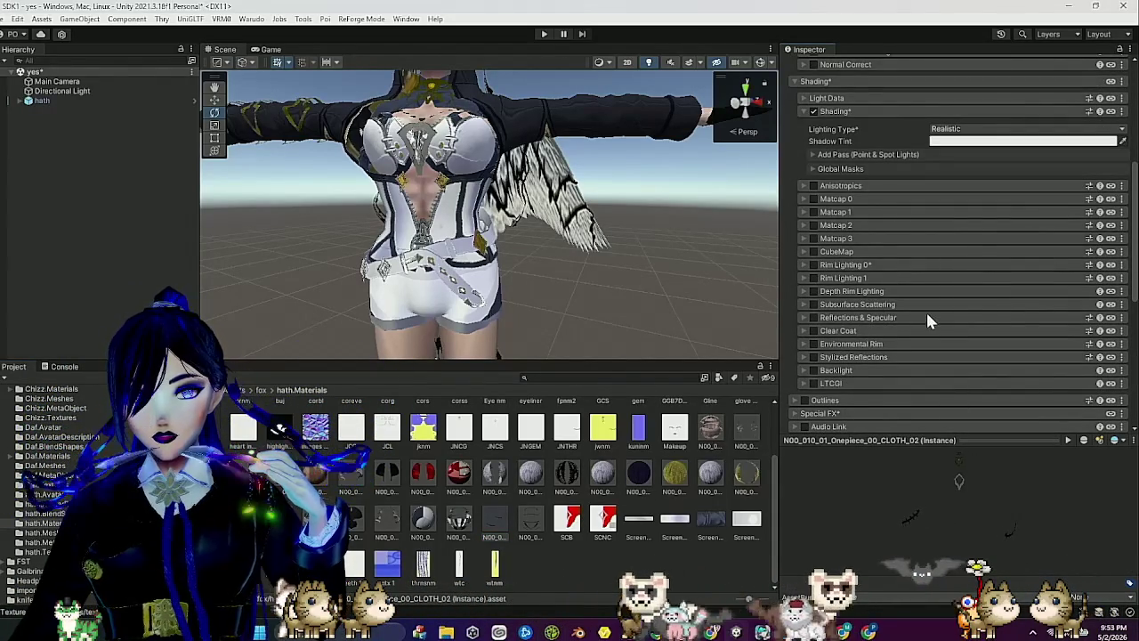
{"action": "scroll", "coordinate": [925, 310], "scroll_direction": "up", "scroll_amount": 5}
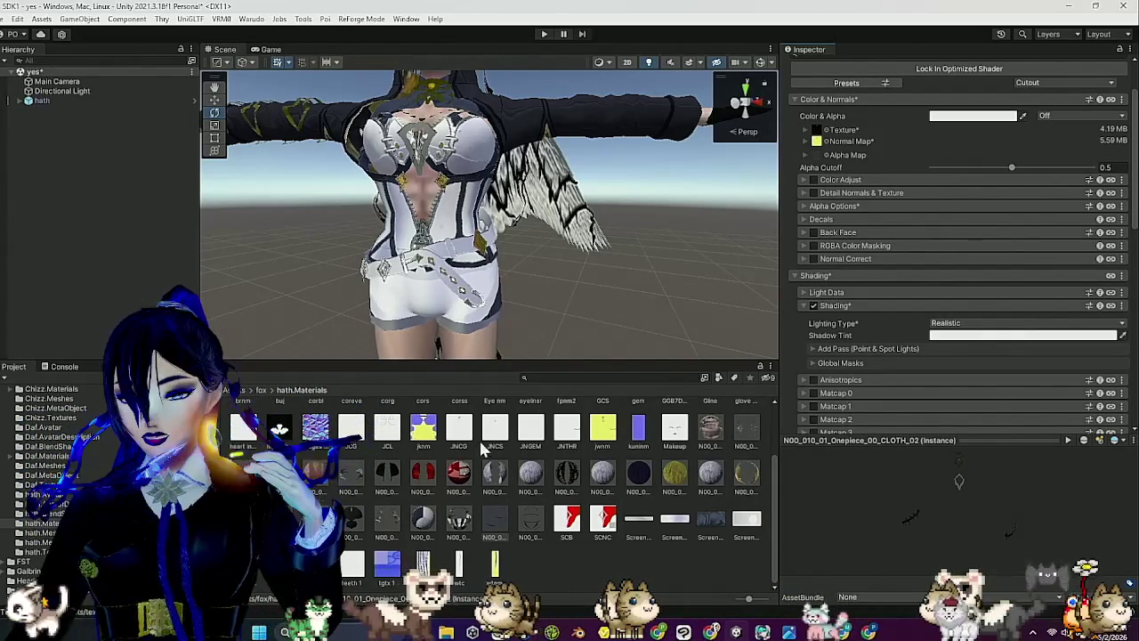
{"action": "scroll", "coordinate": [504, 481], "scroll_direction": "up", "scroll_amount": 1}
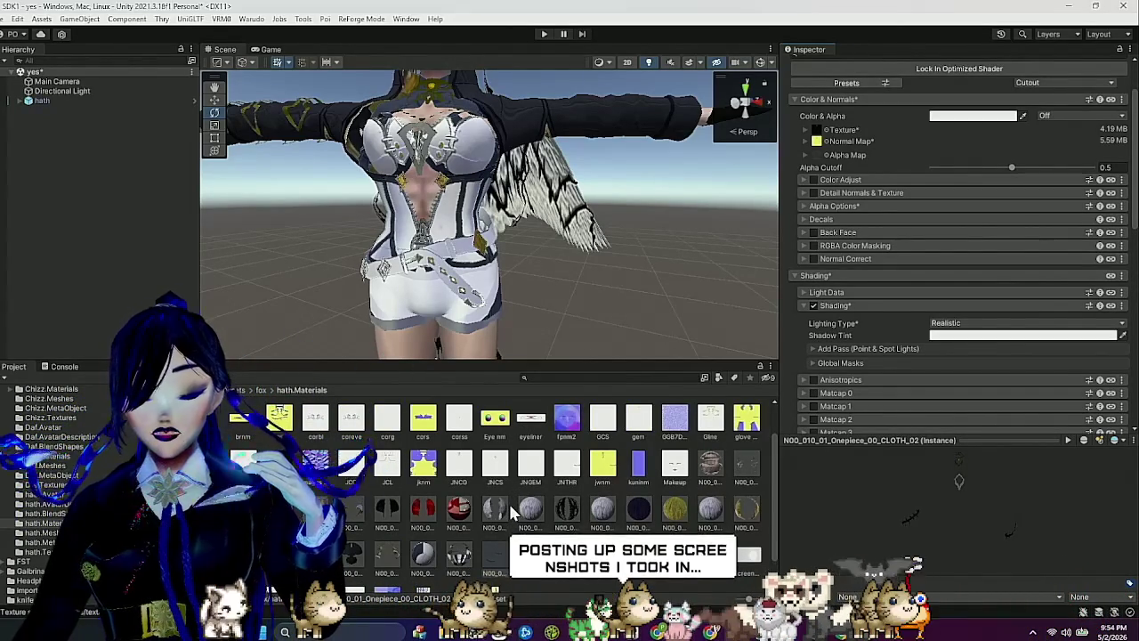
{"action": "scroll", "coordinate": [508, 501], "scroll_direction": "up", "scroll_amount": 2}
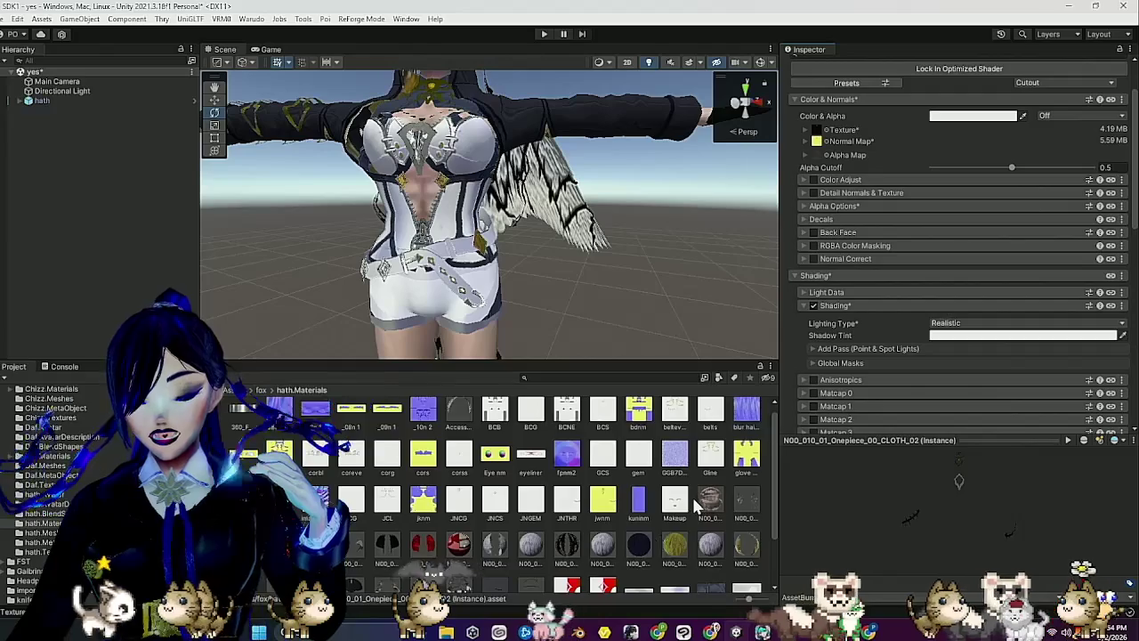
{"action": "scroll", "coordinate": [641, 556], "scroll_direction": "down", "scroll_amount": 2}
{"action": "scroll", "coordinate": [952, 295], "scroll_direction": "down", "scroll_amount": 2}
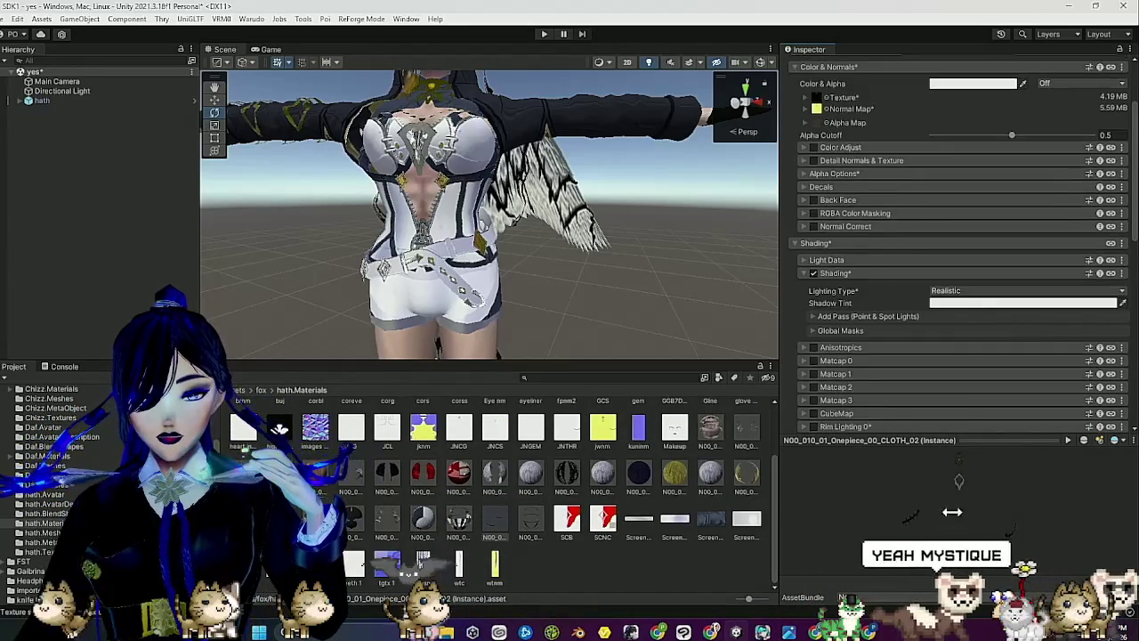
{"action": "scroll", "coordinate": [681, 483], "scroll_direction": "up", "scroll_amount": 1}
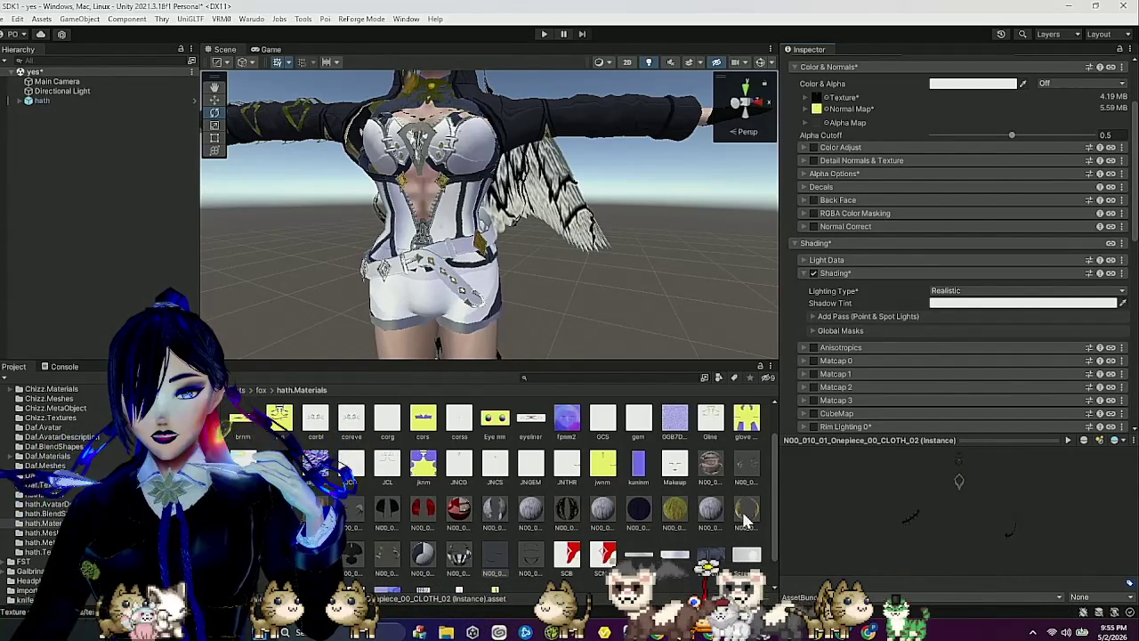
{"action": "scroll", "coordinate": [671, 486], "scroll_direction": "down", "scroll_amount": 1}
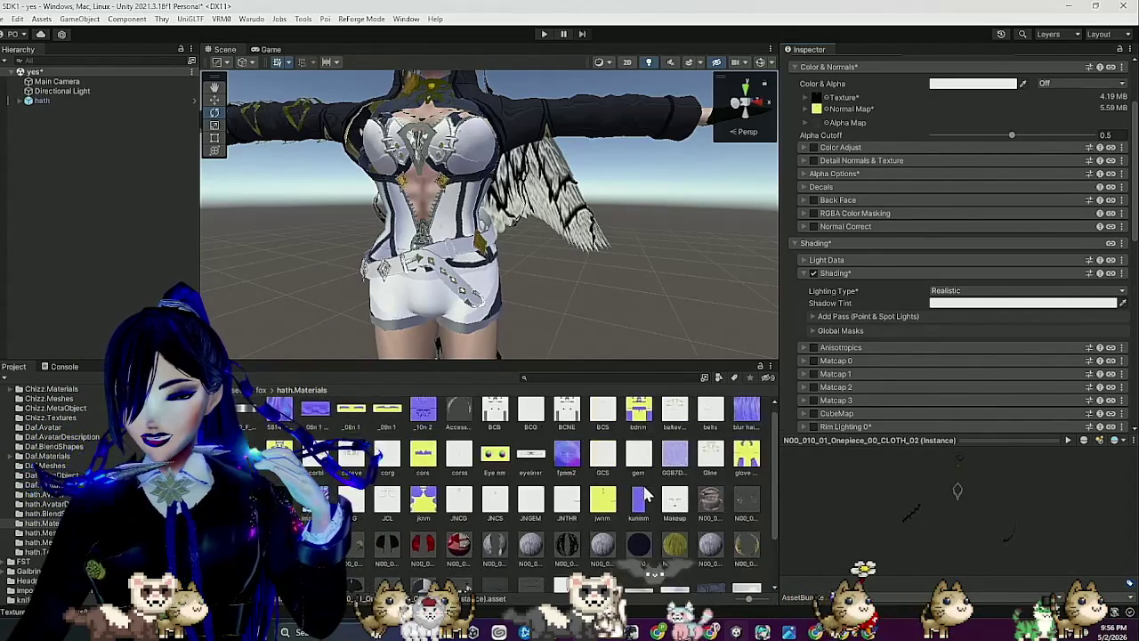
Enable CLOTH_02's Matcap 2 in Gradient UV mode and assign the gradient texture.
{"action": "scroll", "coordinate": [643, 481], "scroll_direction": "up", "scroll_amount": 1}
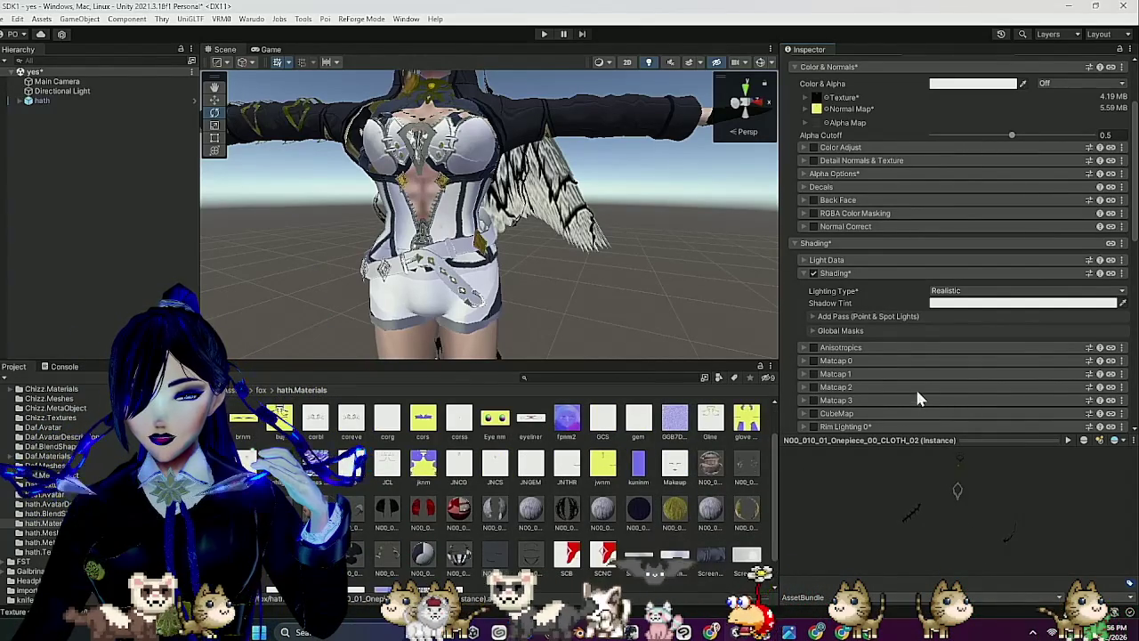
{"action": "scroll", "coordinate": [917, 392], "scroll_direction": "down", "scroll_amount": 3}
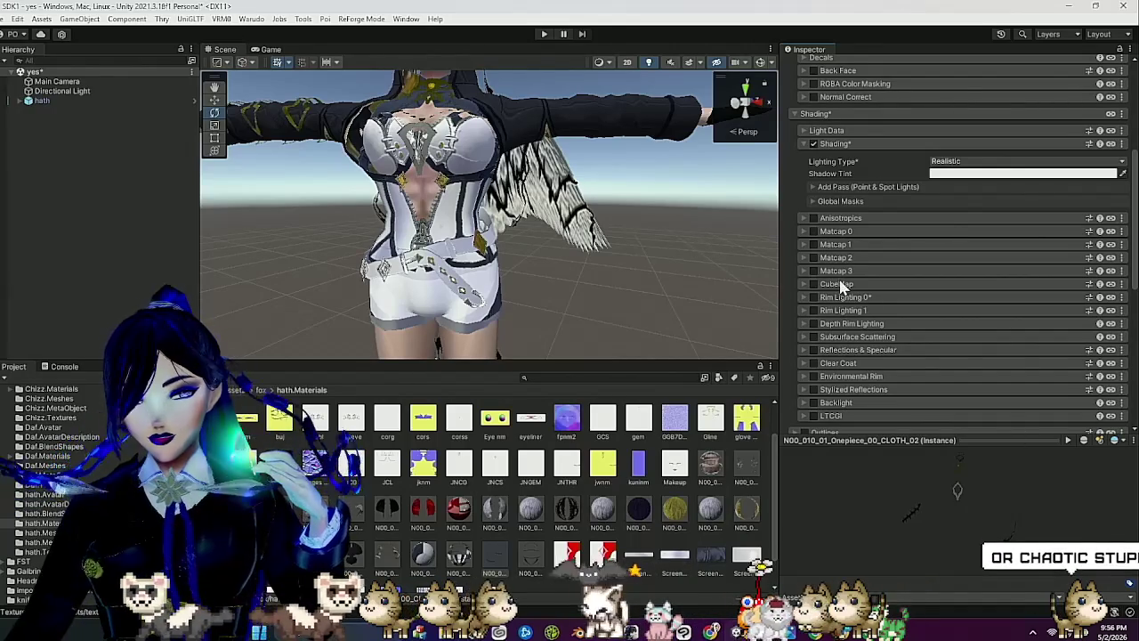
{"action": "left_click", "coordinate": [812, 258]}
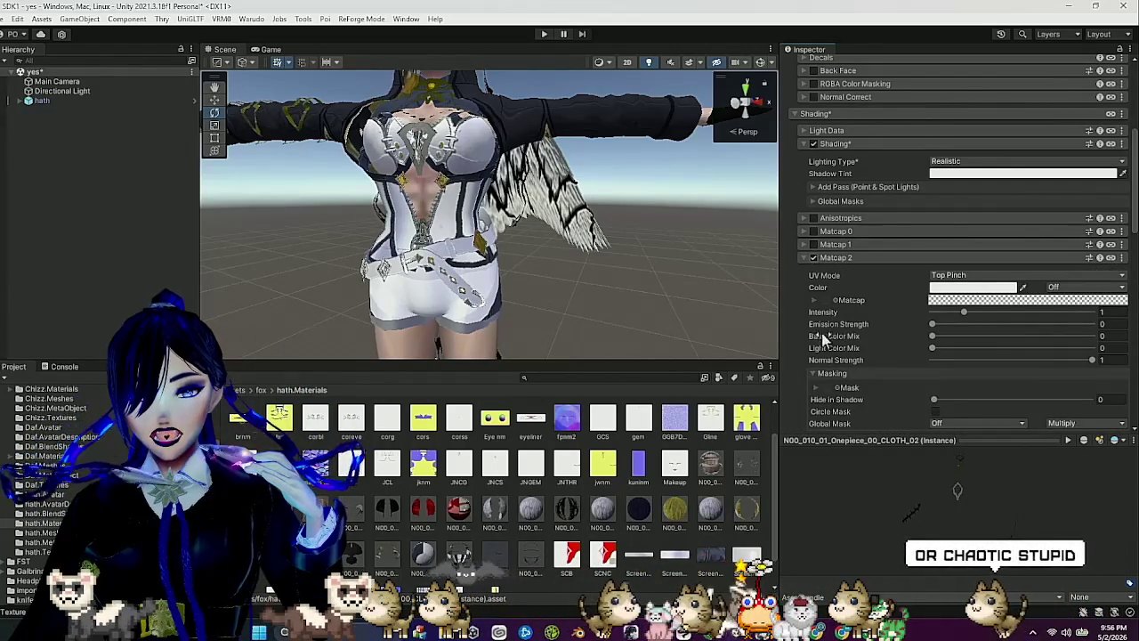
{"action": "left_click", "coordinate": [969, 275]}
{"action": "left_click", "coordinate": [967, 328]}
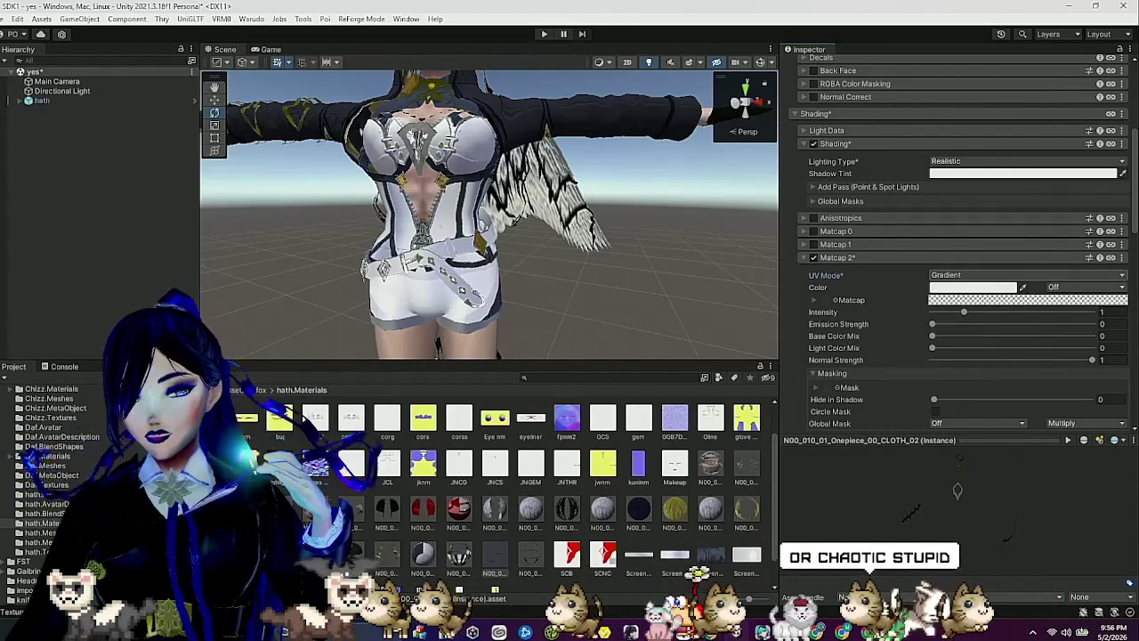
{"action": "left_click_drag", "start_coordinate": [244, 442], "coordinate": [351, 417]}
{"action": "left_click_drag", "start_coordinate": [838, 287], "coordinate": [829, 305]}
Add a linear mask texture to Matcap 2 and set Replace blending to 0.667.
{"action": "scroll", "coordinate": [887, 309], "scroll_direction": "down", "scroll_amount": 1}
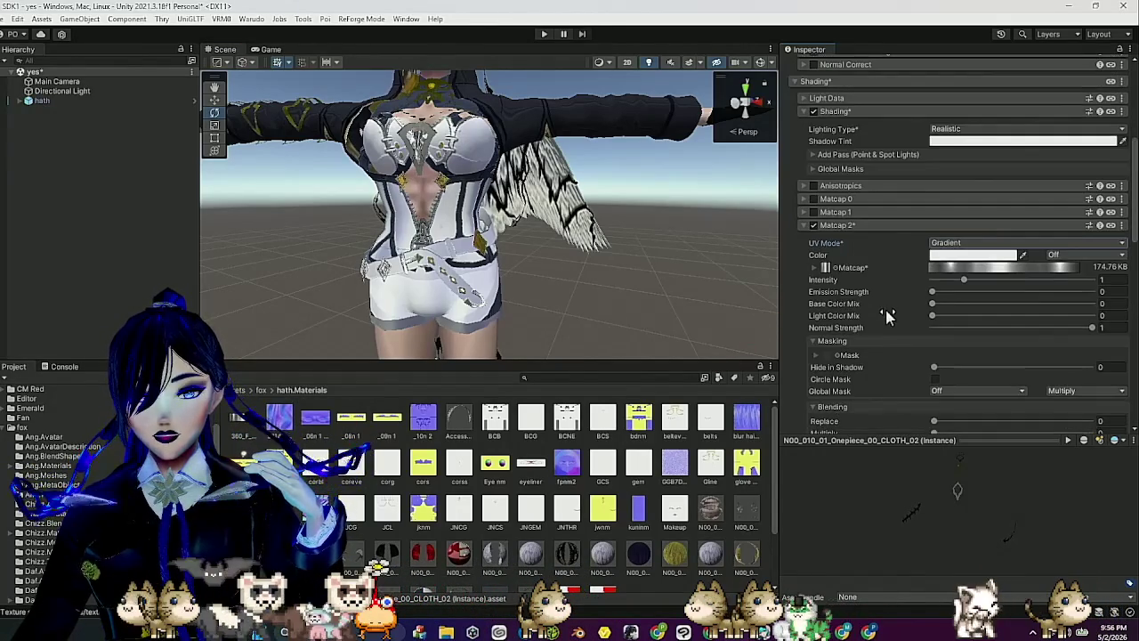
{"action": "scroll", "coordinate": [694, 476], "scroll_direction": "down", "scroll_amount": 2}
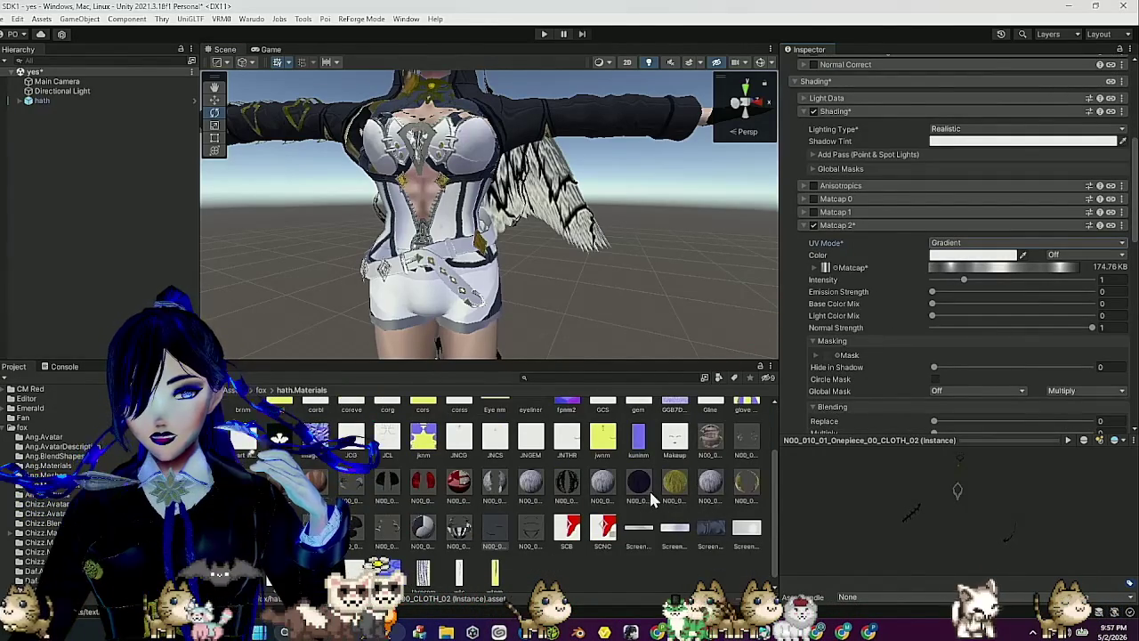
{"action": "scroll", "coordinate": [651, 494], "scroll_direction": "up", "scroll_amount": 2}
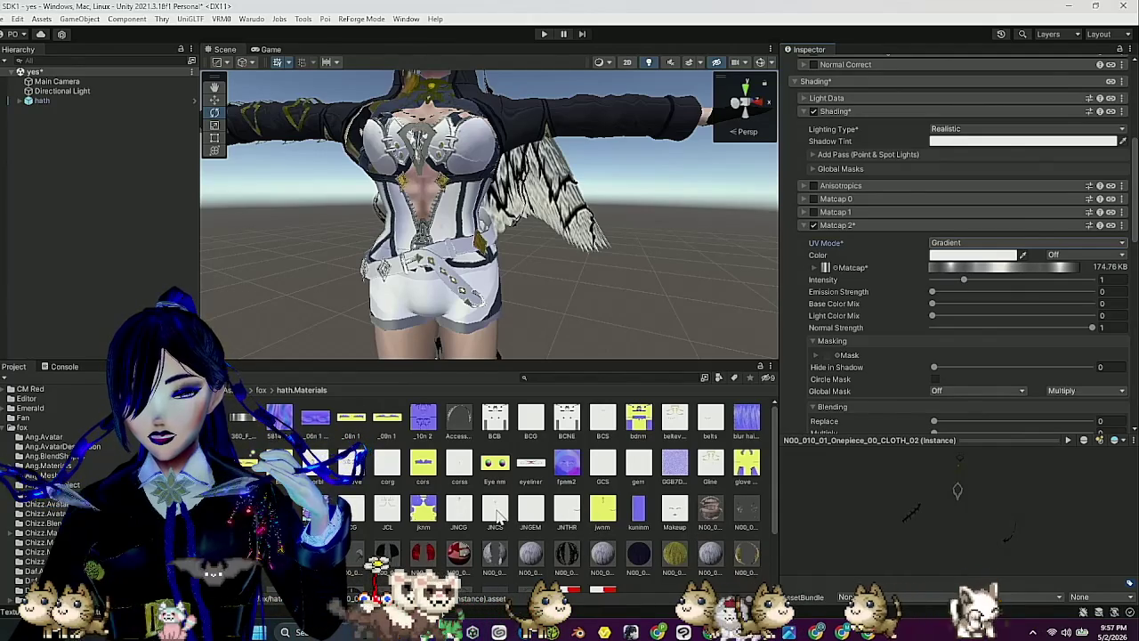
{"action": "mouse_move", "coordinate": [497, 514]}
{"action": "left_mouse_down"}
{"action": "mouse_move", "coordinate": [845, 320]}
{"action": "mouse_move", "coordinate": [834, 284]}
{"action": "left_mouse_up"}
{"action": "scroll", "coordinate": [845, 320], "scroll_direction": "down", "scroll_amount": 2}
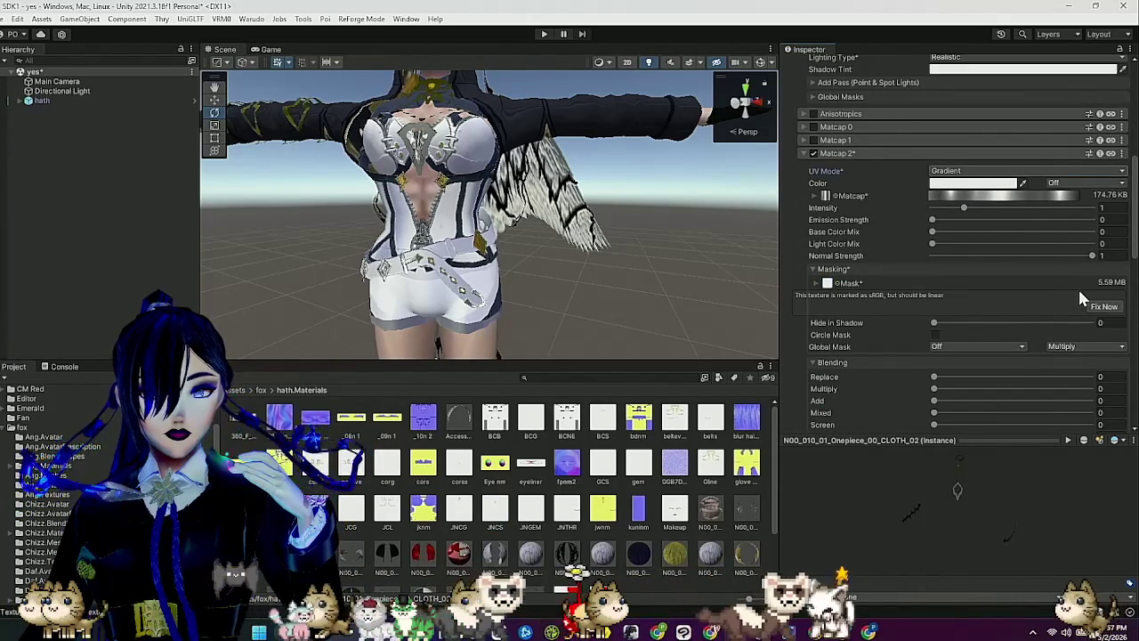
{"action": "left_click", "coordinate": [1103, 306]}
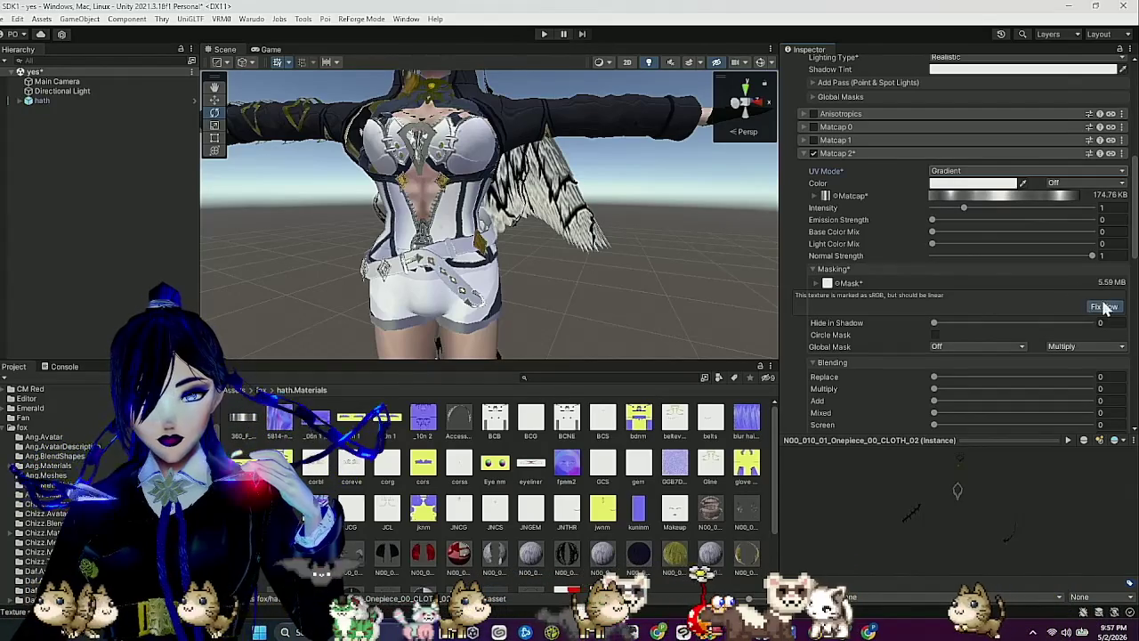
{"action": "left_click", "coordinate": [936, 349]}
{"action": "left_click_drag", "start_coordinate": [938, 353], "coordinate": [1041, 356]}
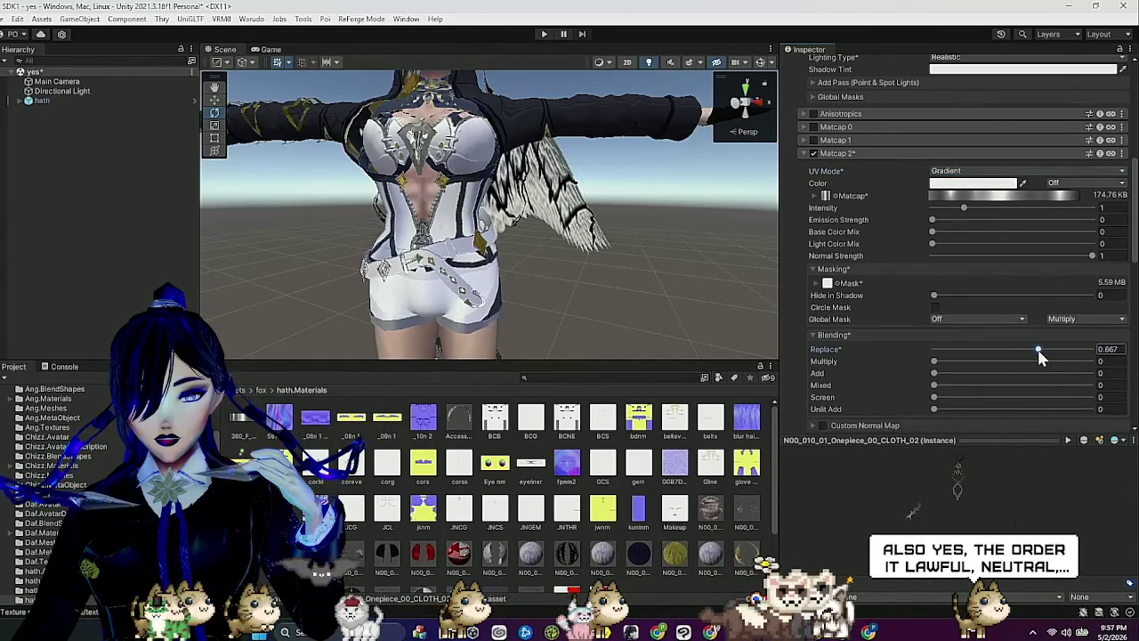
Read the Matcap 2 mask from channel A and fold the Matcap 2 section away.
{"action": "left_click", "coordinate": [816, 283]}
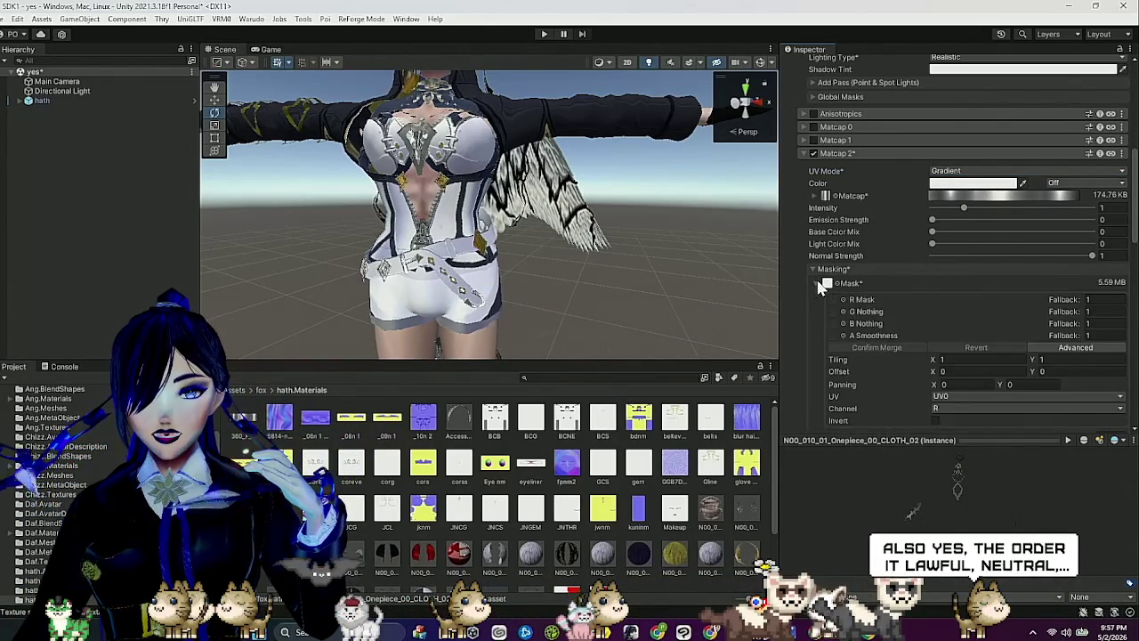
{"action": "left_click", "coordinate": [978, 408]}
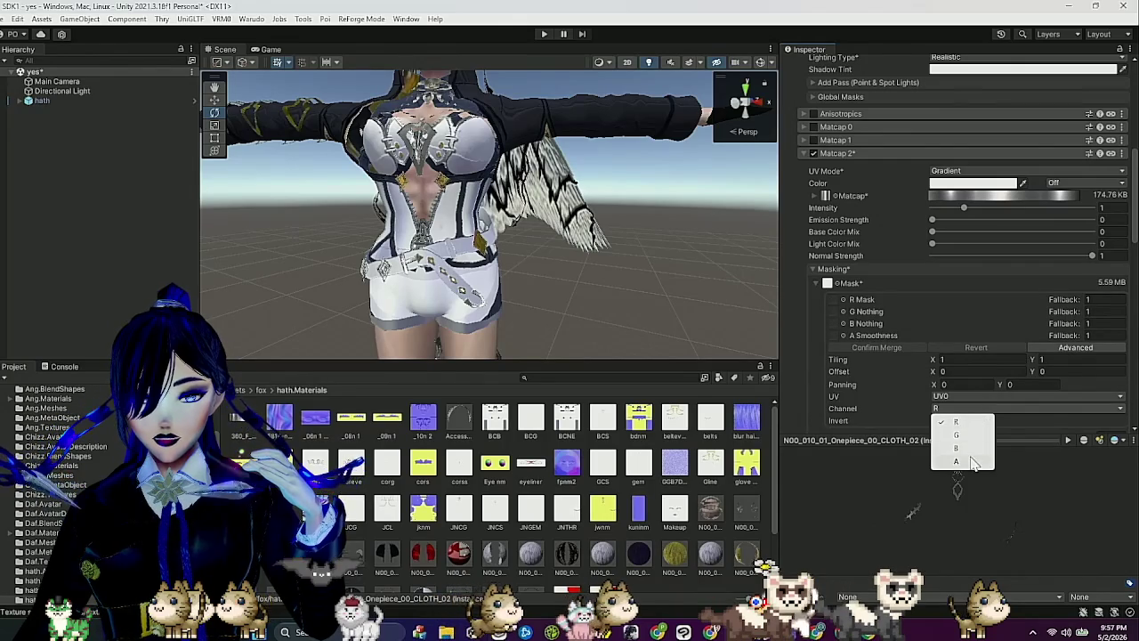
{"action": "left_click", "coordinate": [957, 461]}
{"action": "left_click_drag", "start_coordinate": [598, 335], "coordinate": [552, 280]}
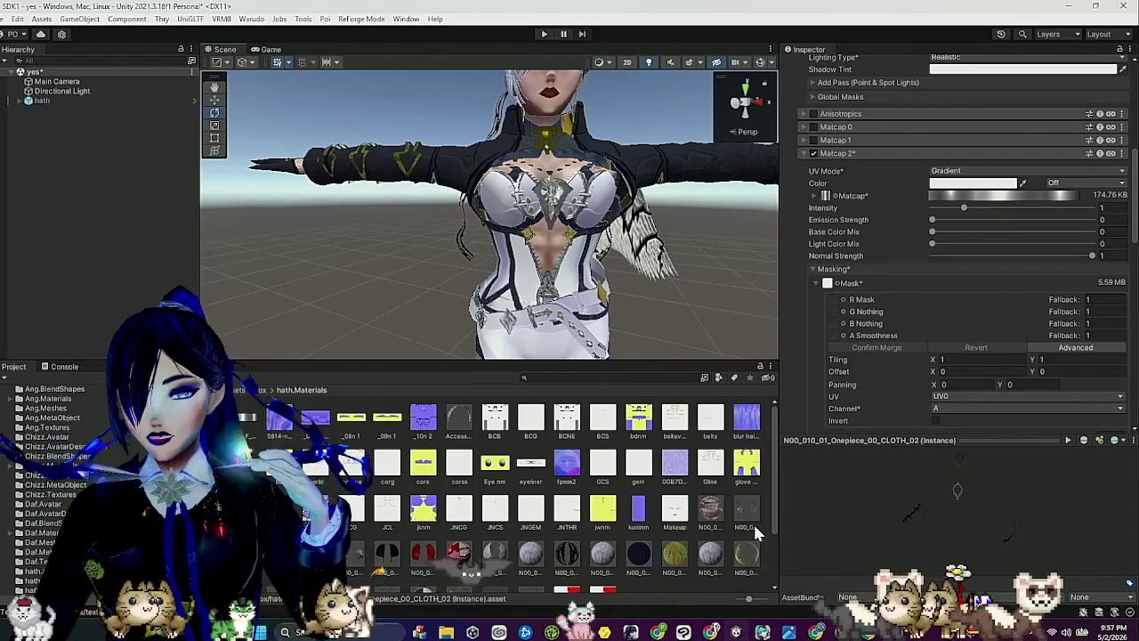
{"action": "left_click", "coordinate": [849, 154]}
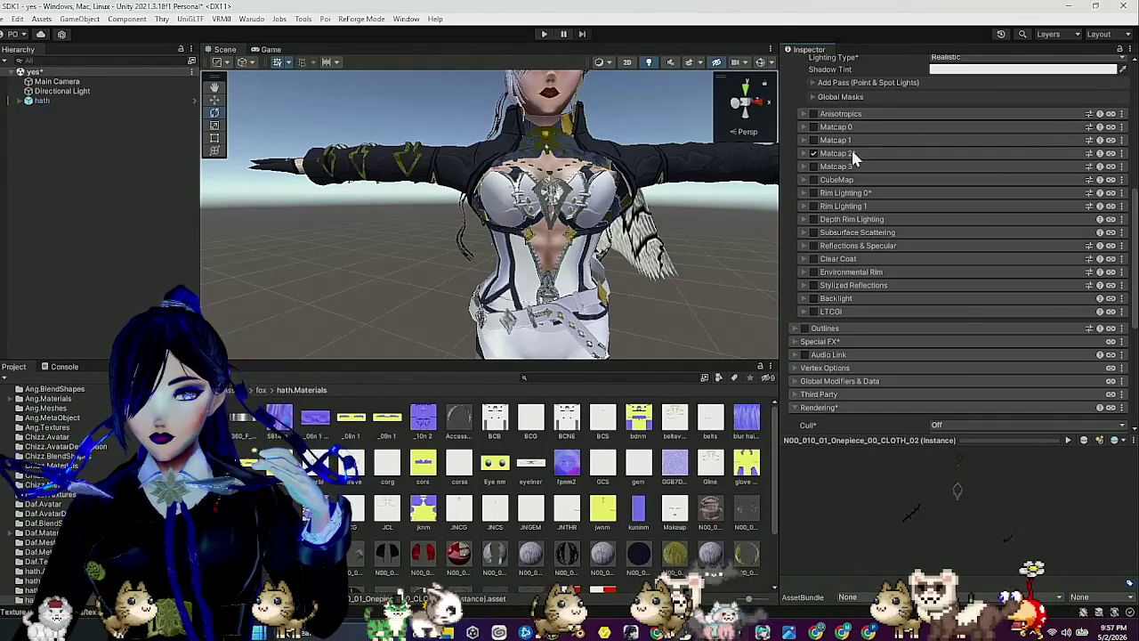
Enable CLOTH_02's CubeMap with the T_Gold_CM cubemap and a mask read from channel A.
{"action": "left_click", "coordinate": [813, 179]}
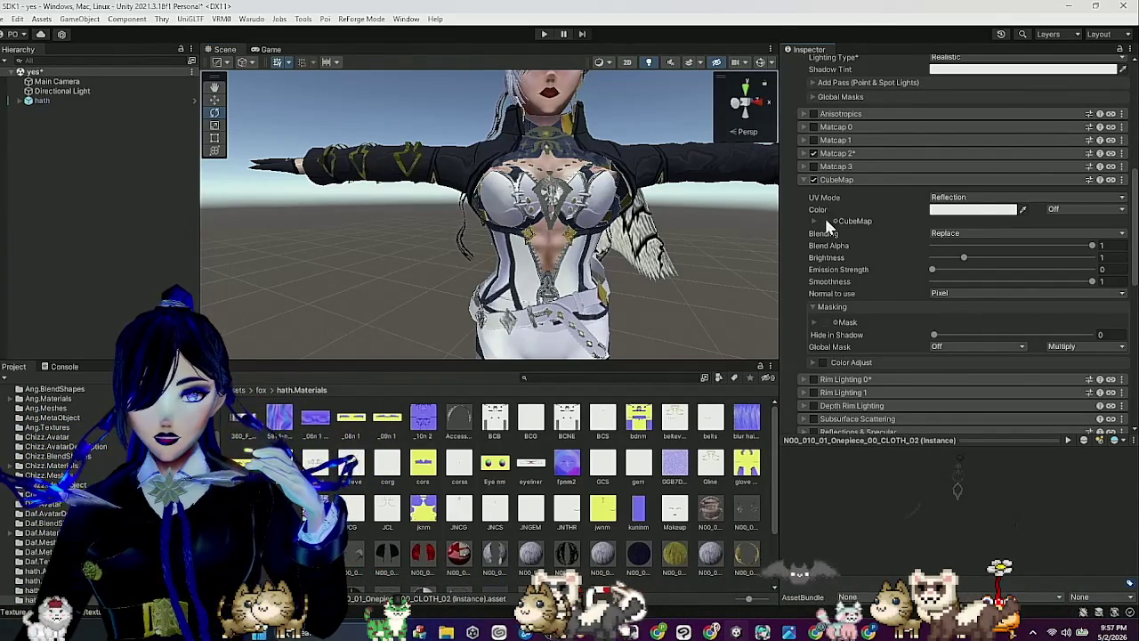
{"action": "left_click", "coordinate": [836, 224]}
{"action": "left_click", "coordinate": [869, 389]}
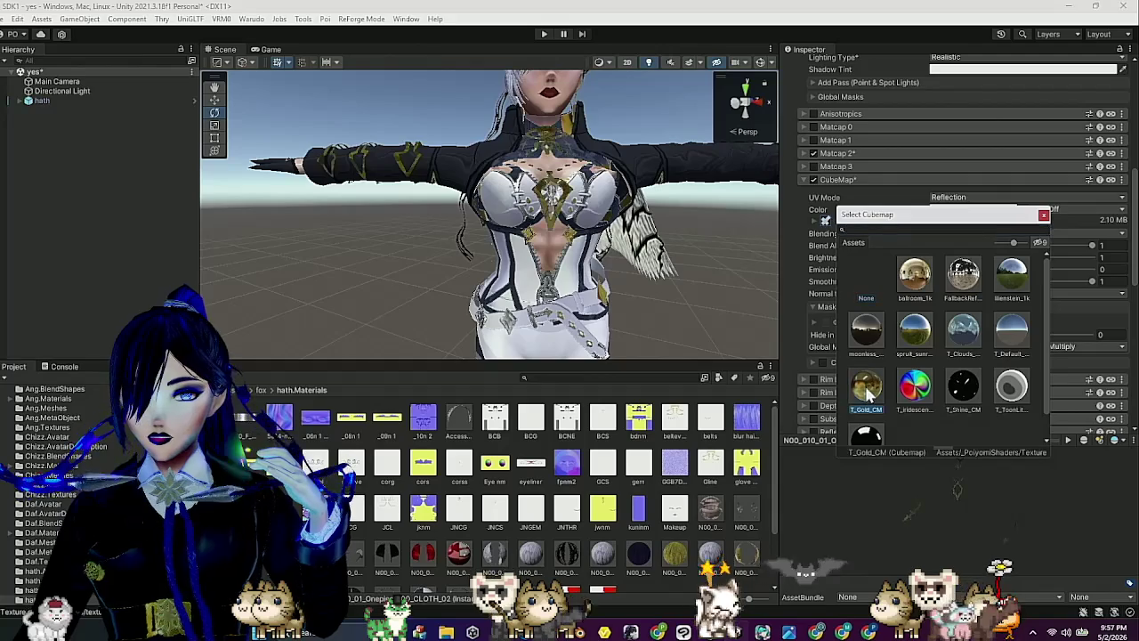
{"action": "left_click", "coordinate": [1045, 216]}
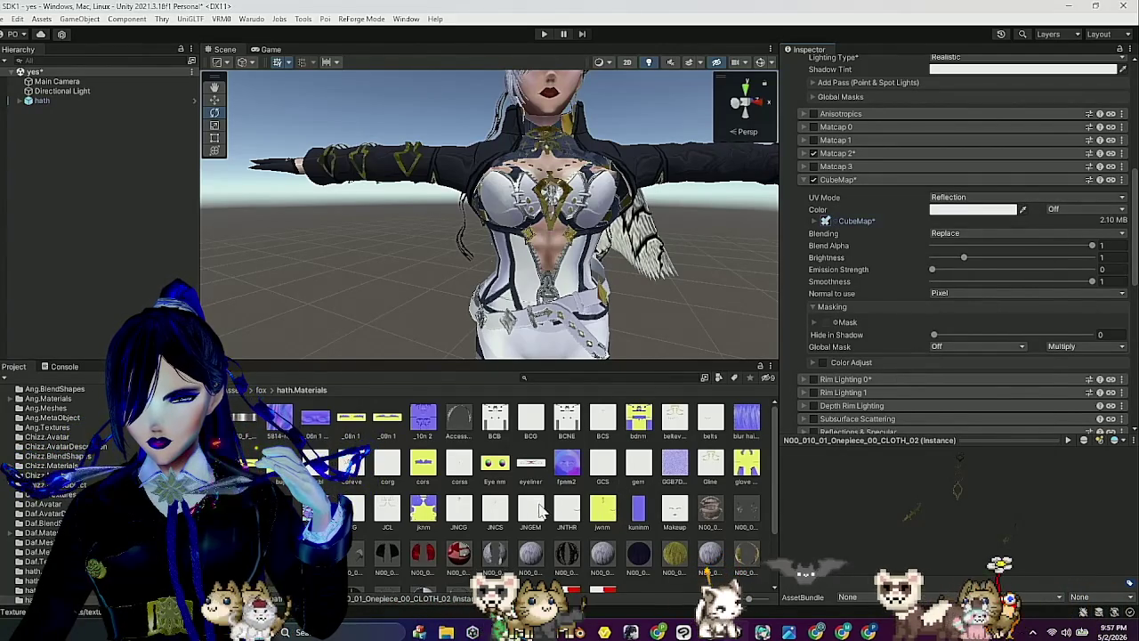
{"action": "mouse_move", "coordinate": [458, 509]}
{"action": "left_mouse_down"}
{"action": "mouse_move", "coordinate": [796, 323]}
{"action": "mouse_move", "coordinate": [828, 324]}
{"action": "left_mouse_up"}
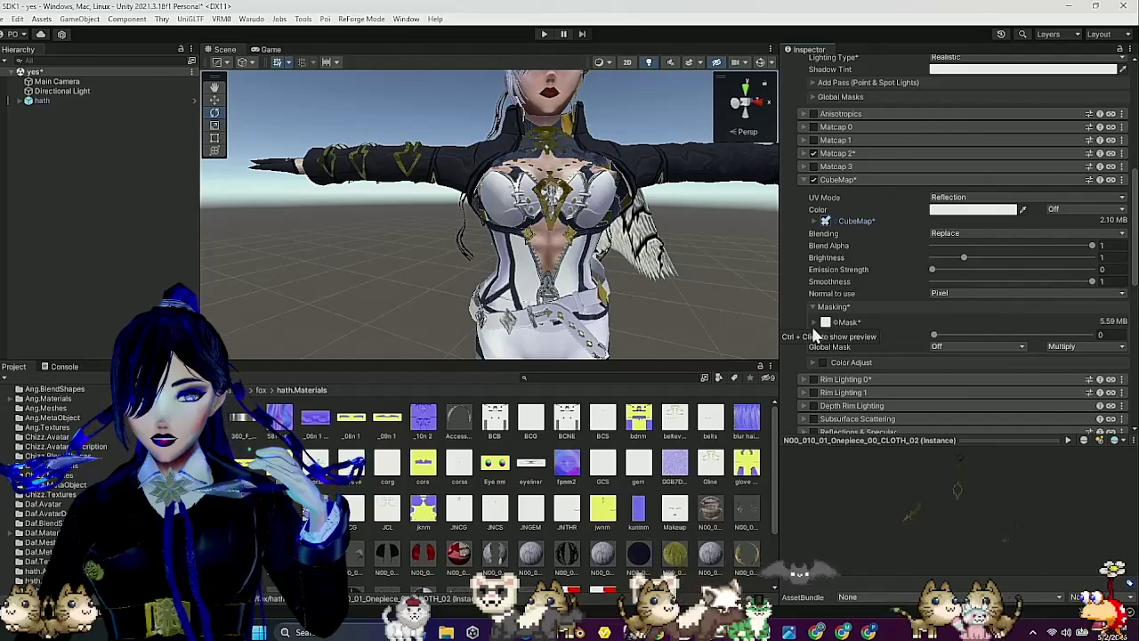
{"action": "left_click", "coordinate": [814, 322]}
{"action": "left_click", "coordinate": [974, 388]}
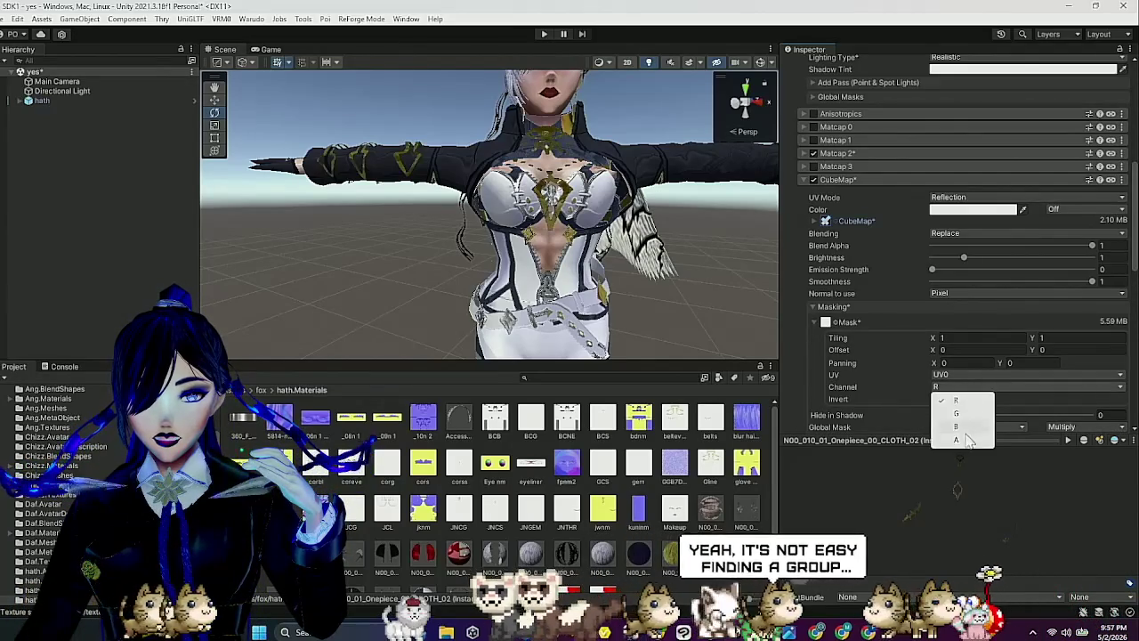
{"action": "left_click", "coordinate": [945, 439]}
{"action": "scroll", "coordinate": [597, 255], "scroll_direction": "down", "scroll_amount": 2}
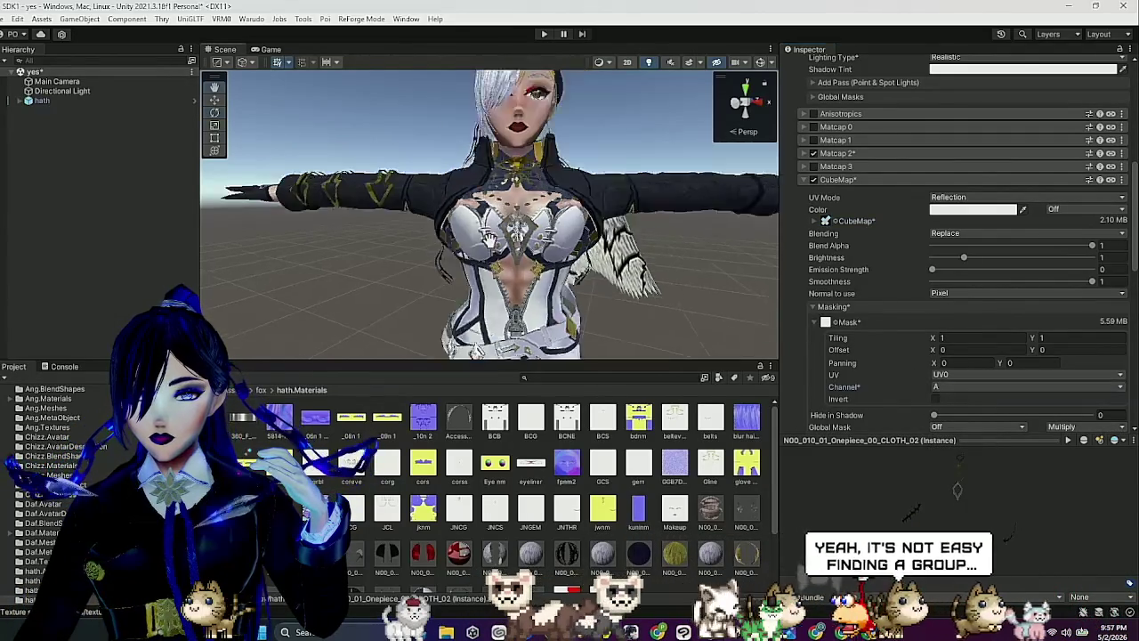
{"action": "scroll", "coordinate": [596, 255], "scroll_direction": "up", "scroll_amount": 3}
Collapse the CubeMap section and orbit the Scene view over the face and torso.
{"action": "left_click_drag", "start_coordinate": [597, 267], "coordinate": [597, 255]}
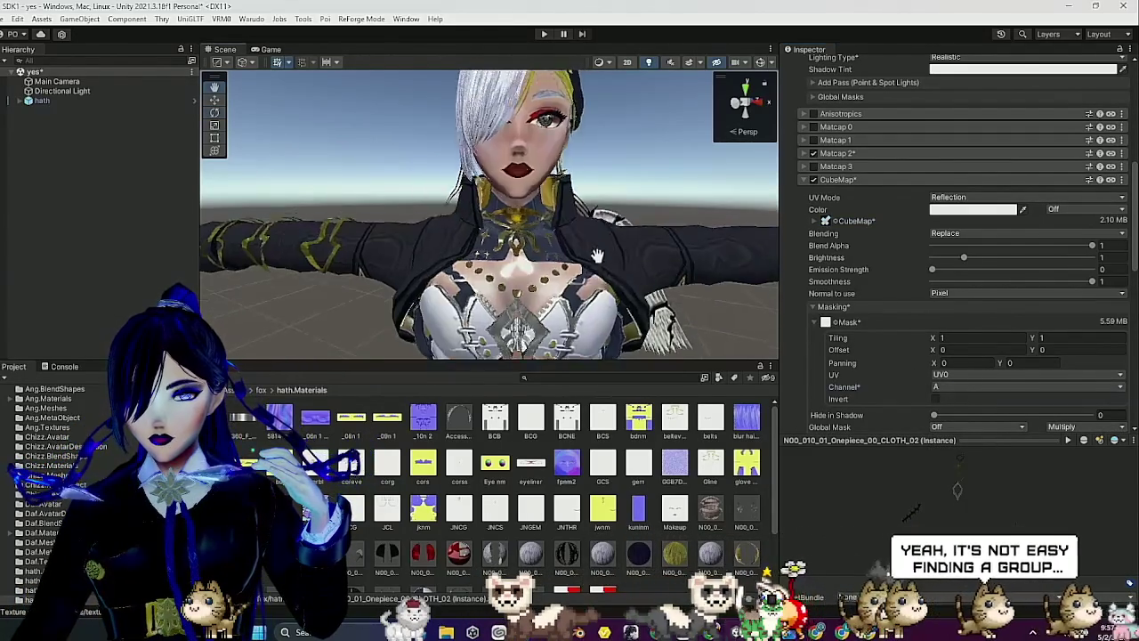
{"action": "scroll", "coordinate": [597, 255], "scroll_direction": "down", "scroll_amount": 3}
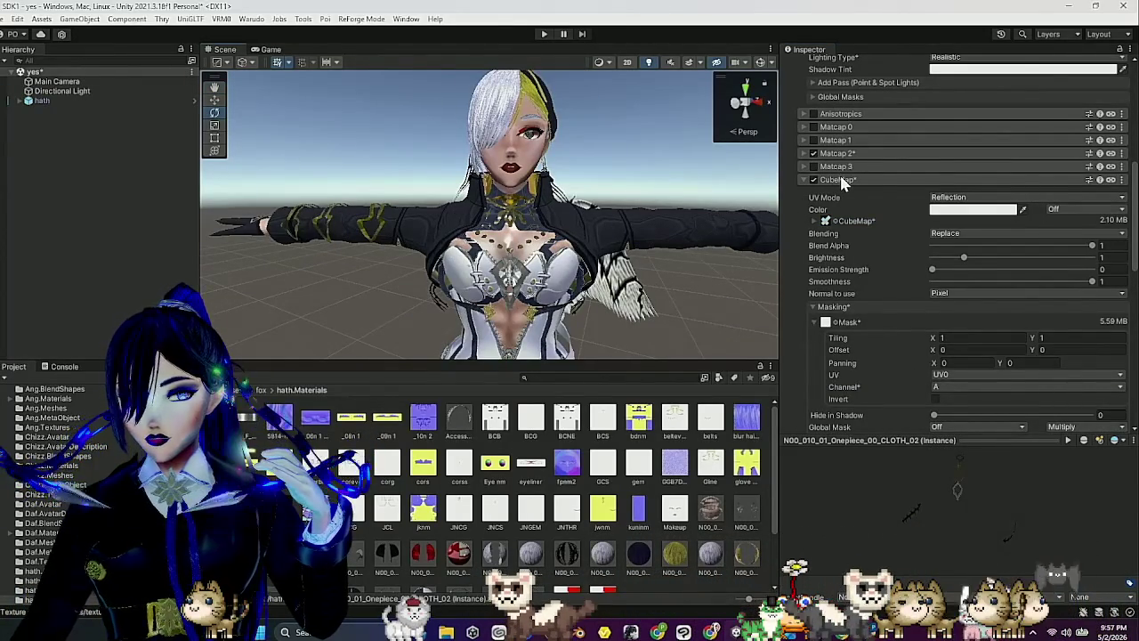
{"action": "left_click", "coordinate": [837, 178]}
{"action": "scroll", "coordinate": [655, 266], "scroll_direction": "up", "scroll_amount": 2}
{"action": "left_click_drag", "start_coordinate": [656, 266], "coordinate": [668, 240]}
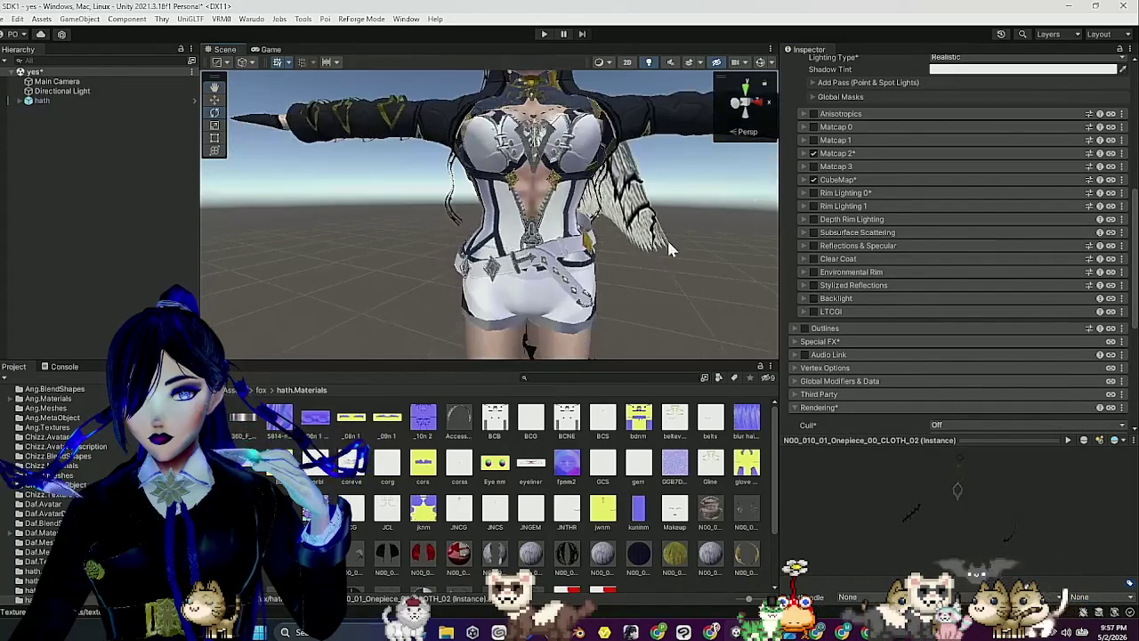
{"action": "scroll", "coordinate": [666, 238], "scroll_direction": "down", "scroll_amount": 2}
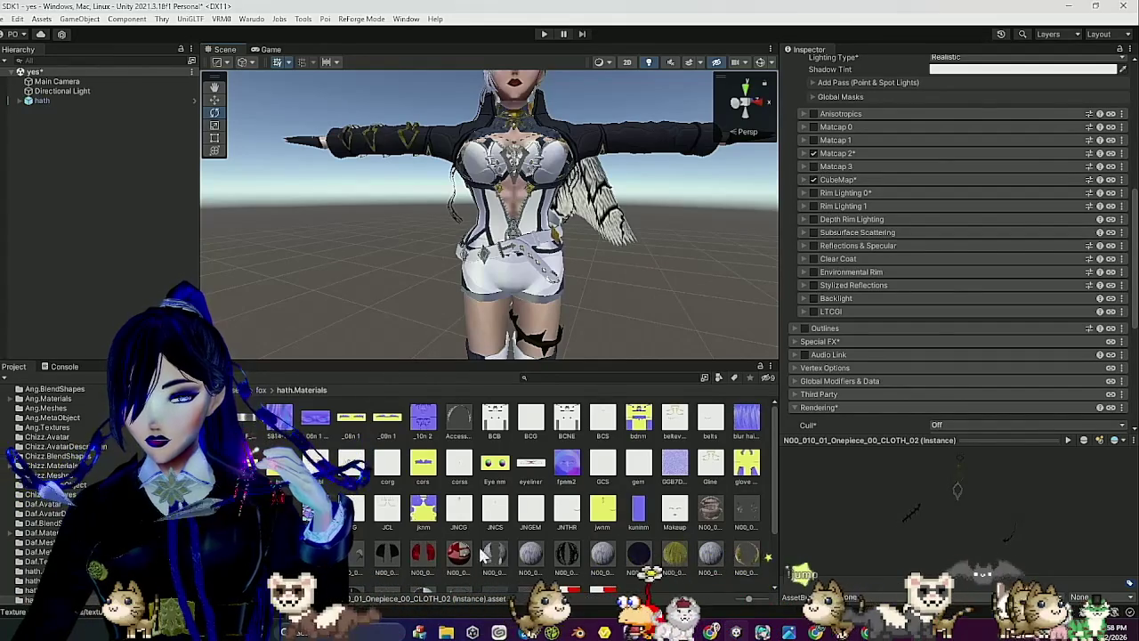
{"action": "scroll", "coordinate": [527, 549], "scroll_direction": "down", "scroll_amount": 2}
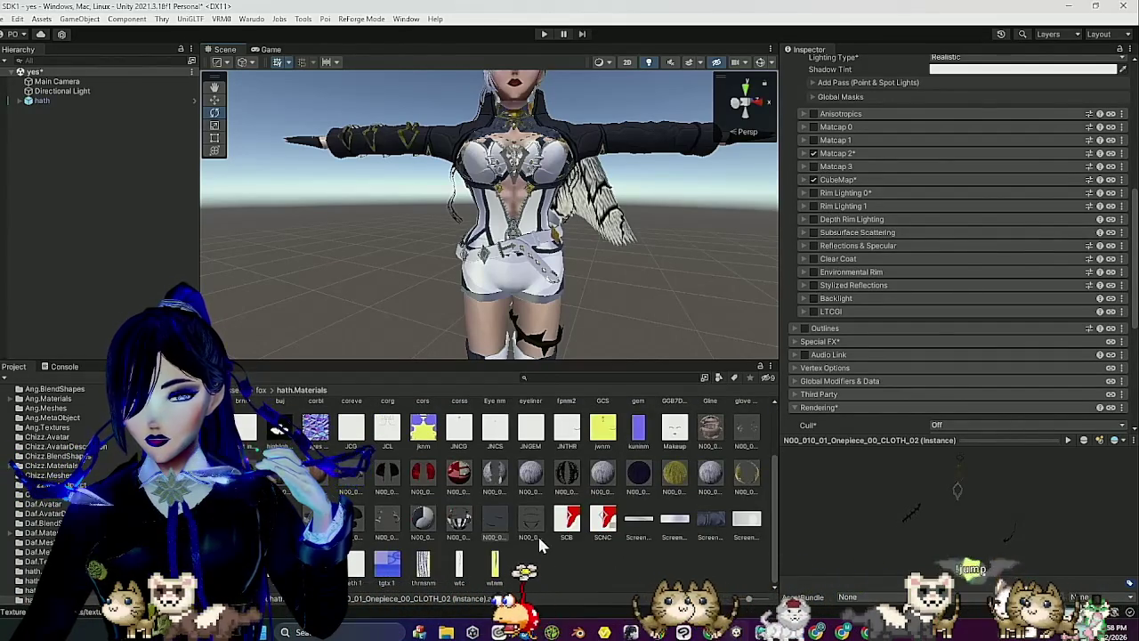
{"action": "scroll", "coordinate": [537, 534], "scroll_direction": "up", "scroll_amount": 2}
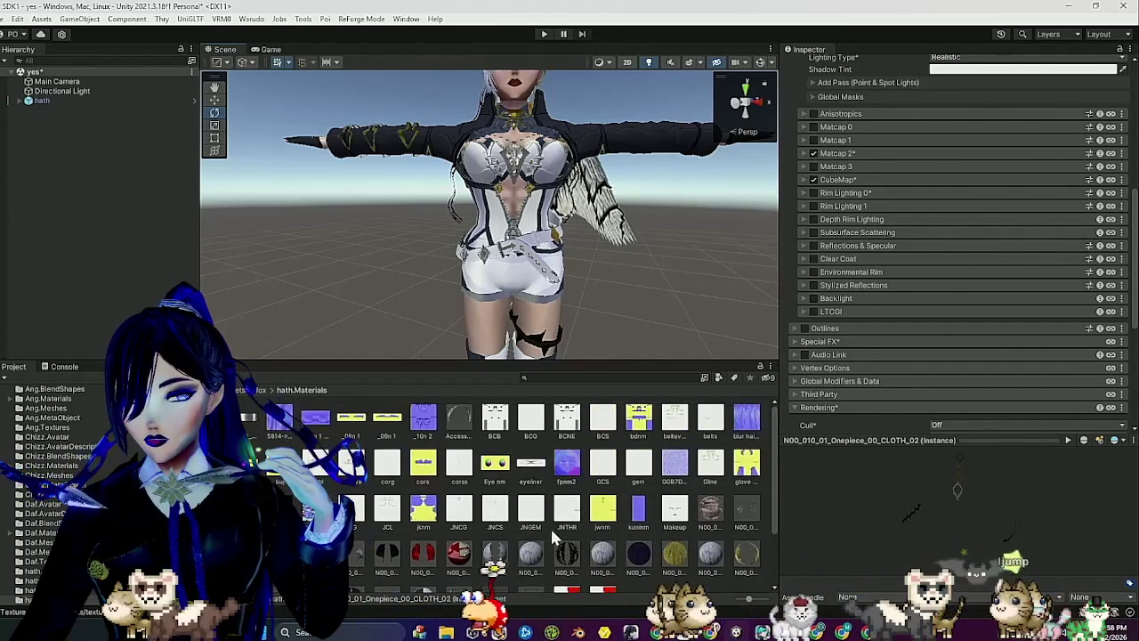
On Accessory_CatTail_01_CLOTH, enable Matcap 1 with a linear 349.53 KB mask read from channel A.
{"action": "left_click", "coordinate": [460, 422]}
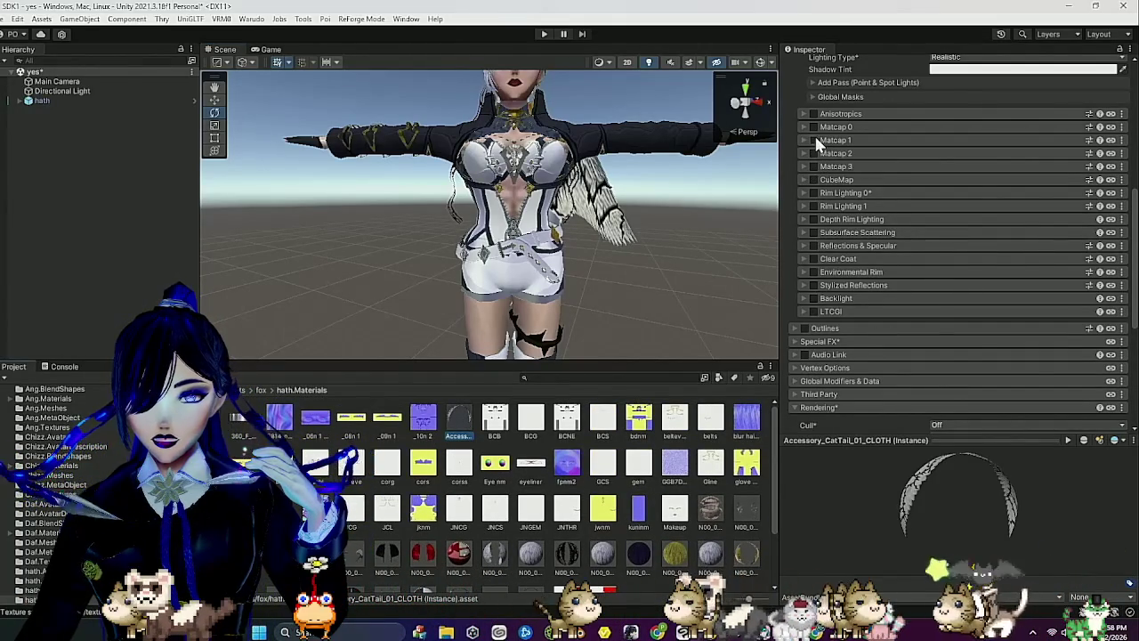
{"action": "left_click", "coordinate": [812, 140]}
{"action": "scroll", "coordinate": [605, 512], "scroll_direction": "down", "scroll_amount": 2}
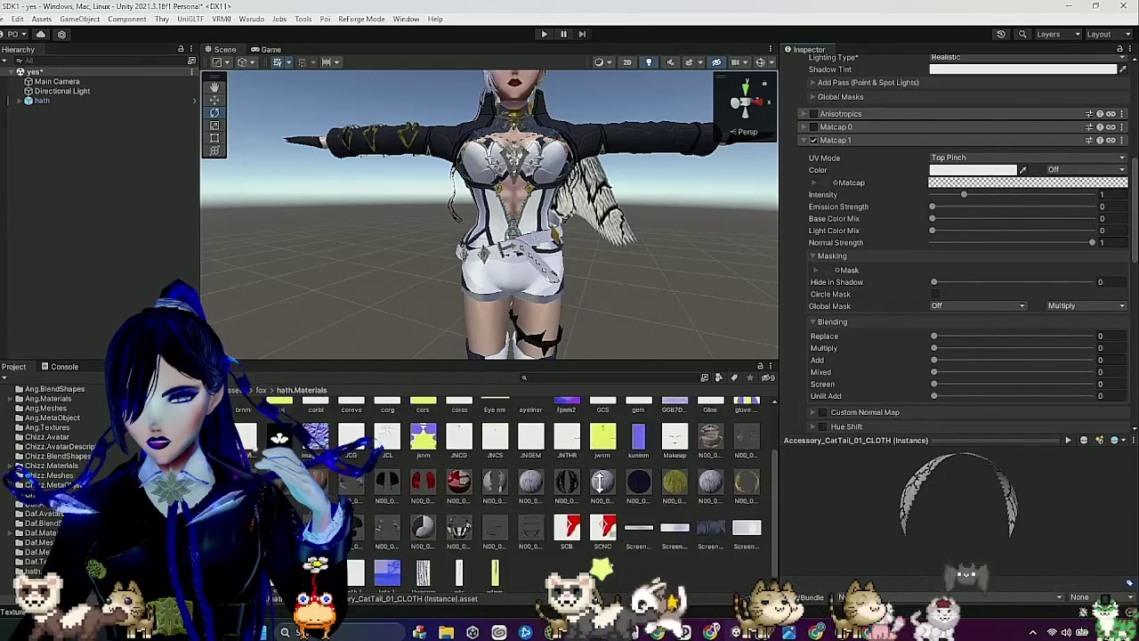
{"action": "scroll", "coordinate": [599, 481], "scroll_direction": "down", "scroll_amount": 1}
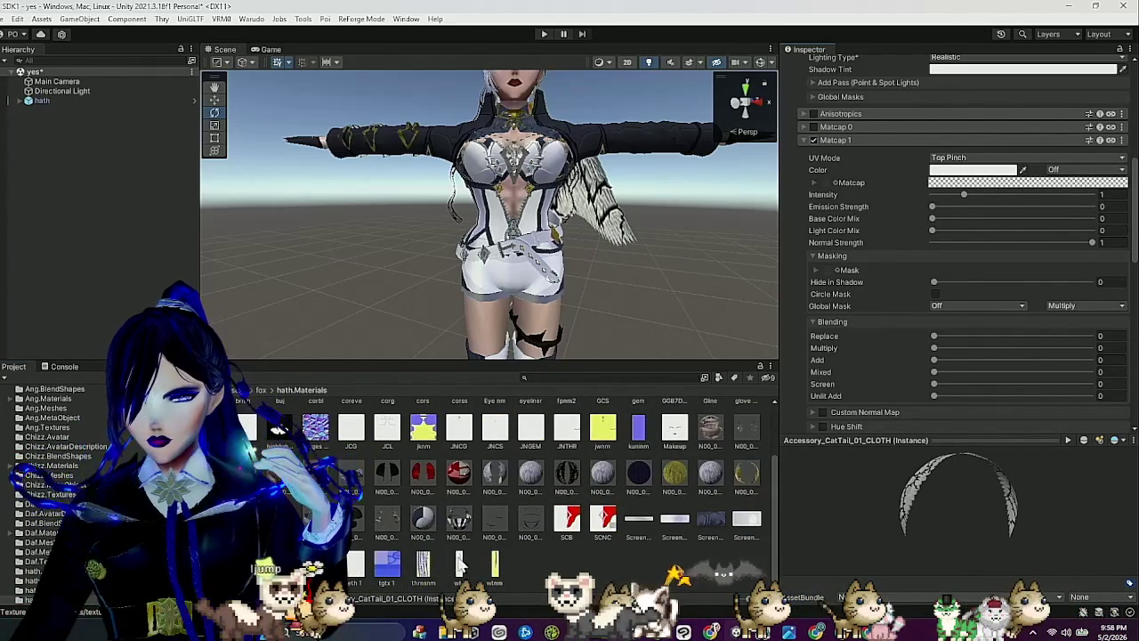
{"action": "scroll", "coordinate": [894, 206], "scroll_direction": "down", "scroll_amount": 3}
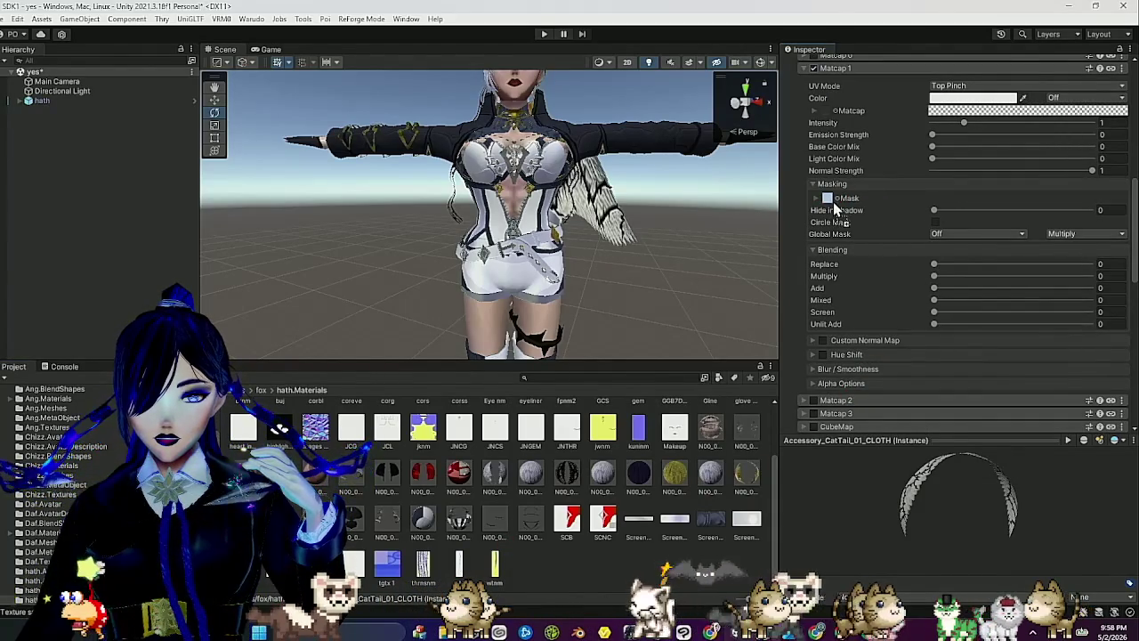
{"action": "left_click_drag", "start_coordinate": [834, 206], "coordinate": [836, 206]}
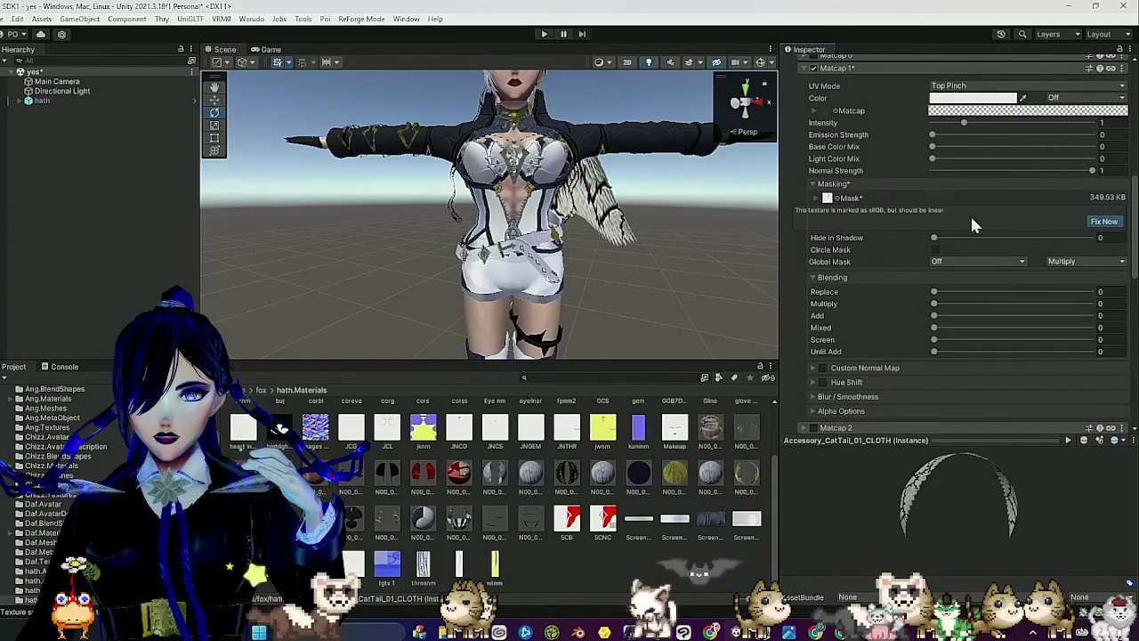
{"action": "left_click", "coordinate": [813, 198]}
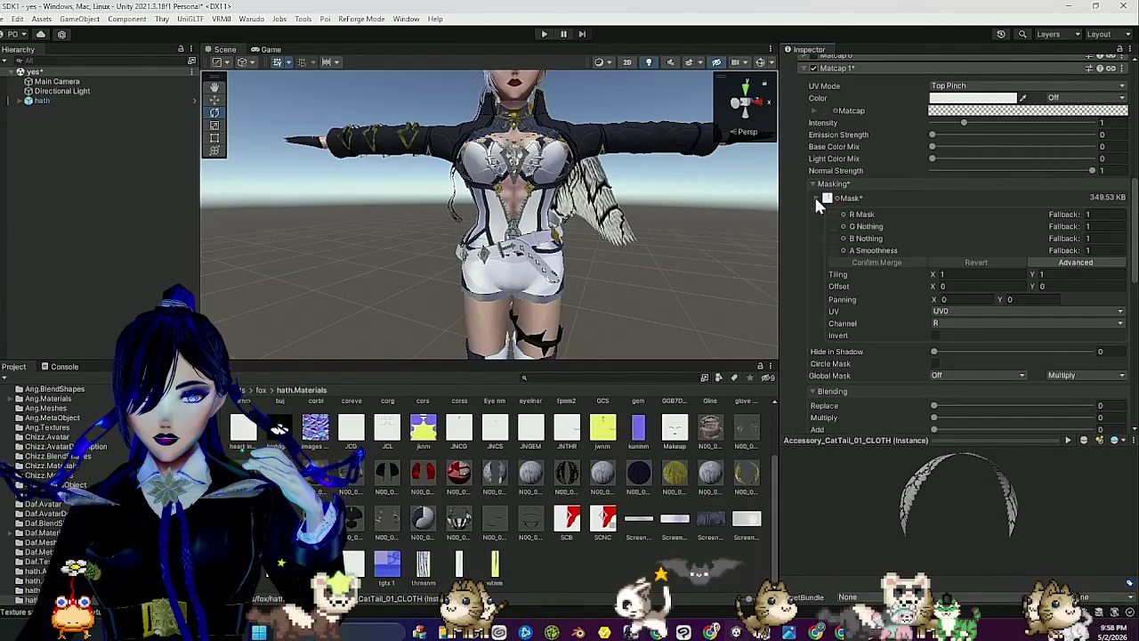
{"action": "left_click", "coordinate": [984, 322]}
{"action": "left_click", "coordinate": [965, 378]}
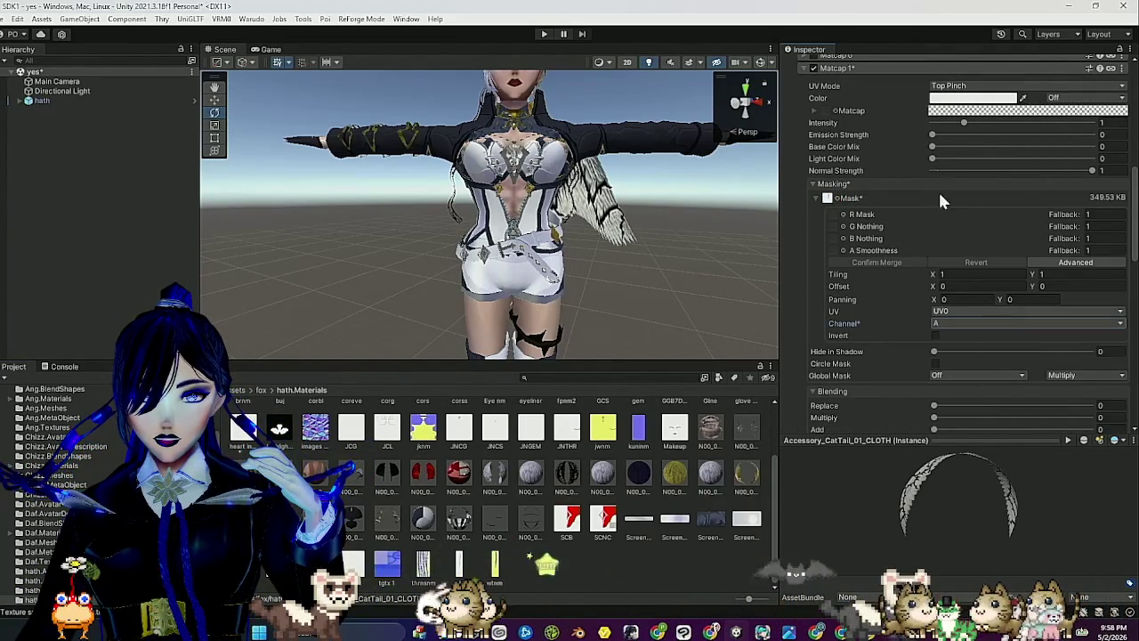
Switch the cat tail's Matcap 1 UV mode to Gradient.
{"action": "left_click", "coordinate": [932, 135]}
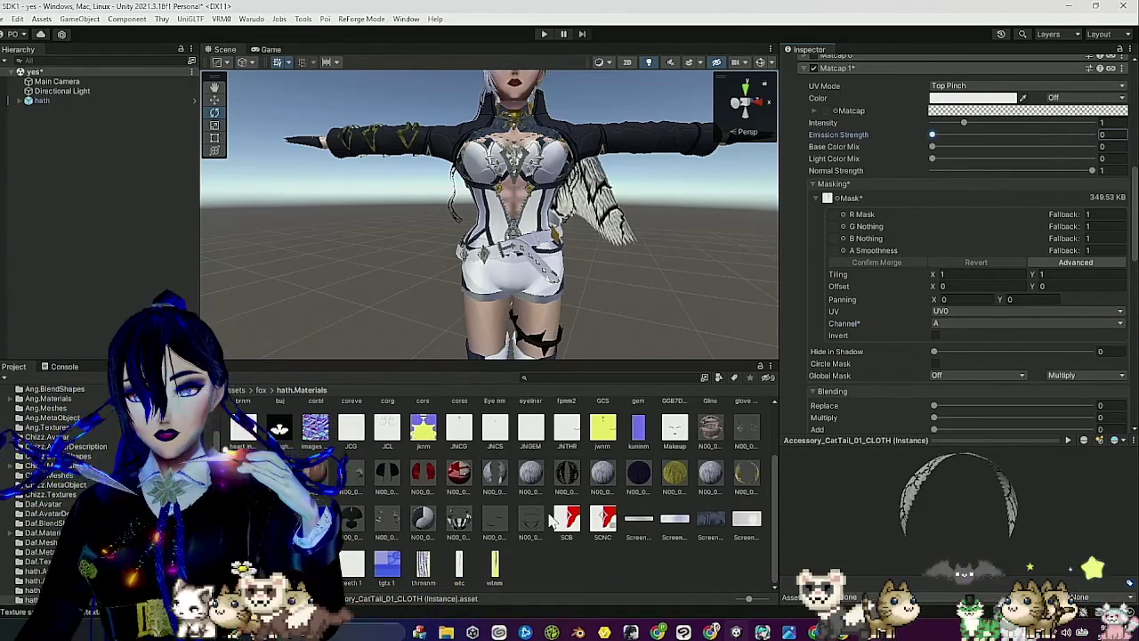
{"action": "left_click", "coordinate": [1014, 85]}
{"action": "left_click", "coordinate": [960, 143]}
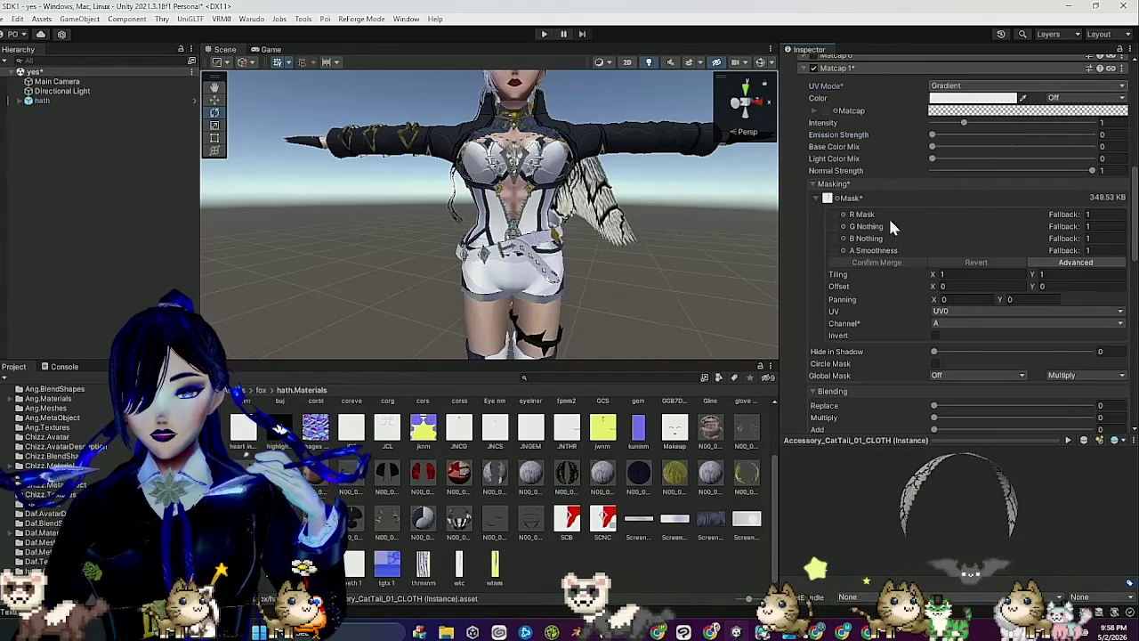
{"action": "scroll", "coordinate": [543, 543], "scroll_direction": "up", "scroll_amount": 2}
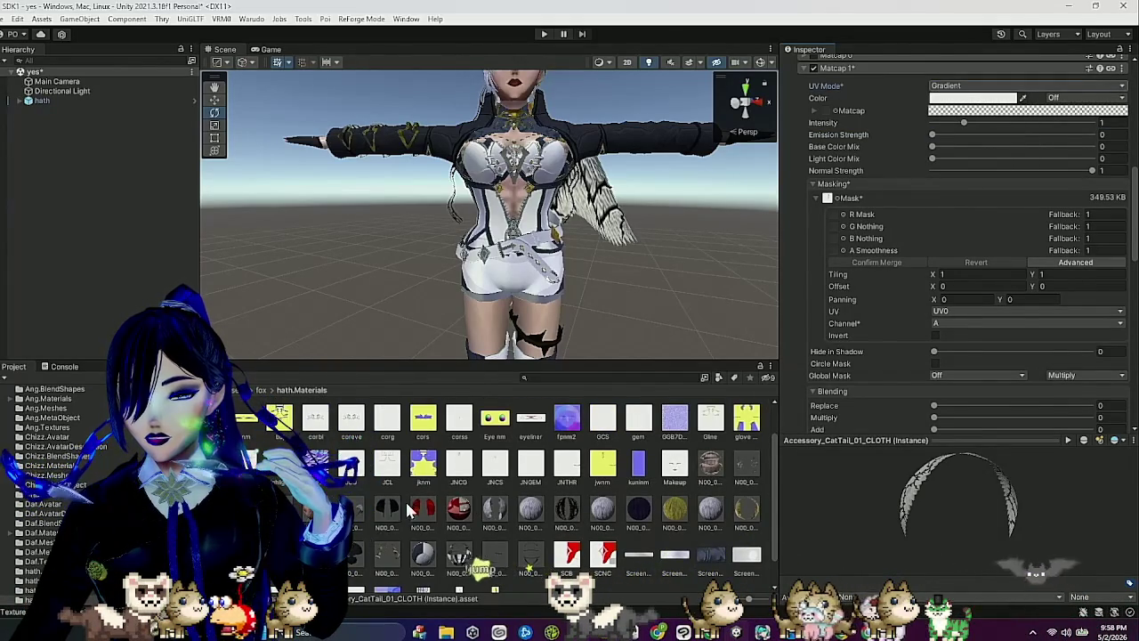
{"action": "left_click", "coordinate": [570, 512]}
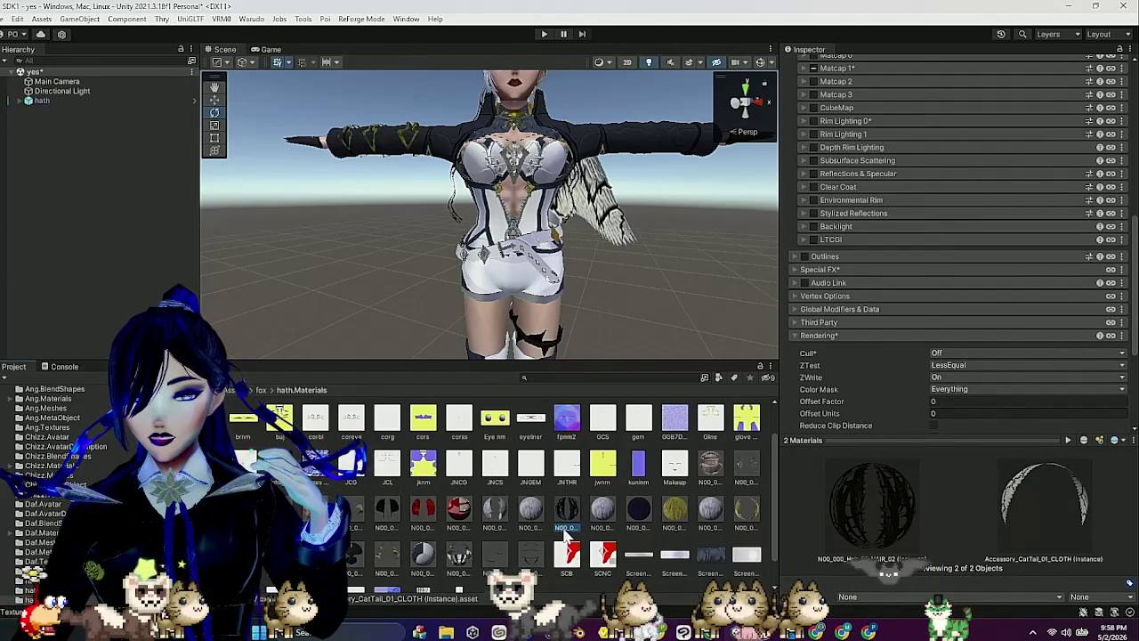
Select the Onepiece CLOTH_02 material and enable its Matcap 1 layer.
{"action": "left_click", "coordinate": [534, 548]}
{"action": "left_click", "coordinate": [499, 562]}
{"action": "scroll", "coordinate": [498, 551], "scroll_direction": "down", "scroll_amount": 1}
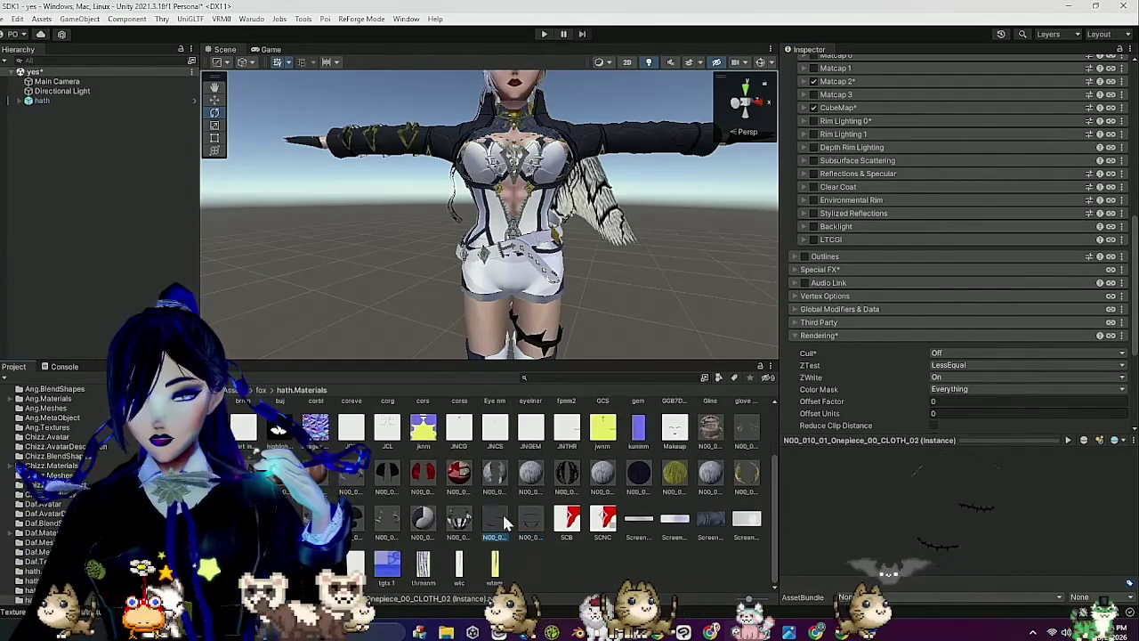
{"action": "scroll", "coordinate": [501, 511], "scroll_direction": "up", "scroll_amount": 2}
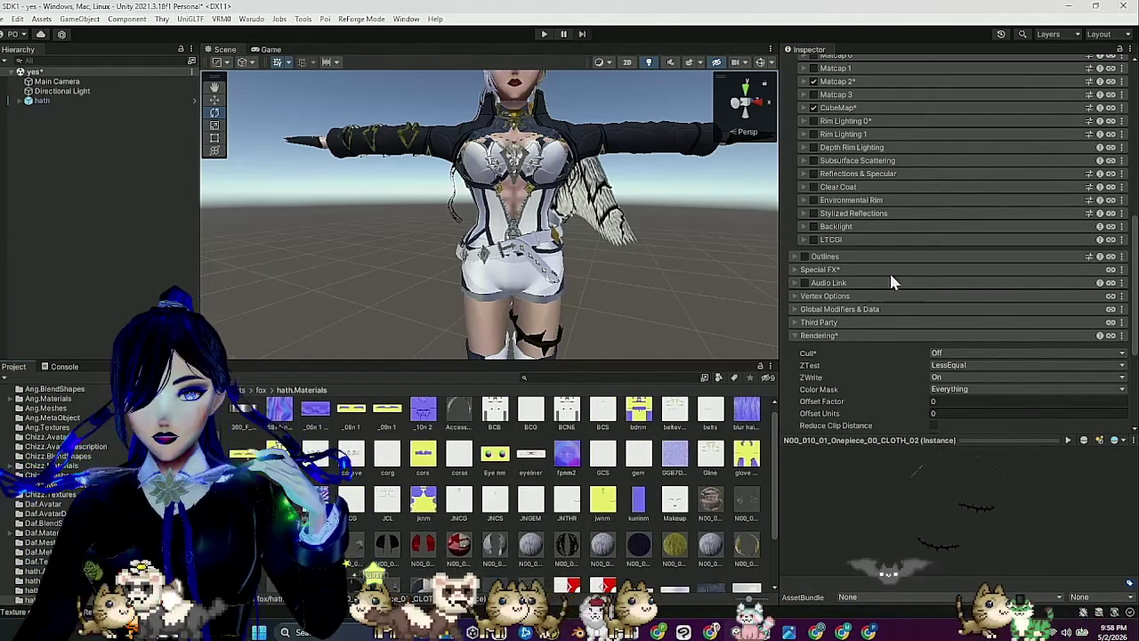
{"action": "scroll", "coordinate": [876, 253], "scroll_direction": "up", "scroll_amount": 3}
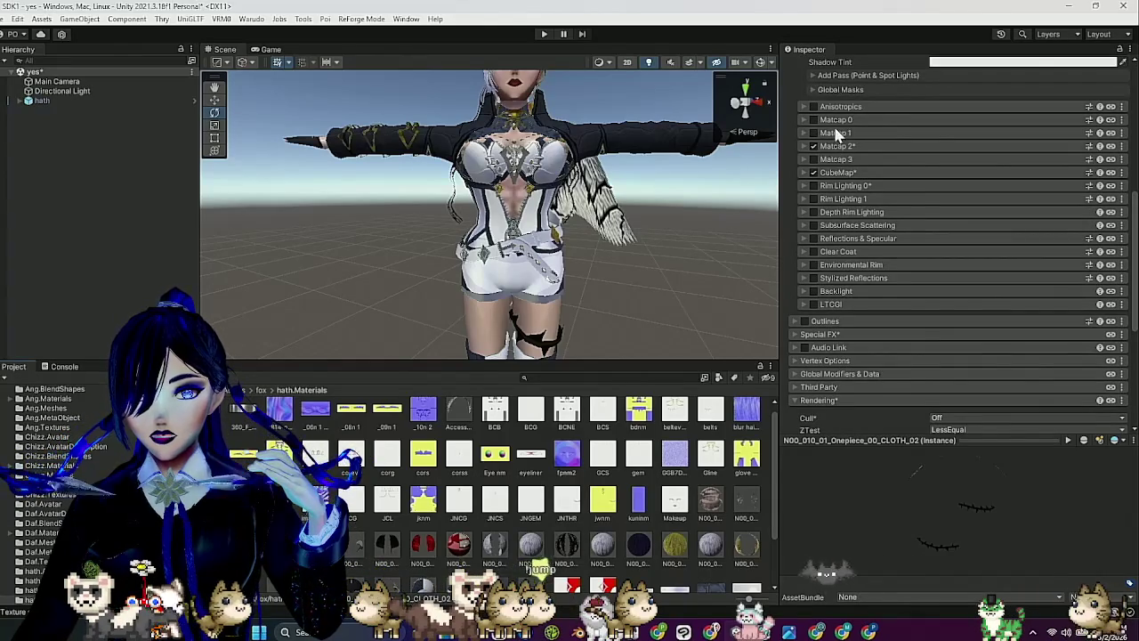
{"action": "left_click", "coordinate": [813, 133]}
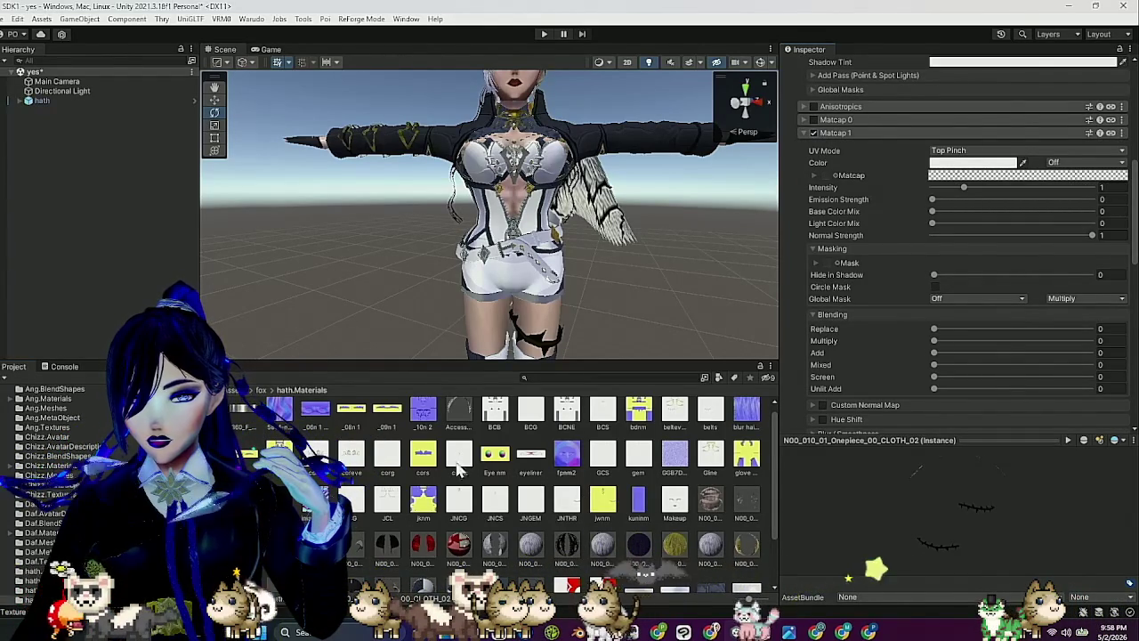
Assign the 5.59 MB mask texture to Matcap 1, fix its sRGB setting, and read channel A.
{"action": "scroll", "coordinate": [551, 509], "scroll_direction": "down", "scroll_amount": 2}
{"action": "scroll", "coordinate": [552, 509], "scroll_direction": "up", "scroll_amount": 2}
{"action": "mouse_move", "coordinate": [551, 509]}
{"action": "left_mouse_down"}
{"action": "mouse_move", "coordinate": [857, 338]}
{"action": "mouse_move", "coordinate": [842, 257]}
{"action": "mouse_move", "coordinate": [816, 262]}
{"action": "left_mouse_up"}
{"action": "left_click", "coordinate": [816, 263]}
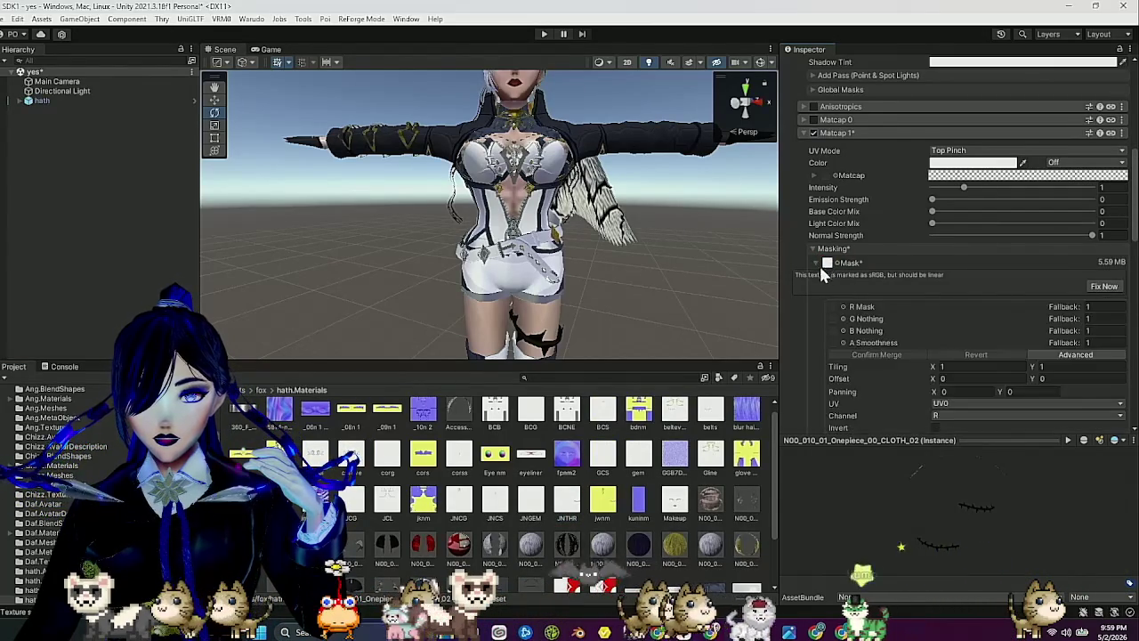
{"action": "left_click", "coordinate": [1102, 286]}
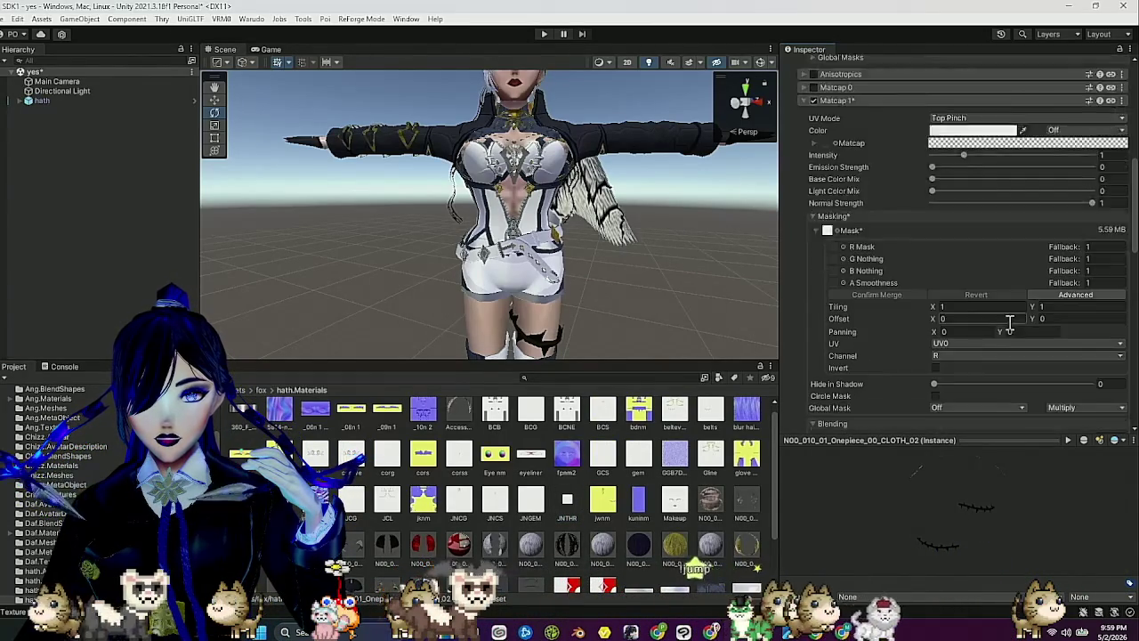
{"action": "scroll", "coordinate": [1009, 320], "scroll_direction": "down", "scroll_amount": 2}
{"action": "left_click", "coordinate": [958, 292]}
{"action": "left_click", "coordinate": [950, 343]}
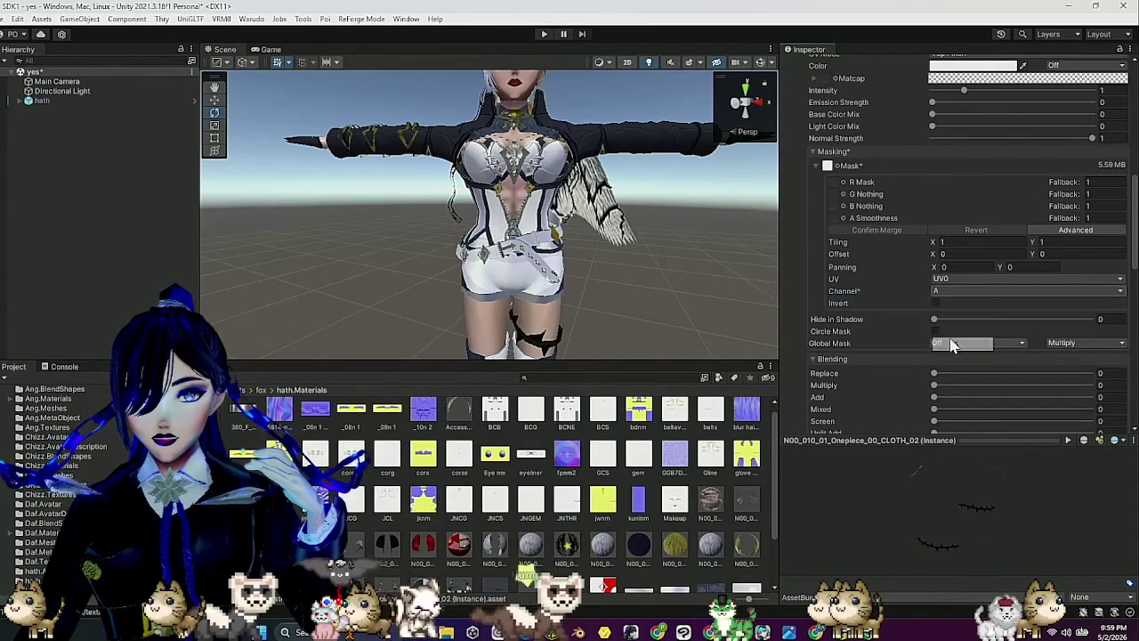
{"action": "left_click", "coordinate": [462, 414]}
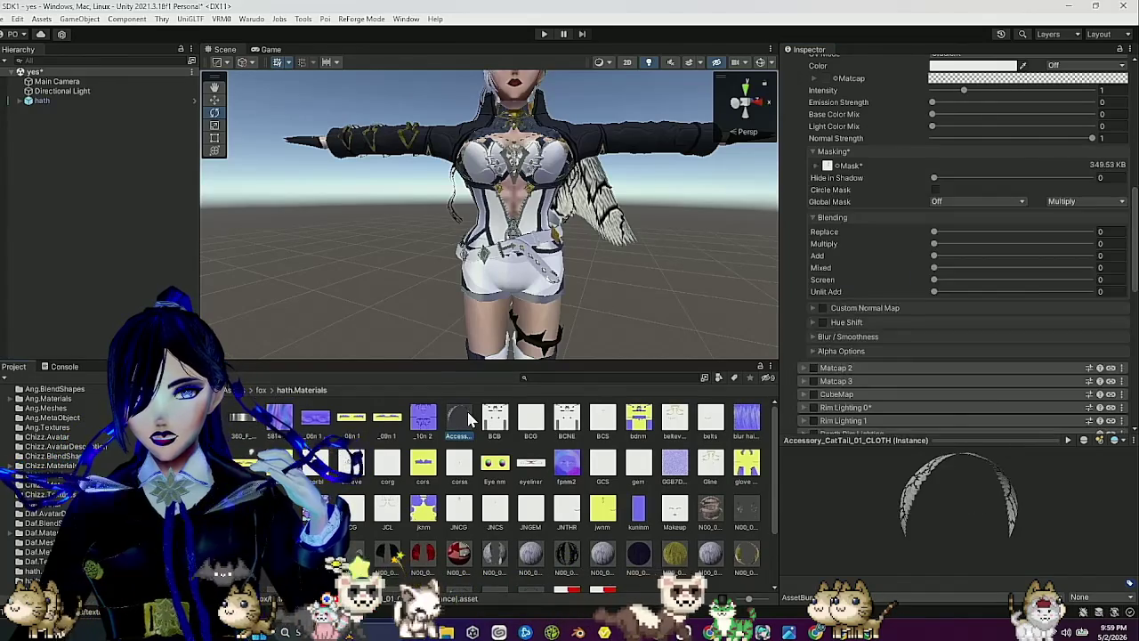
Select the hair material and enable its Matcap 1 layer.
{"action": "scroll", "coordinate": [891, 314], "scroll_direction": "up", "scroll_amount": 2}
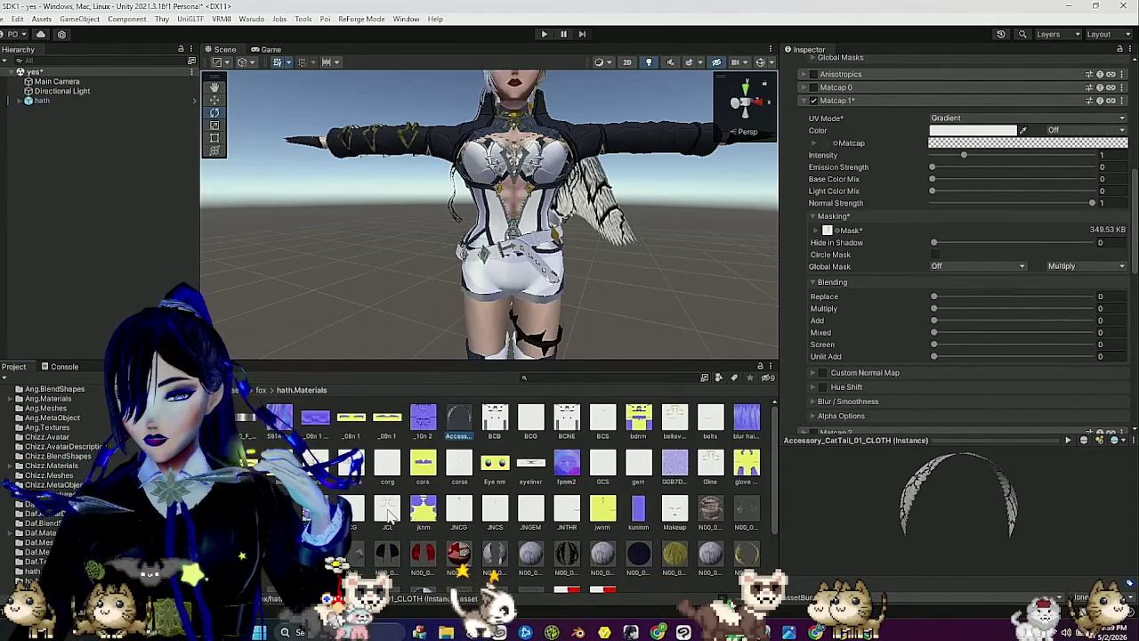
{"action": "left_click", "coordinate": [564, 552]}
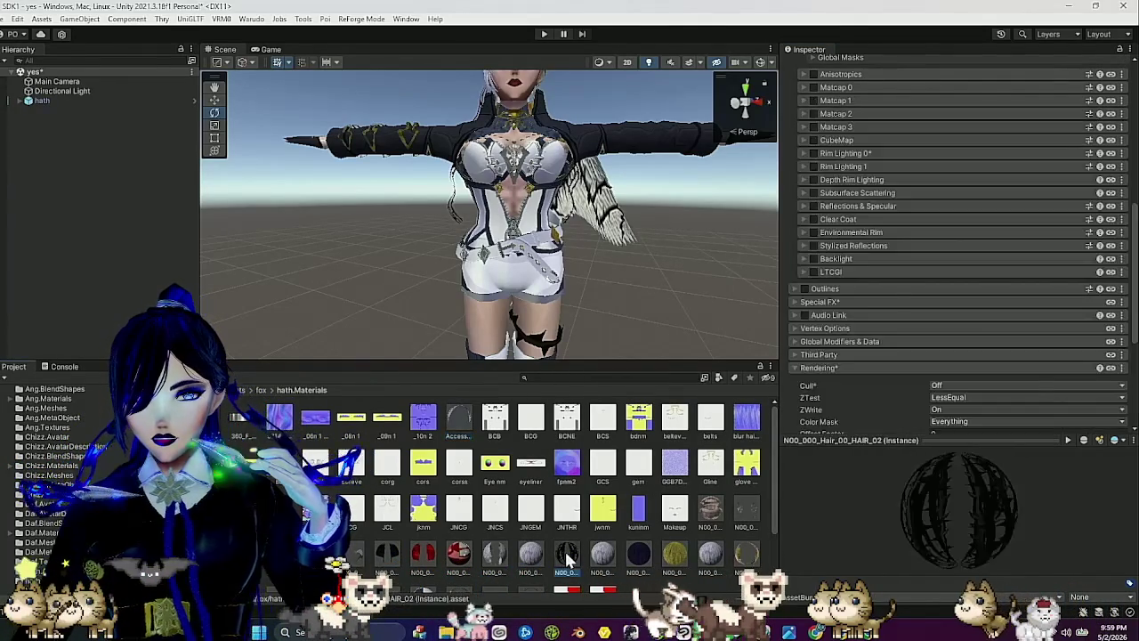
{"action": "left_click", "coordinate": [812, 100]}
{"action": "left_click", "coordinate": [813, 100]}
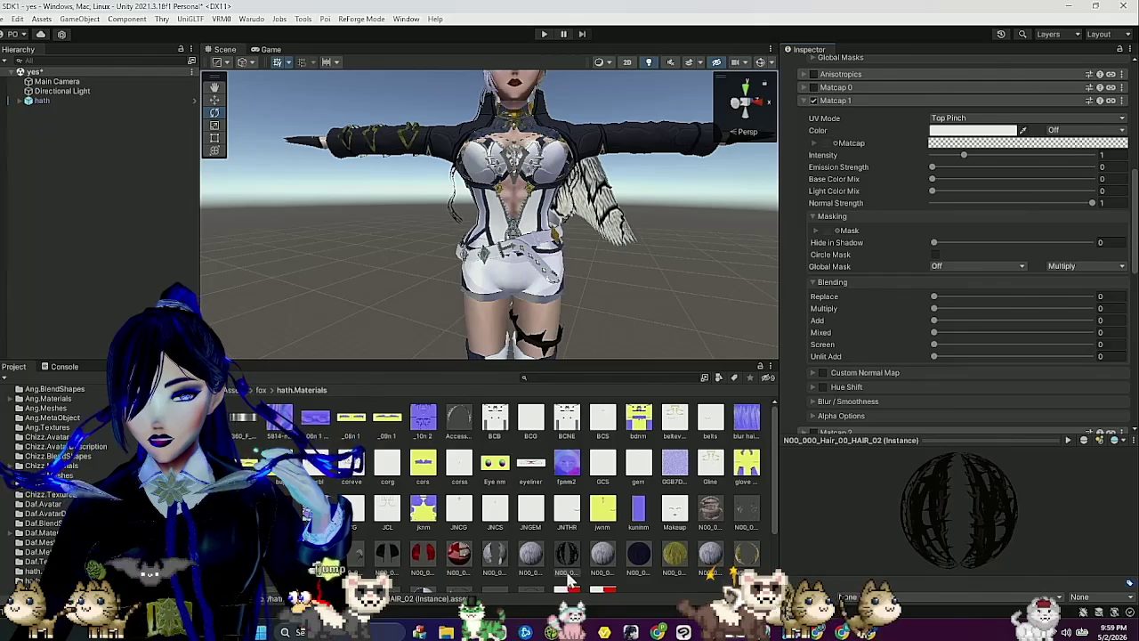
Add the cat tail and Onepiece cloth materials to the selection and raise their shared Matcap 1 emission strength.
{"action": "left_click", "coordinate": [463, 414], "text": "ctrl"}
{"action": "scroll", "coordinate": [640, 496], "scroll_direction": "down", "scroll_amount": 3}
{"action": "scroll", "coordinate": [642, 503], "scroll_direction": "up", "scroll_amount": 1}
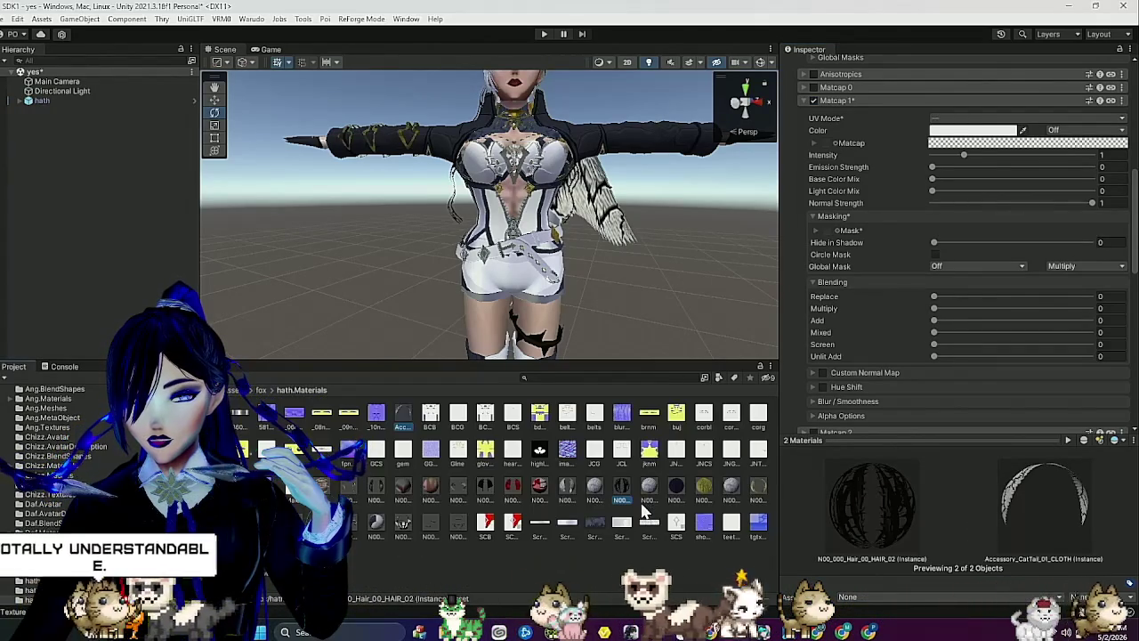
{"action": "scroll", "coordinate": [650, 533], "scroll_direction": "up", "scroll_amount": 1}
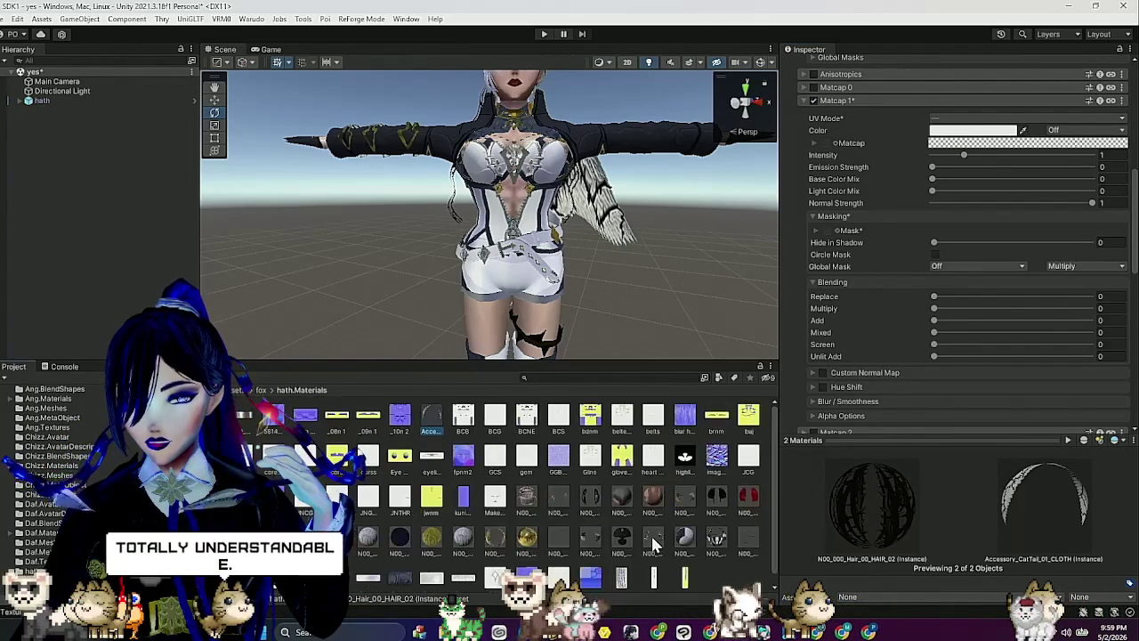
{"action": "scroll", "coordinate": [651, 536], "scroll_direction": "down", "scroll_amount": 1}
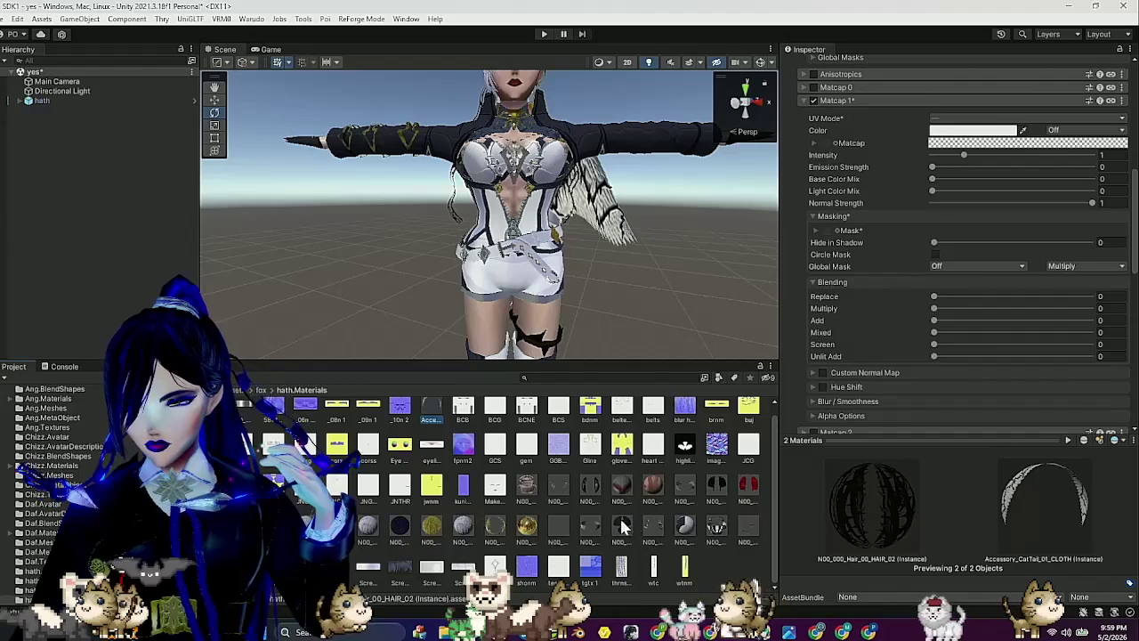
{"action": "left_click", "coordinate": [743, 527], "text": "ctrl"}
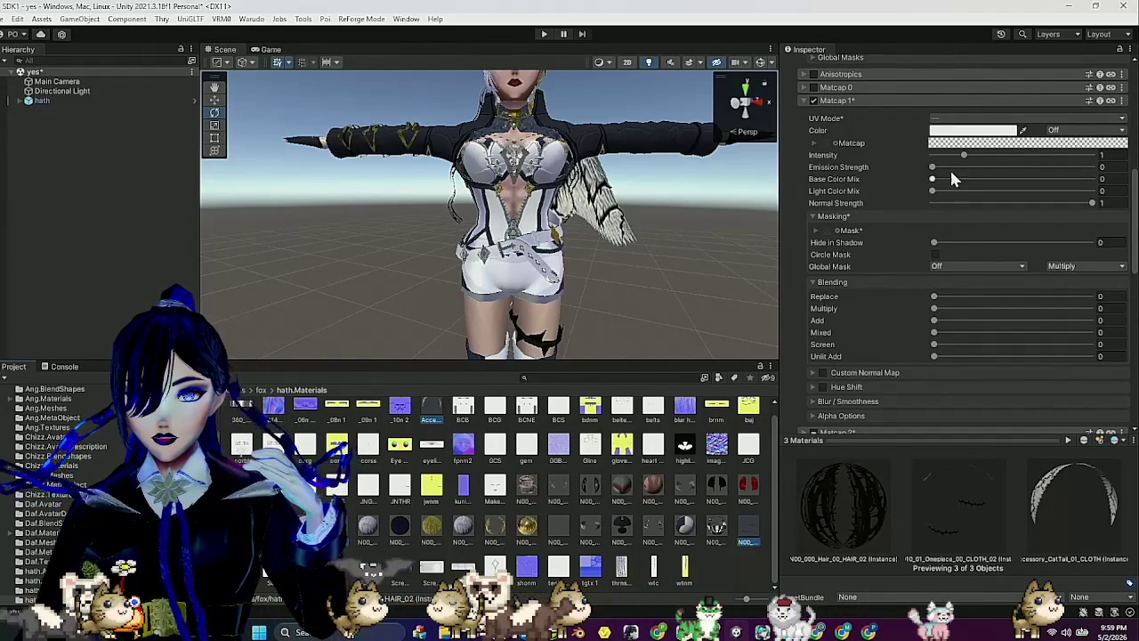
{"action": "mouse_move", "coordinate": [949, 167]}
{"action": "left_mouse_down"}
{"action": "mouse_move", "coordinate": [1021, 167]}
{"action": "mouse_move", "coordinate": [851, 175]}
{"action": "left_mouse_up"}
{"action": "left_click", "coordinate": [1005, 118]}
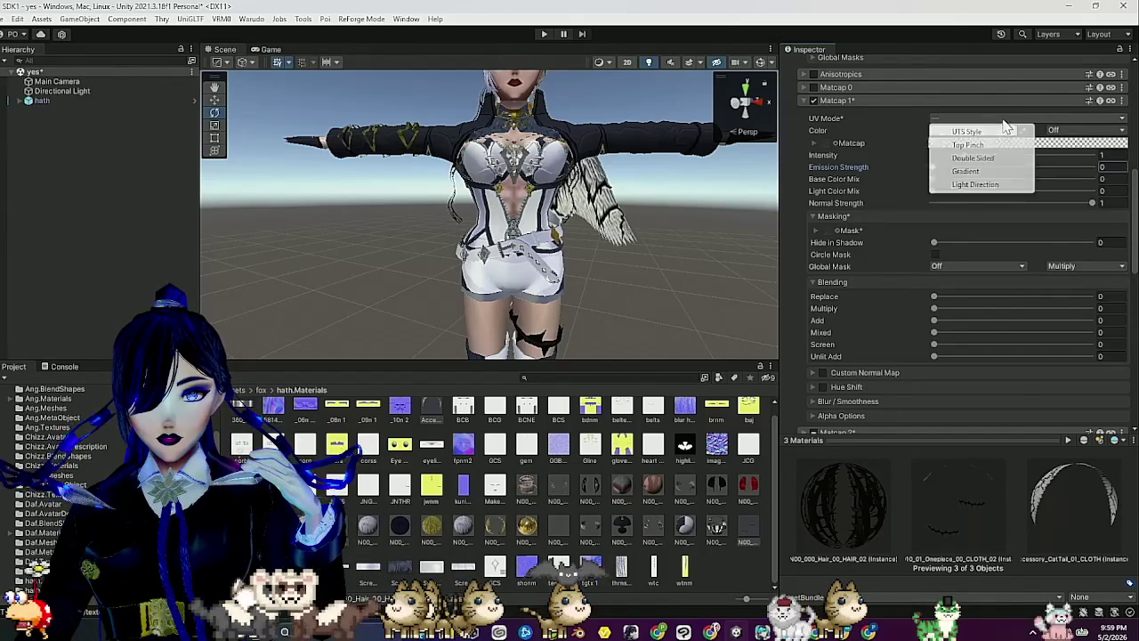
Switch Matcap 1 to Gradient UV mode and apply the green multi-key gradient preset.
{"action": "left_click", "coordinate": [979, 174]}
{"action": "left_click", "coordinate": [1012, 144]}
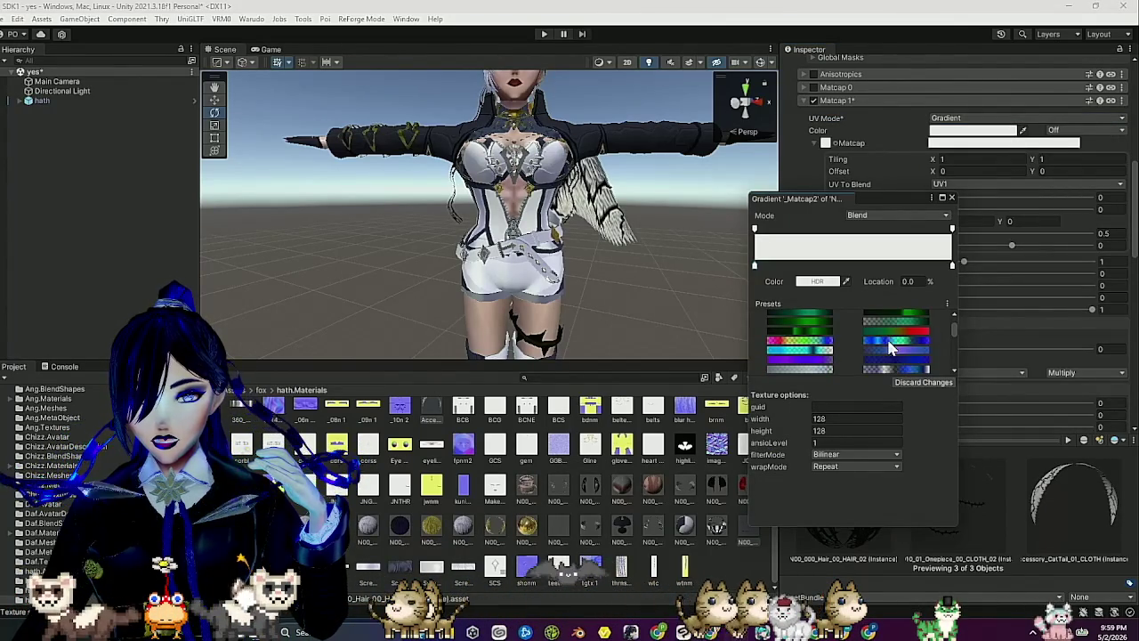
{"action": "scroll", "coordinate": [887, 347], "scroll_direction": "down", "scroll_amount": 2}
{"action": "scroll", "coordinate": [886, 337], "scroll_direction": "up", "scroll_amount": 1}
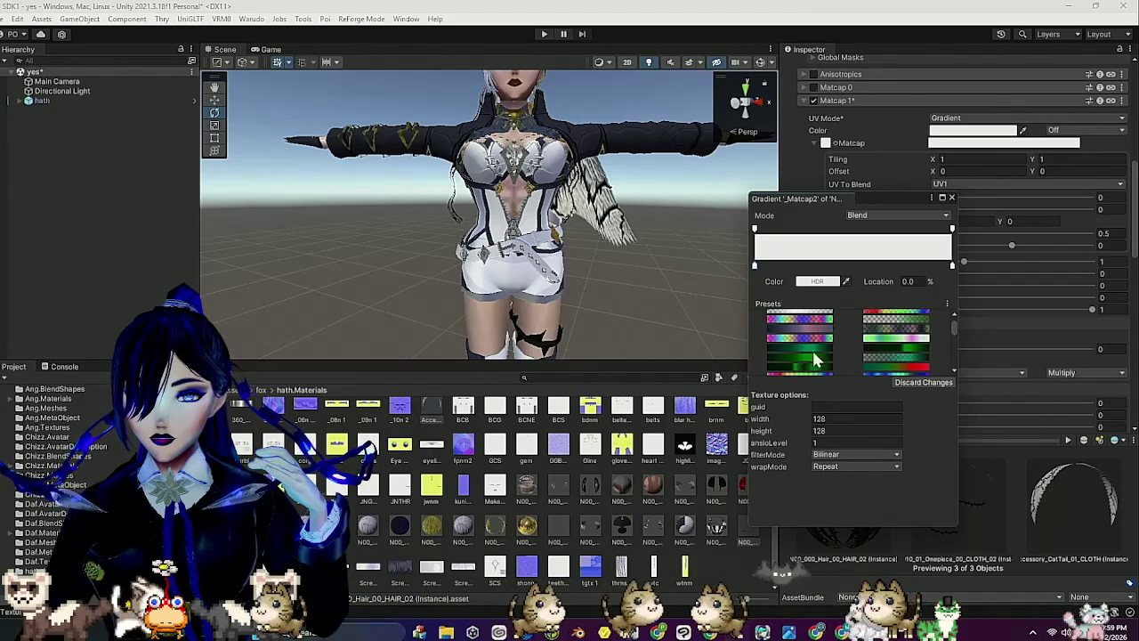
{"action": "scroll", "coordinate": [879, 344], "scroll_direction": "down", "scroll_amount": 2}
{"action": "scroll", "coordinate": [879, 343], "scroll_direction": "down", "scroll_amount": 2}
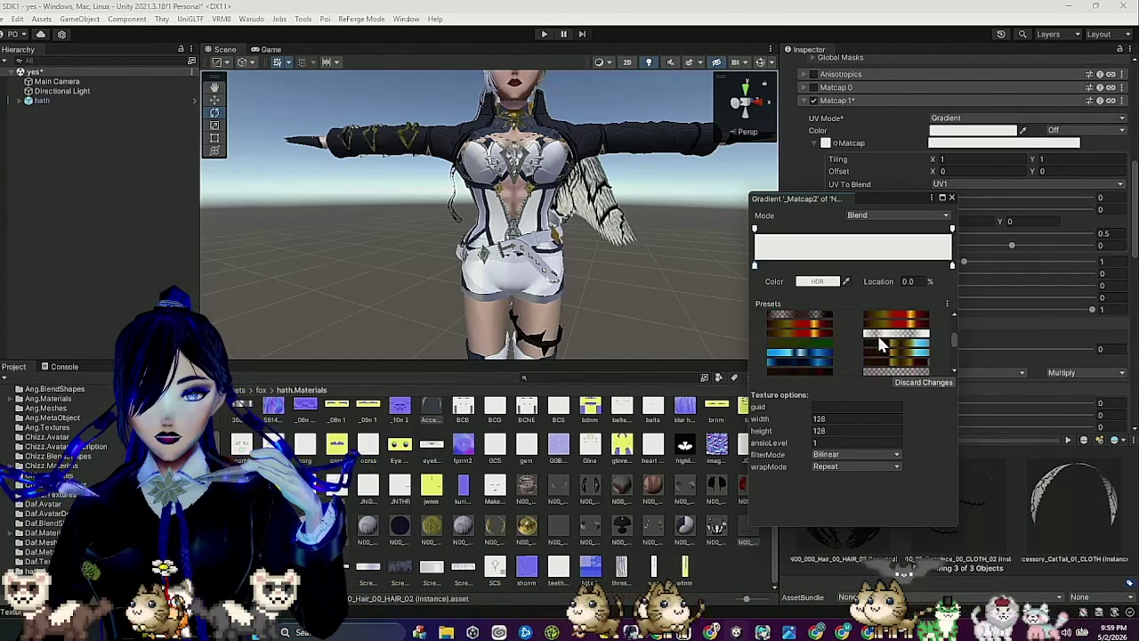
{"action": "scroll", "coordinate": [821, 334], "scroll_direction": "down", "scroll_amount": 4}
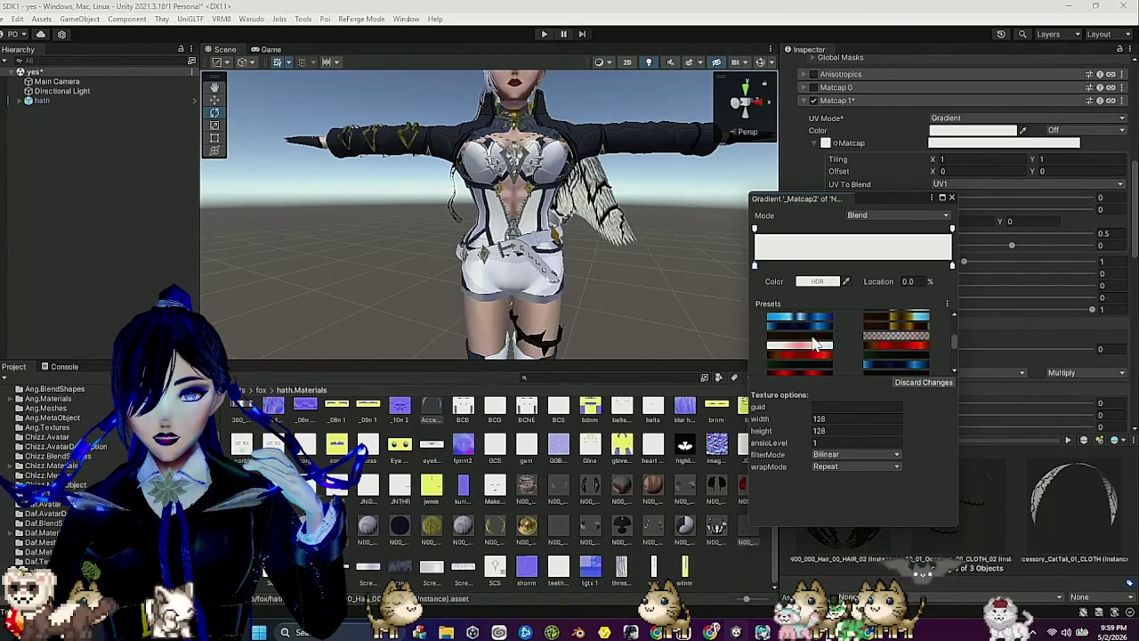
{"action": "scroll", "coordinate": [812, 341], "scroll_direction": "down", "scroll_amount": 3}
{"action": "left_click", "coordinate": [812, 340]}
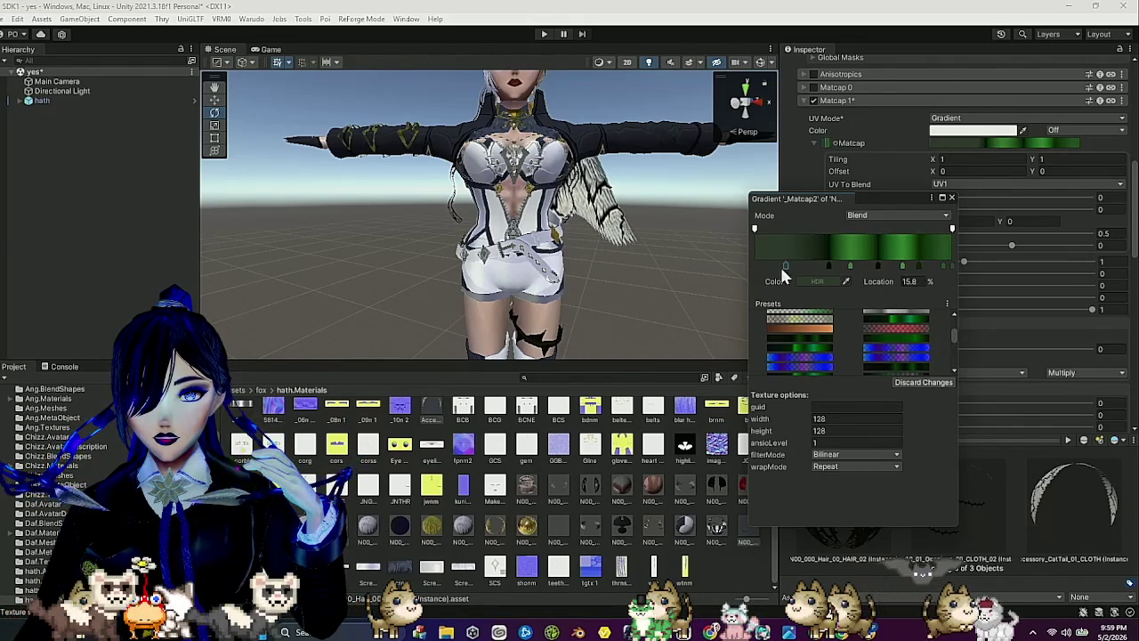
Recolour one gradient key black and move it to the left end, and turn the 23% key orange-red.
{"action": "left_click", "coordinate": [817, 282]}
{"action": "left_click_drag", "start_coordinate": [890, 373], "coordinate": [918, 400]}
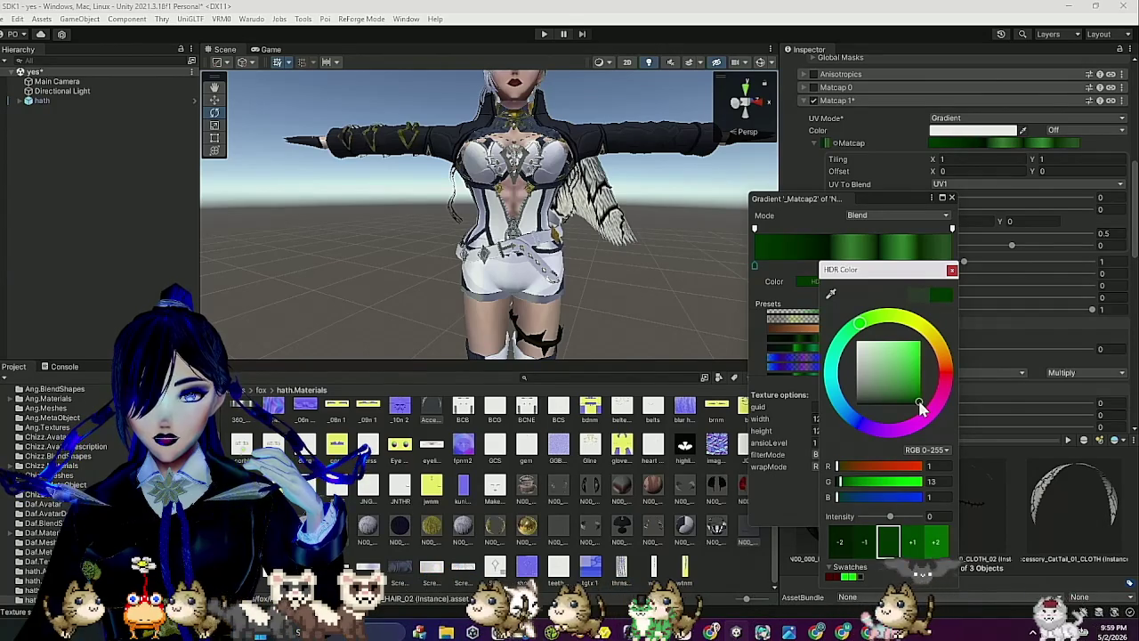
{"action": "left_click", "coordinate": [952, 271]}
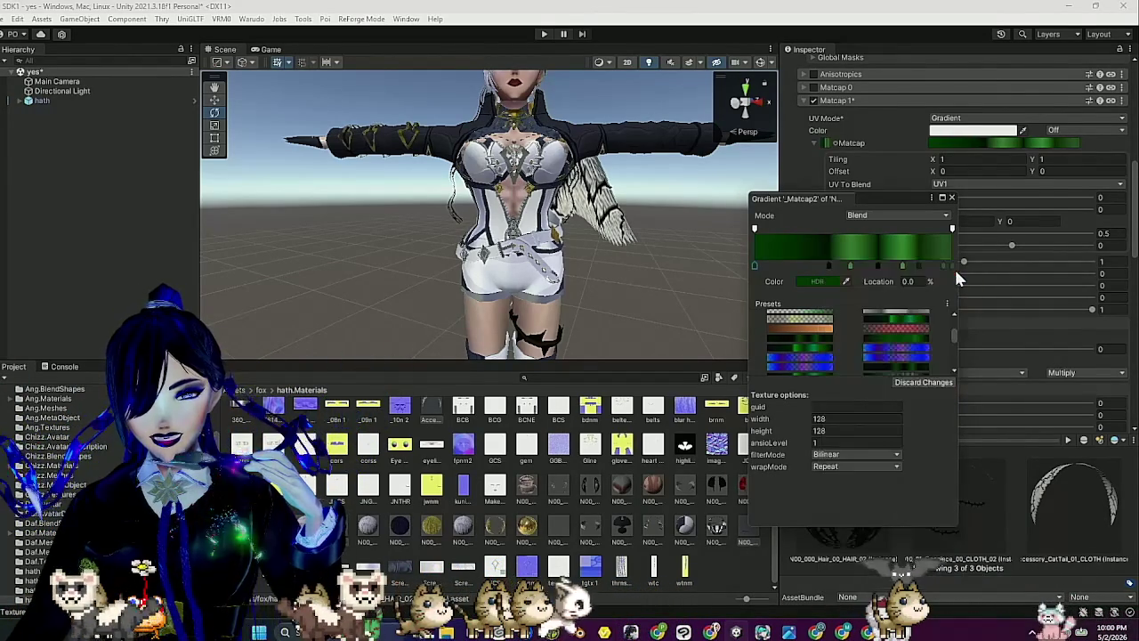
{"action": "left_click_drag", "start_coordinate": [800, 255], "coordinate": [718, 262]}
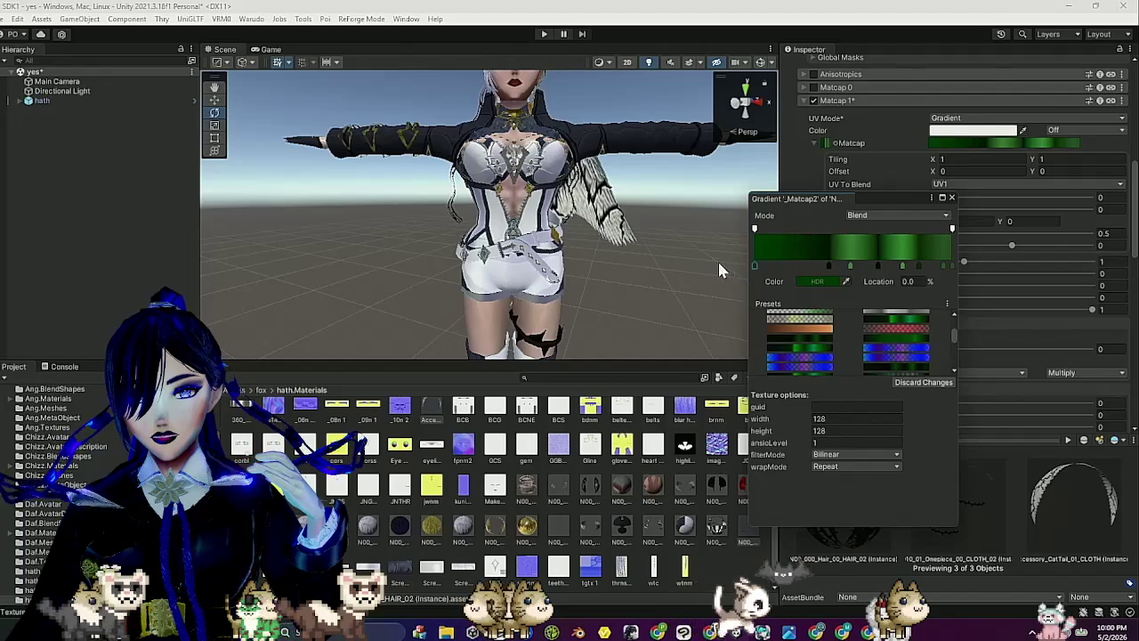
{"action": "left_click", "coordinate": [802, 262]}
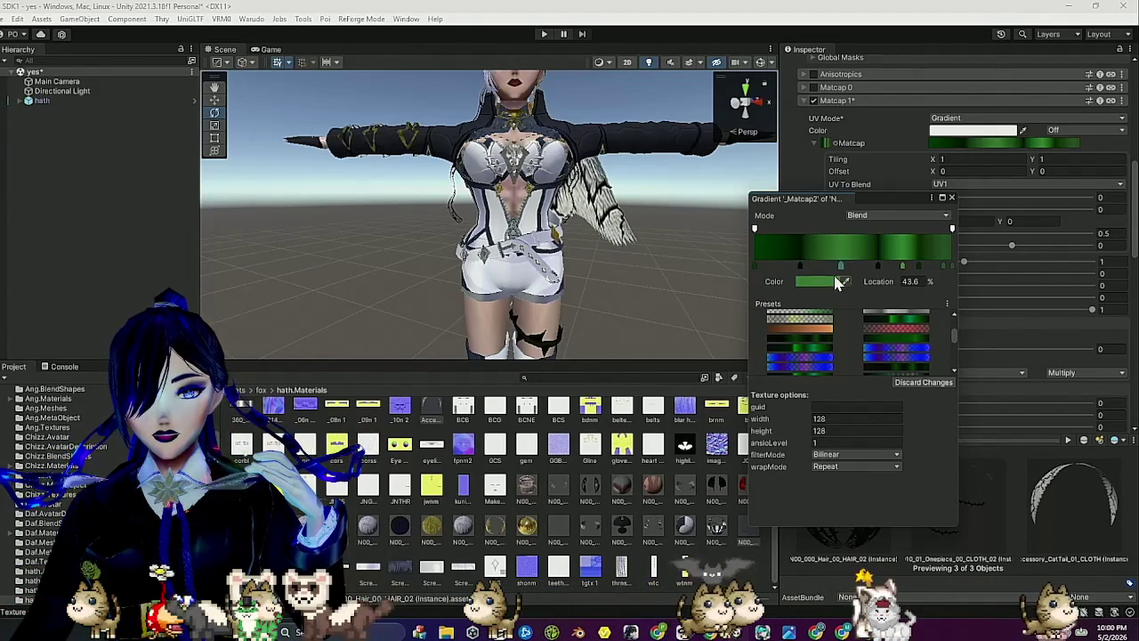
{"action": "left_click", "coordinate": [828, 283]}
{"action": "mouse_move", "coordinate": [952, 349]}
{"action": "left_mouse_down"}
{"action": "mouse_move", "coordinate": [917, 397]}
{"action": "mouse_move", "coordinate": [925, 407]}
{"action": "left_mouse_up"}
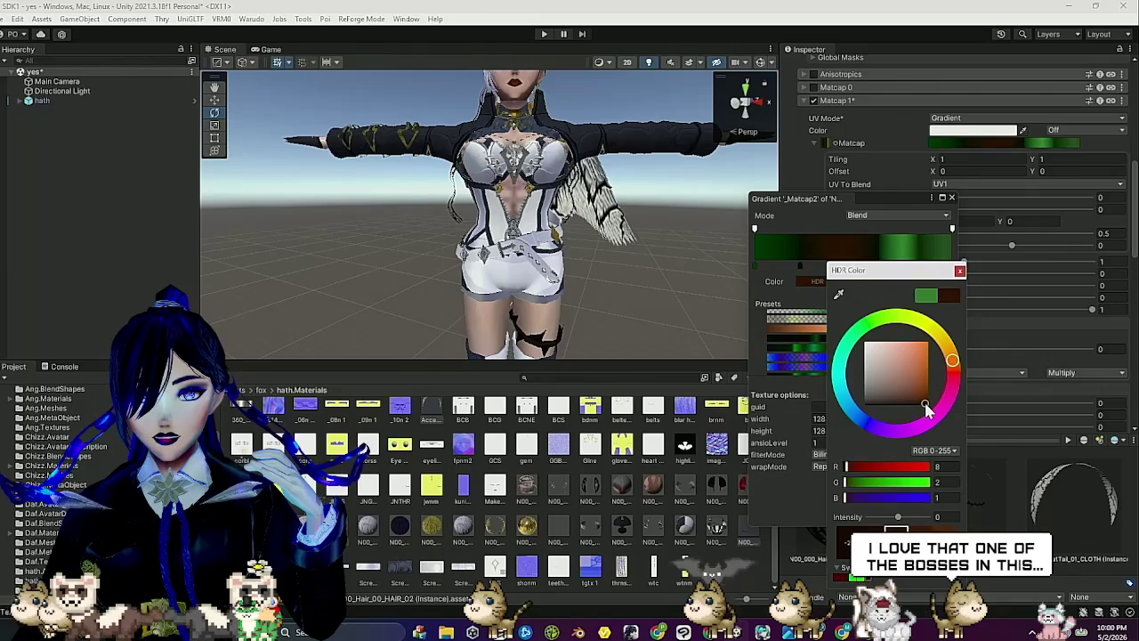
{"action": "left_click", "coordinate": [959, 271]}
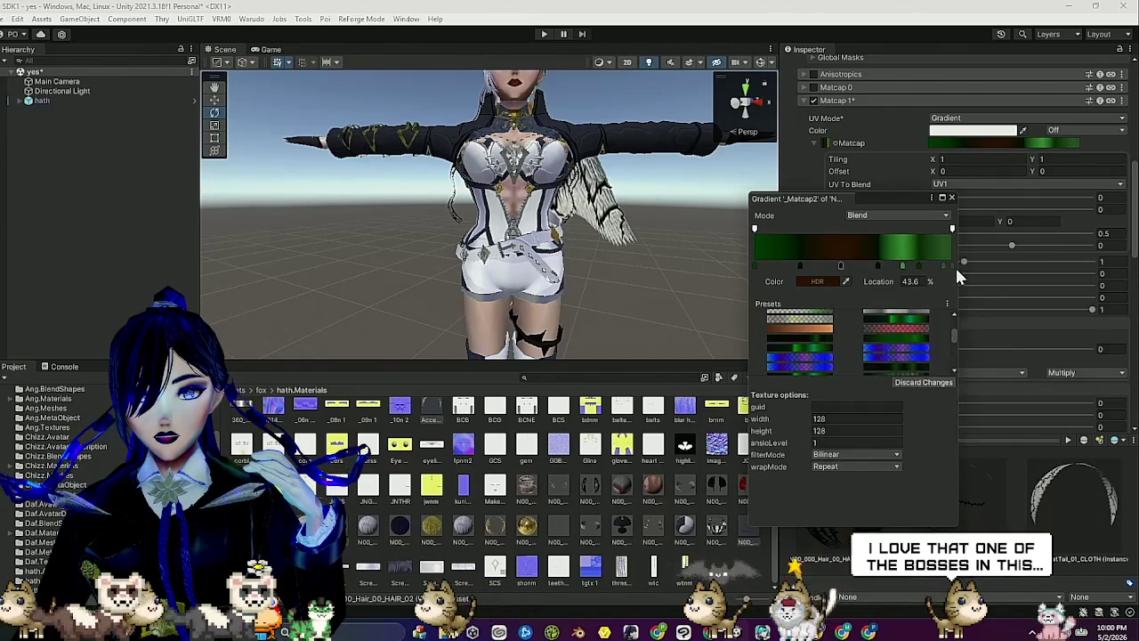
Delete the green key at 60% and shift another key slightly to the right.
{"action": "left_click", "coordinate": [875, 266]}
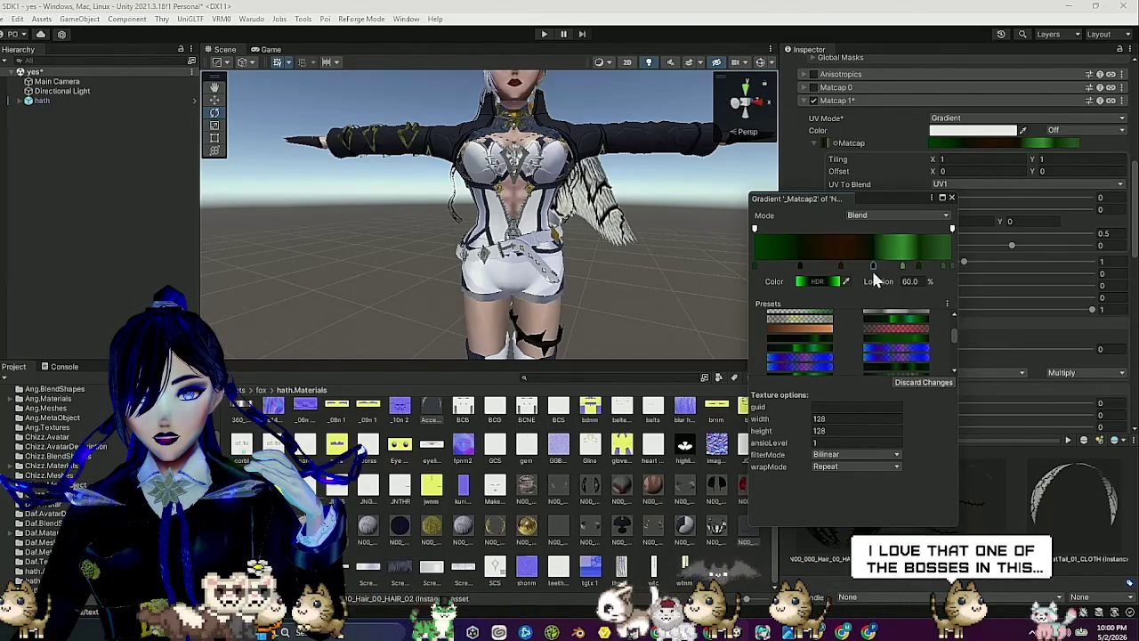
{"action": "left_click_drag", "start_coordinate": [902, 265], "coordinate": [925, 306]}
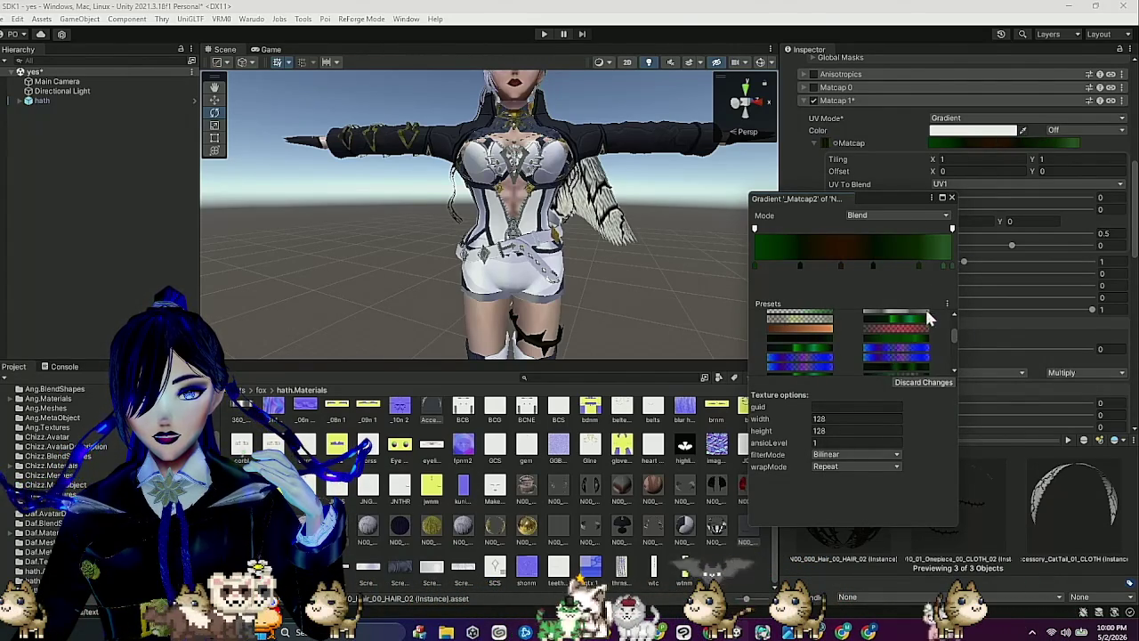
{"action": "left_click", "coordinate": [869, 265]}
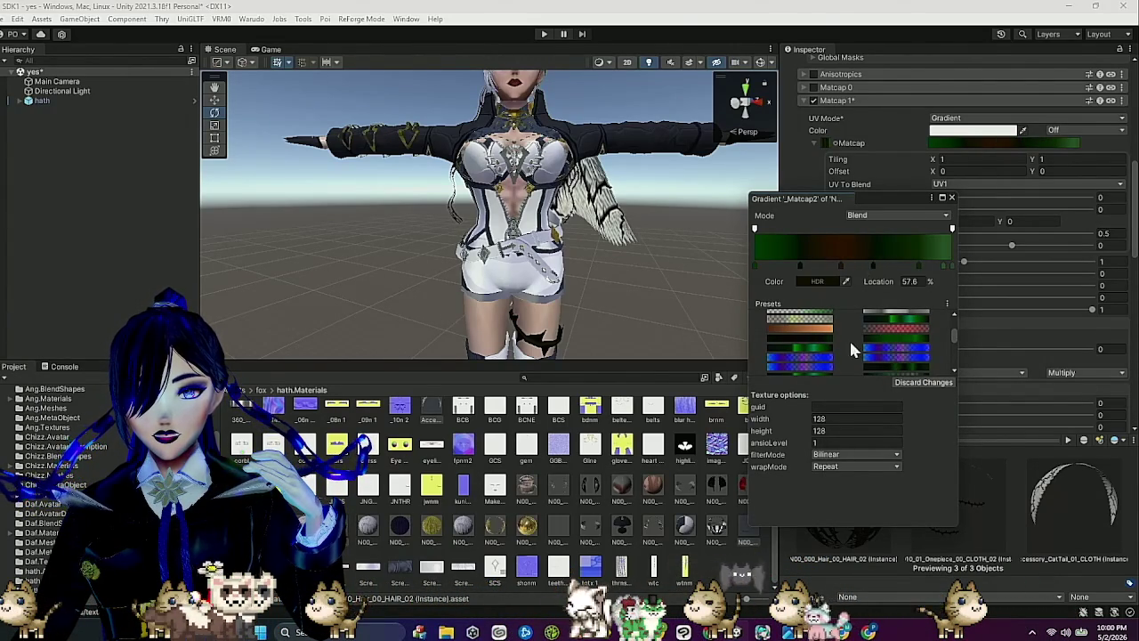
{"action": "left_click_drag", "start_coordinate": [871, 266], "coordinate": [940, 274]}
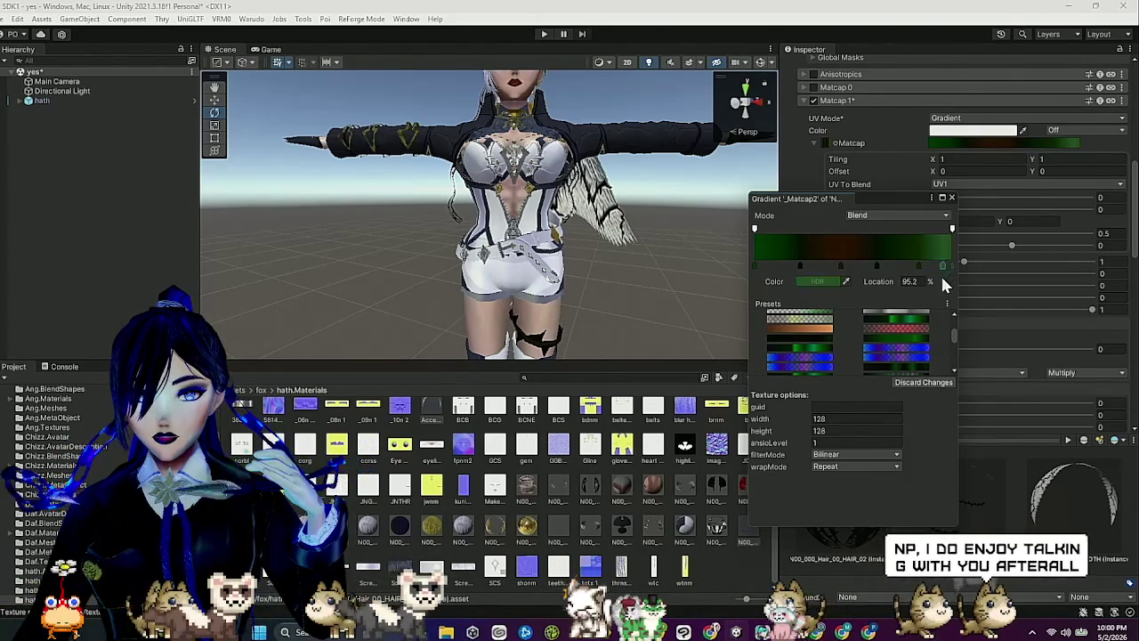
{"action": "left_click", "coordinate": [953, 264]}
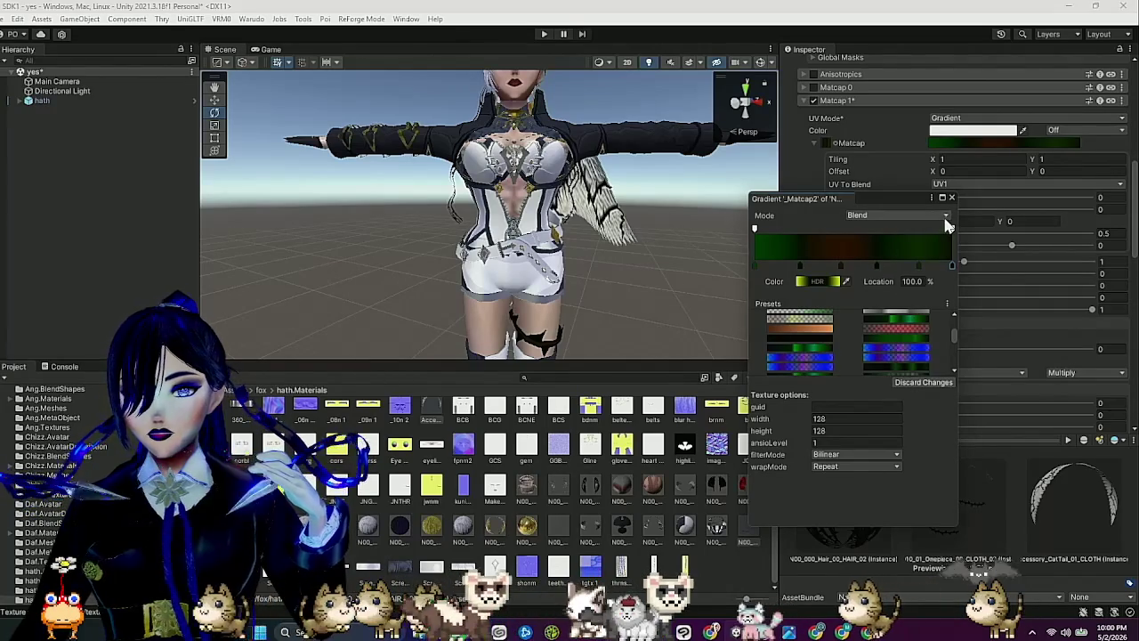
{"action": "mouse_move", "coordinate": [640, 217]}
{"action": "left_mouse_down"}
{"action": "mouse_move", "coordinate": [624, 198]}
{"action": "mouse_move", "coordinate": [589, 265]}
{"action": "left_mouse_up"}
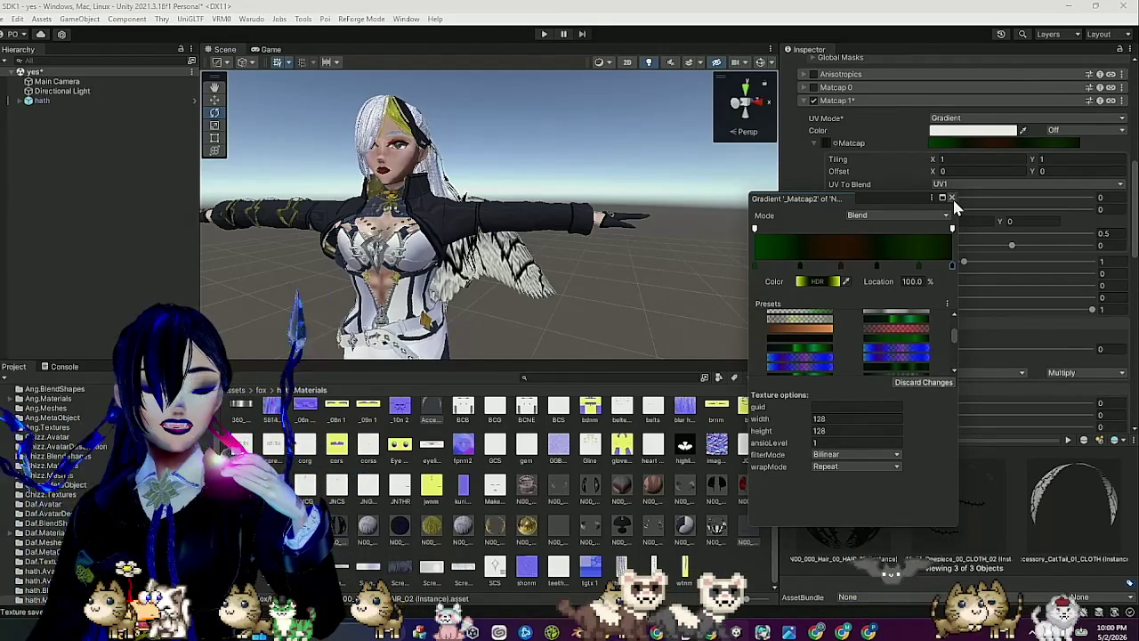
Close the gradient editor and fix the matcap texture's sRGB warning to save it.
{"action": "left_click", "coordinate": [952, 199]}
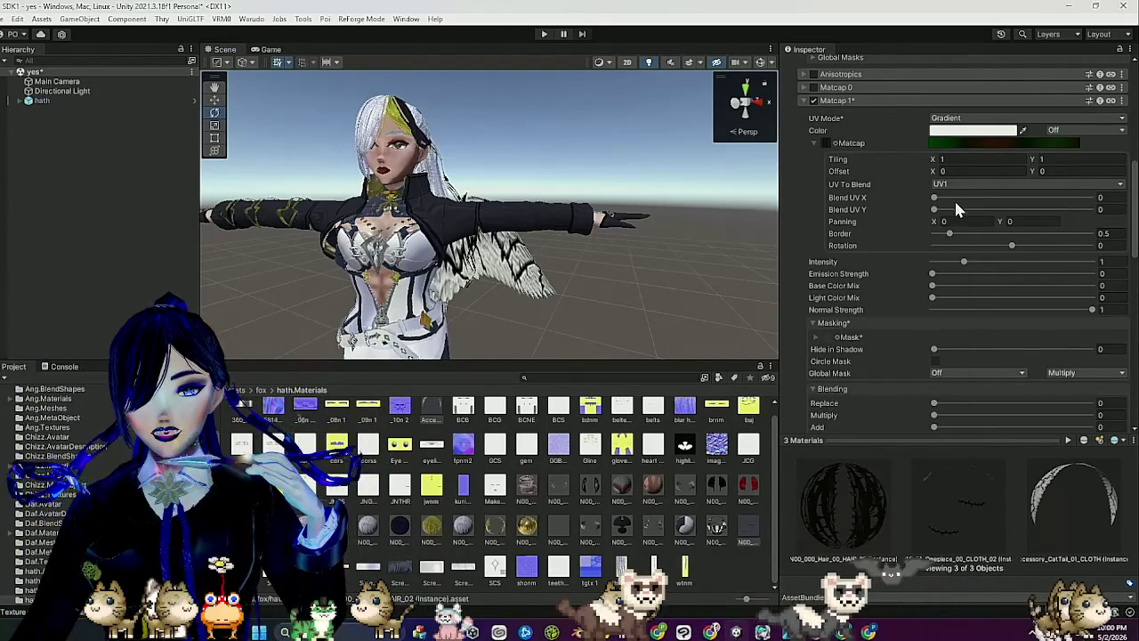
{"action": "left_click", "coordinate": [1031, 141]}
{"action": "scroll", "coordinate": [845, 331], "scroll_direction": "down", "scroll_amount": 4}
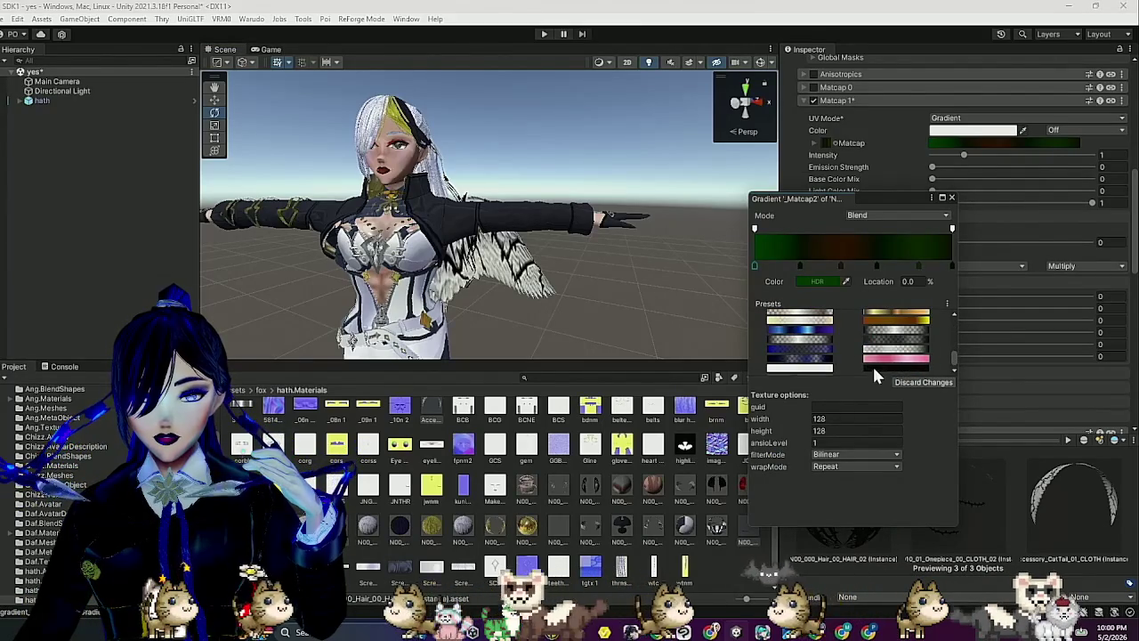
{"action": "left_click", "coordinate": [952, 197]}
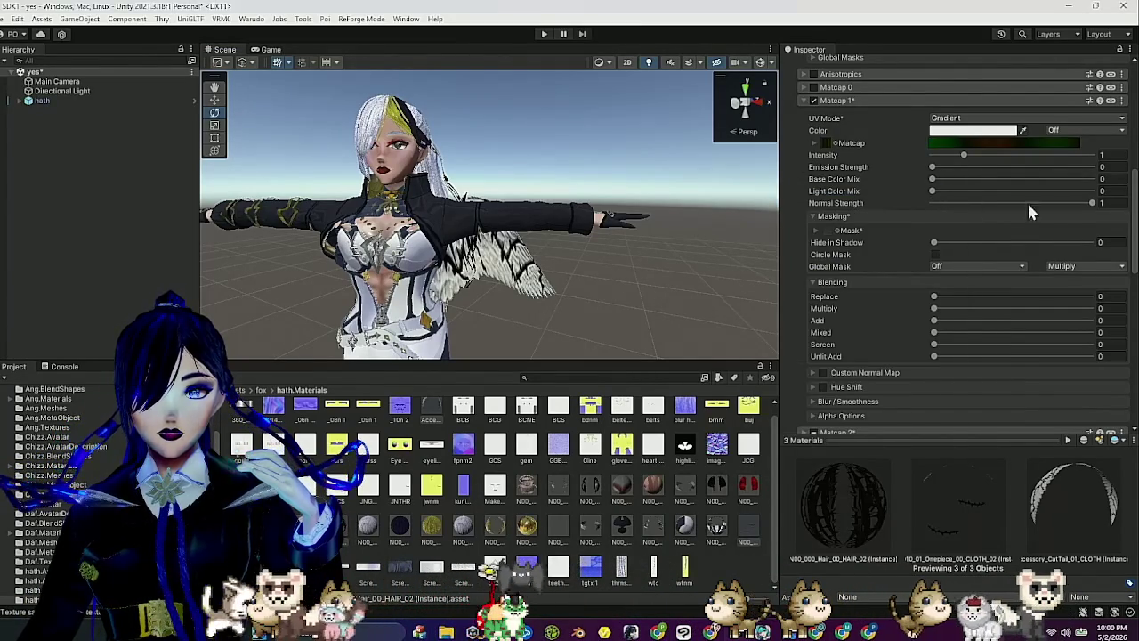
{"action": "left_click", "coordinate": [1100, 169]}
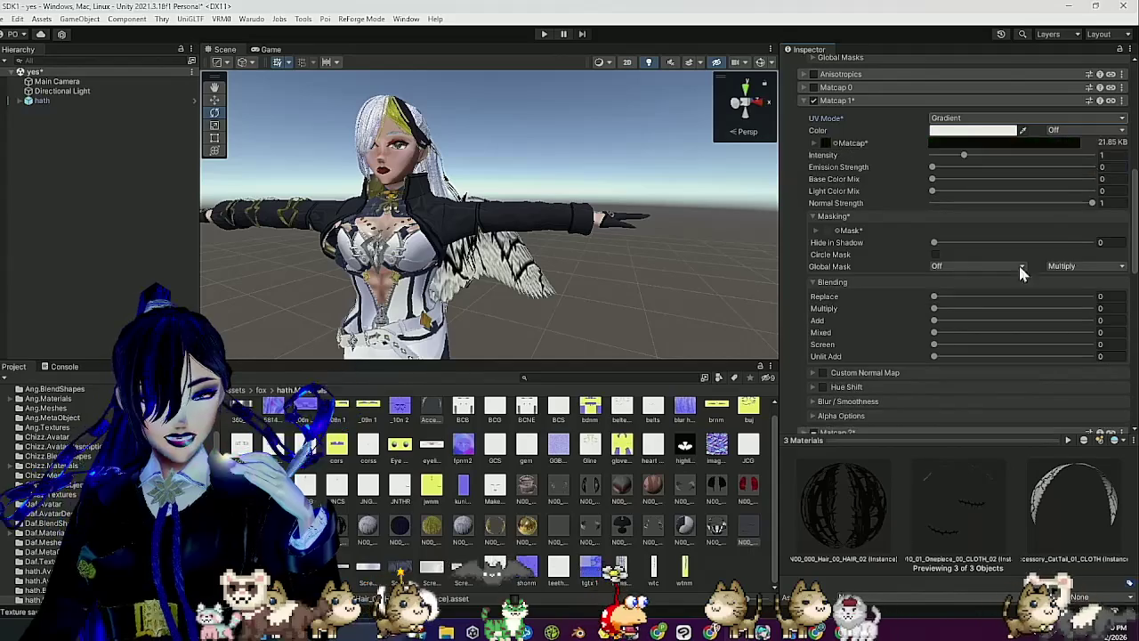
Set Matcap 1 blending to Replace 0.264, Multiply 0.429 and Mixed 1.
{"action": "scroll", "coordinate": [927, 274], "scroll_direction": "down", "scroll_amount": 1}
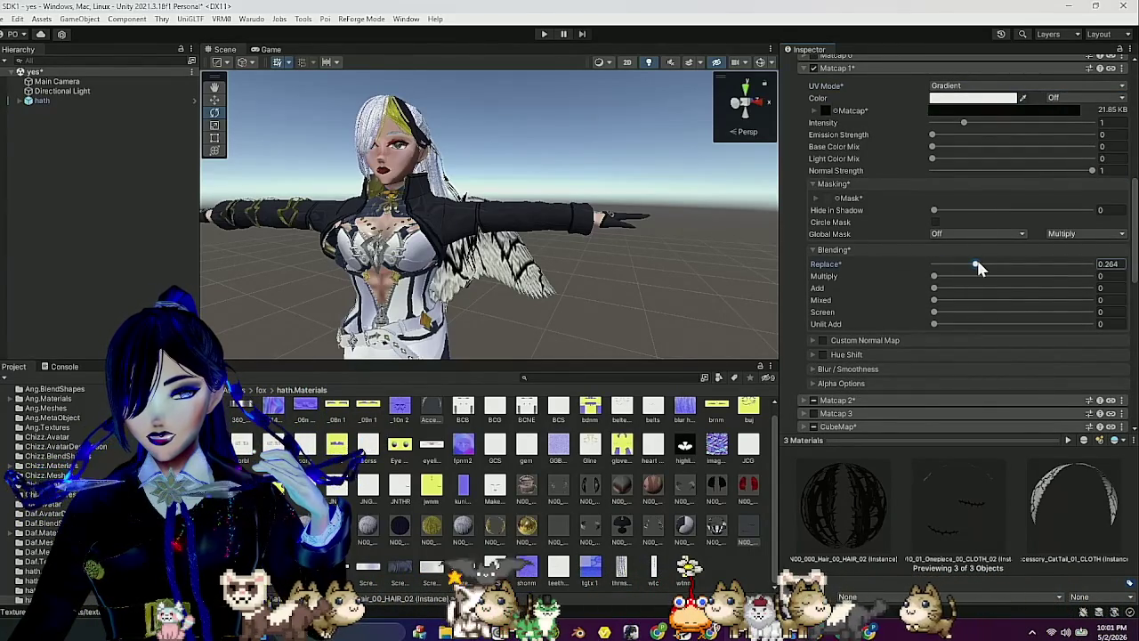
{"action": "left_click_drag", "start_coordinate": [743, 254], "coordinate": [663, 214]}
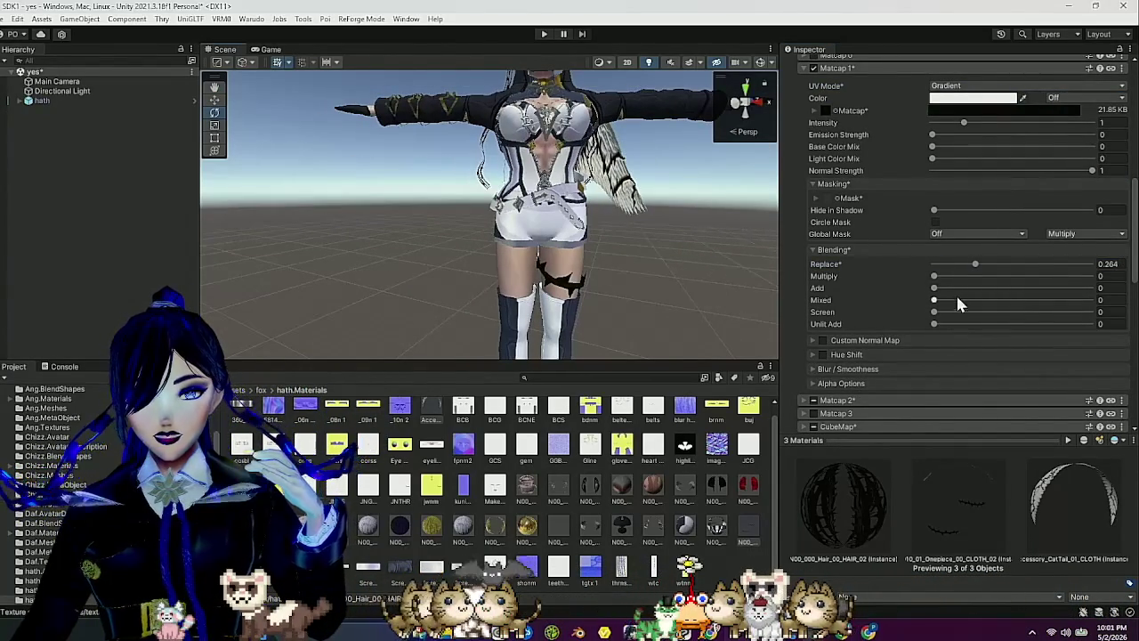
{"action": "left_click_drag", "start_coordinate": [931, 282], "coordinate": [1013, 282]}
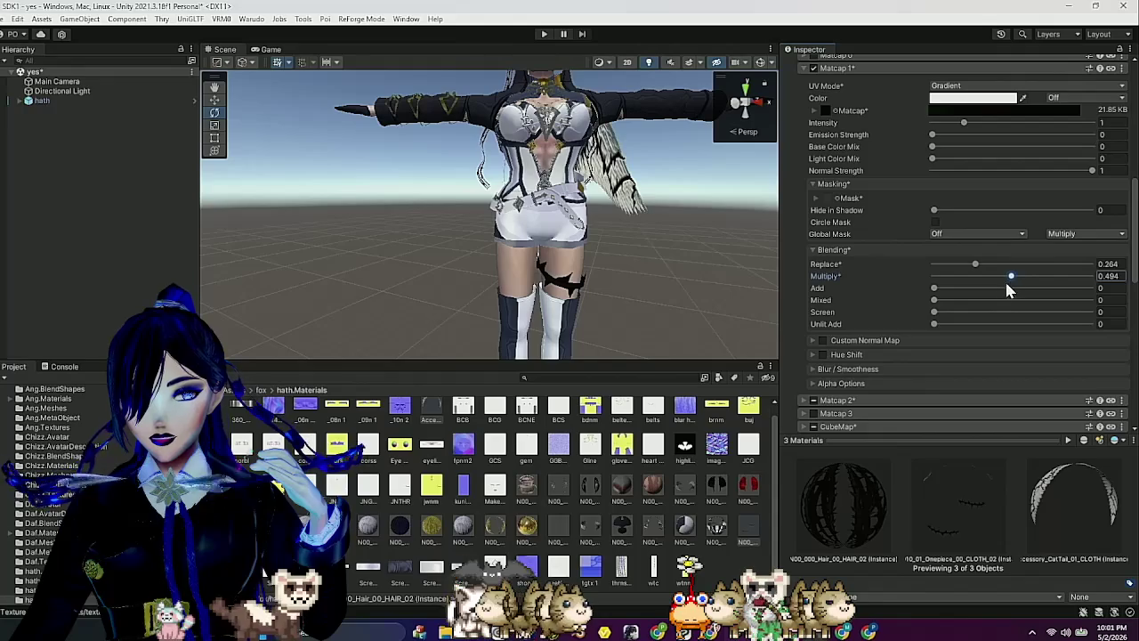
{"action": "left_click", "coordinate": [935, 300]}
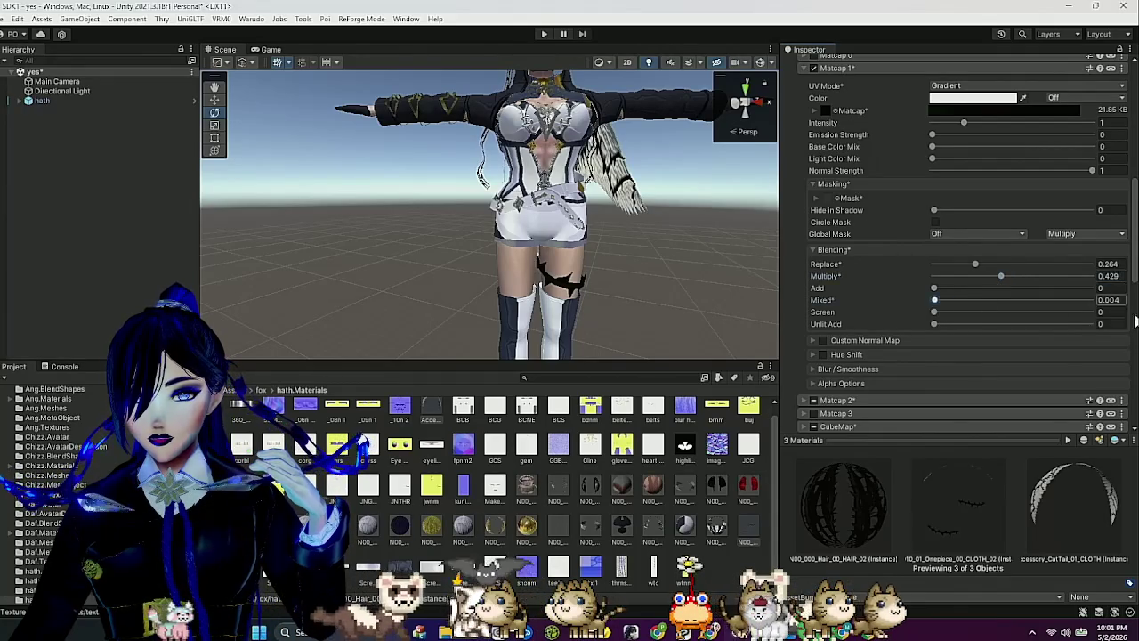
{"action": "left_click_drag", "start_coordinate": [743, 269], "coordinate": [641, 356]}
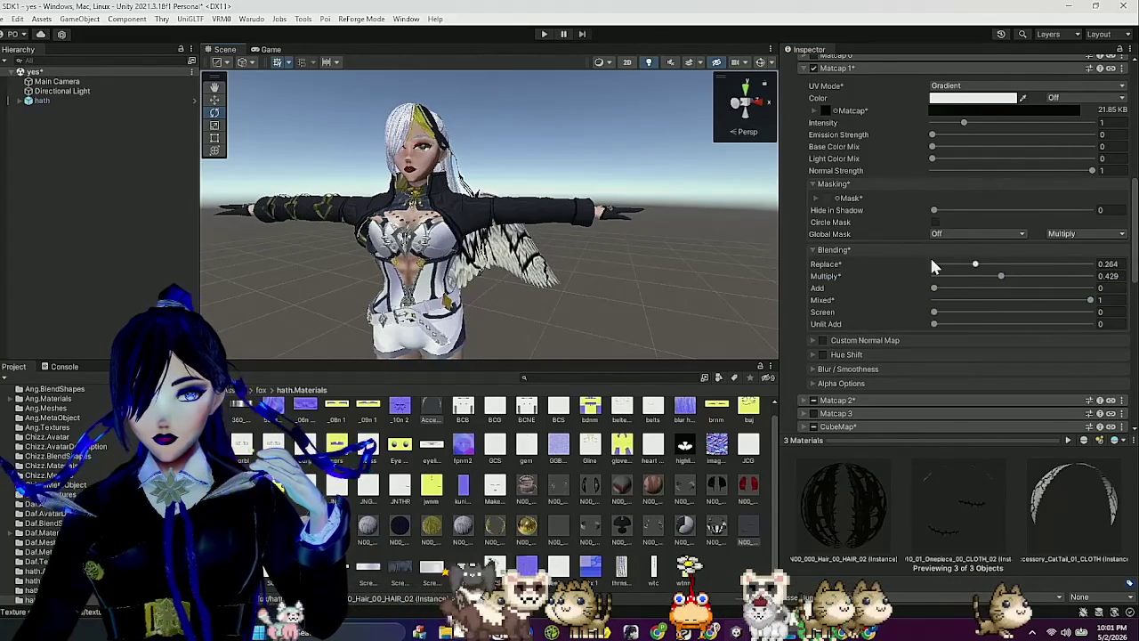
{"action": "scroll", "coordinate": [929, 255], "scroll_direction": "up", "scroll_amount": 3}
{"action": "left_click", "coordinate": [812, 175]}
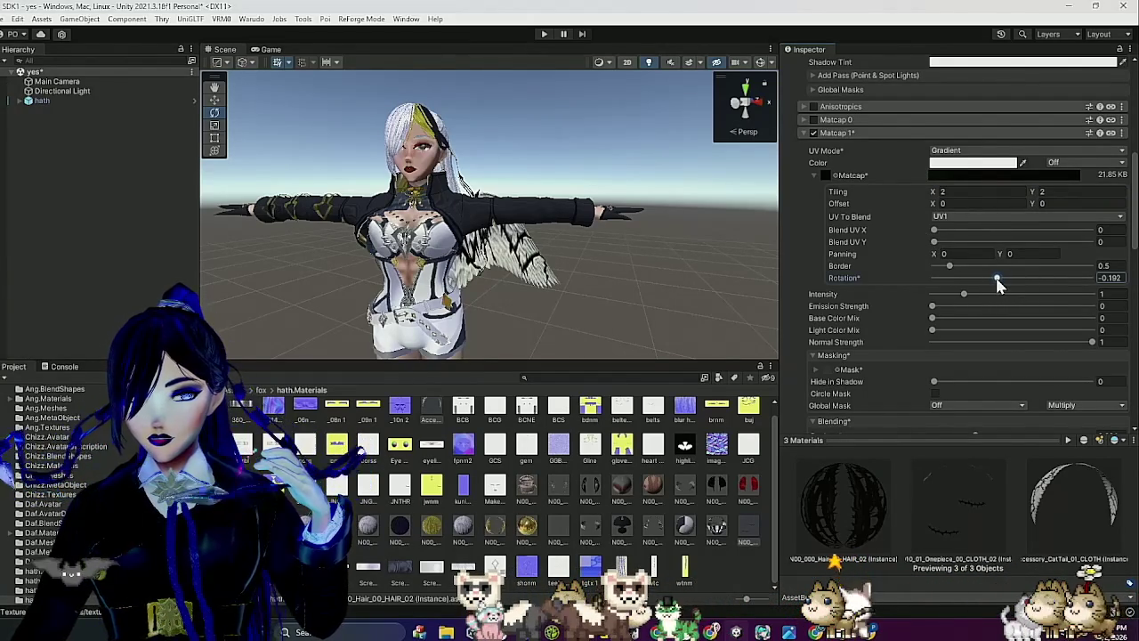
Rotate Matcap 1 to -0.307, pan it at X 0.4 and Y 0.7, and collapse its section.
{"action": "left_click_drag", "start_coordinate": [998, 283], "coordinate": [986, 280]}
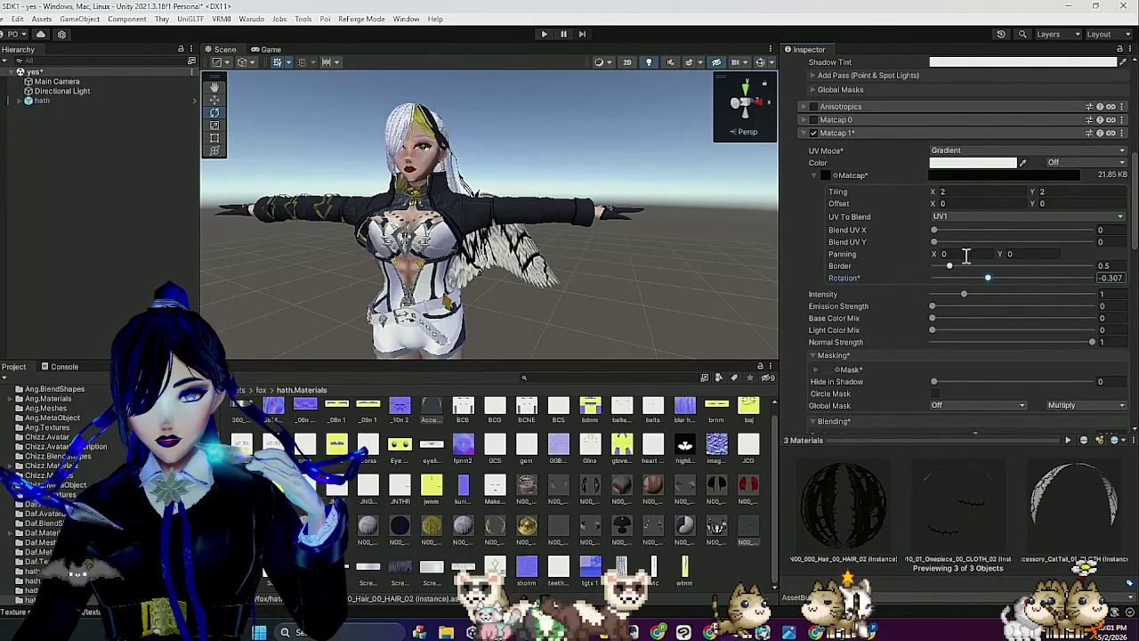
{"action": "left_click", "coordinate": [965, 255]}
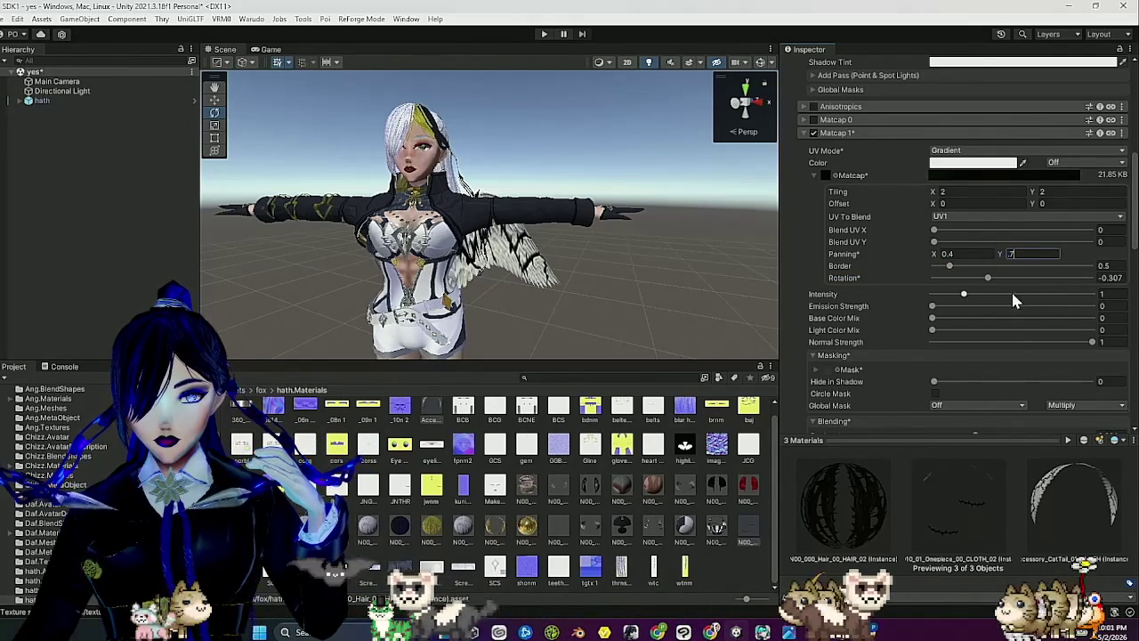
{"action": "mouse_move", "coordinate": [440, 307]}
{"action": "left_mouse_down"}
{"action": "mouse_move", "coordinate": [570, 258]}
{"action": "mouse_move", "coordinate": [567, 242]}
{"action": "mouse_move", "coordinate": [570, 255]}
{"action": "left_mouse_up"}
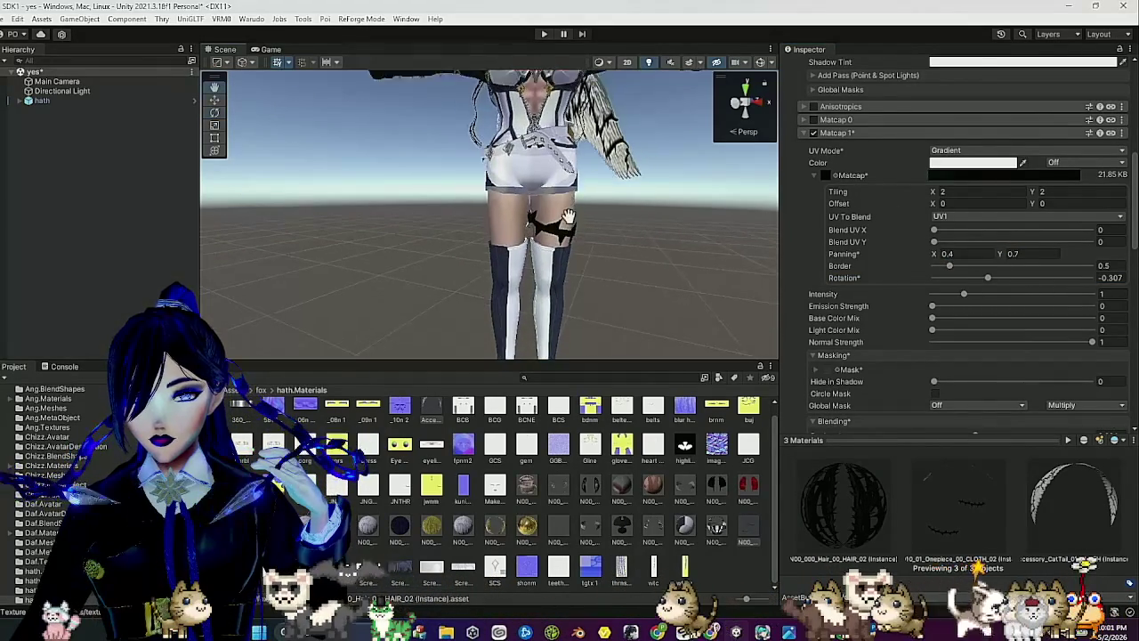
{"action": "left_click", "coordinate": [851, 132]}
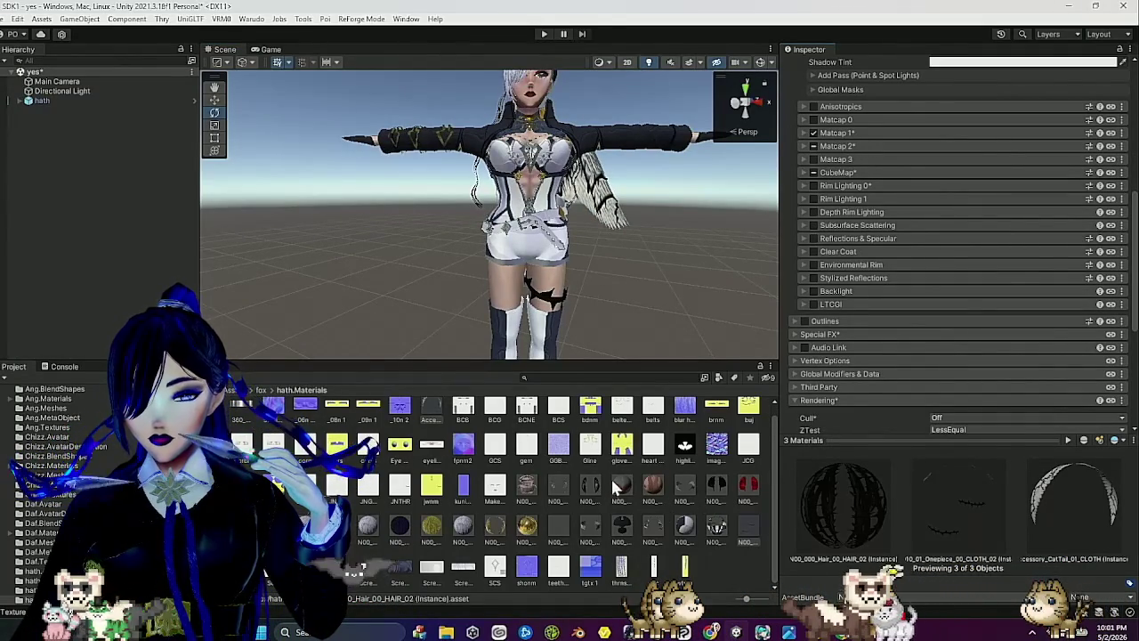
{"action": "scroll", "coordinate": [627, 327], "scroll_direction": "up", "scroll_amount": 1}
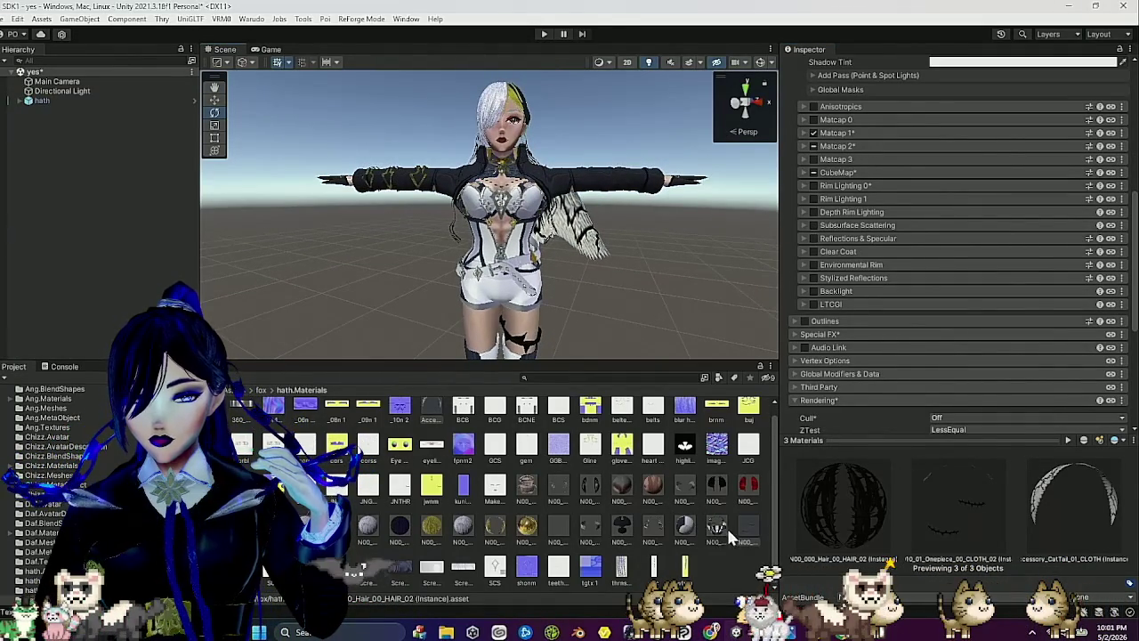
Select the Onepiece CLOTH_02 material alone and scroll to its Matcap sections.
{"action": "left_click", "coordinate": [740, 528]}
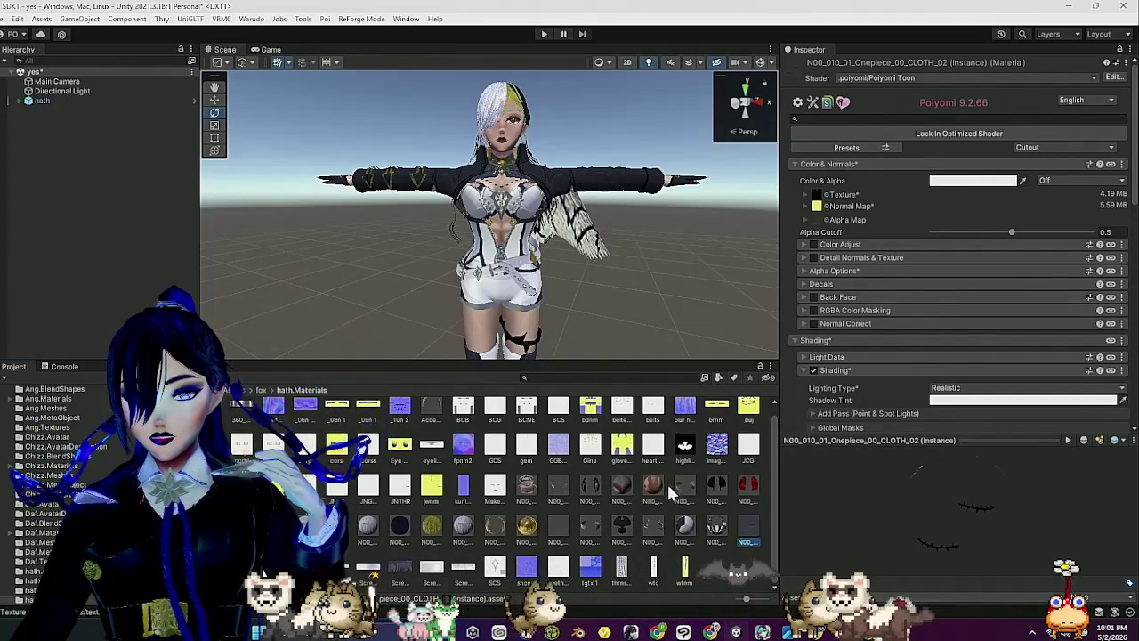
{"action": "mouse_move", "coordinate": [985, 552]}
{"action": "left_mouse_down"}
{"action": "mouse_move", "coordinate": [921, 528]}
{"action": "mouse_move", "coordinate": [950, 528]}
{"action": "mouse_move", "coordinate": [922, 523]}
{"action": "mouse_move", "coordinate": [868, 460]}
{"action": "left_mouse_up"}
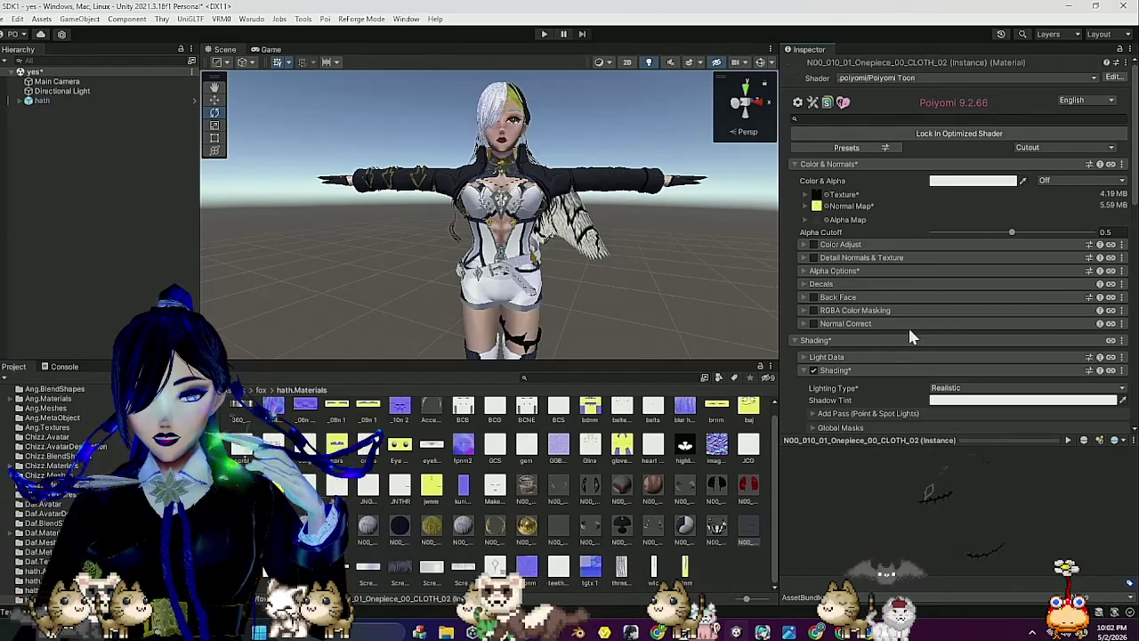
{"action": "scroll", "coordinate": [909, 334], "scroll_direction": "down", "scroll_amount": 5}
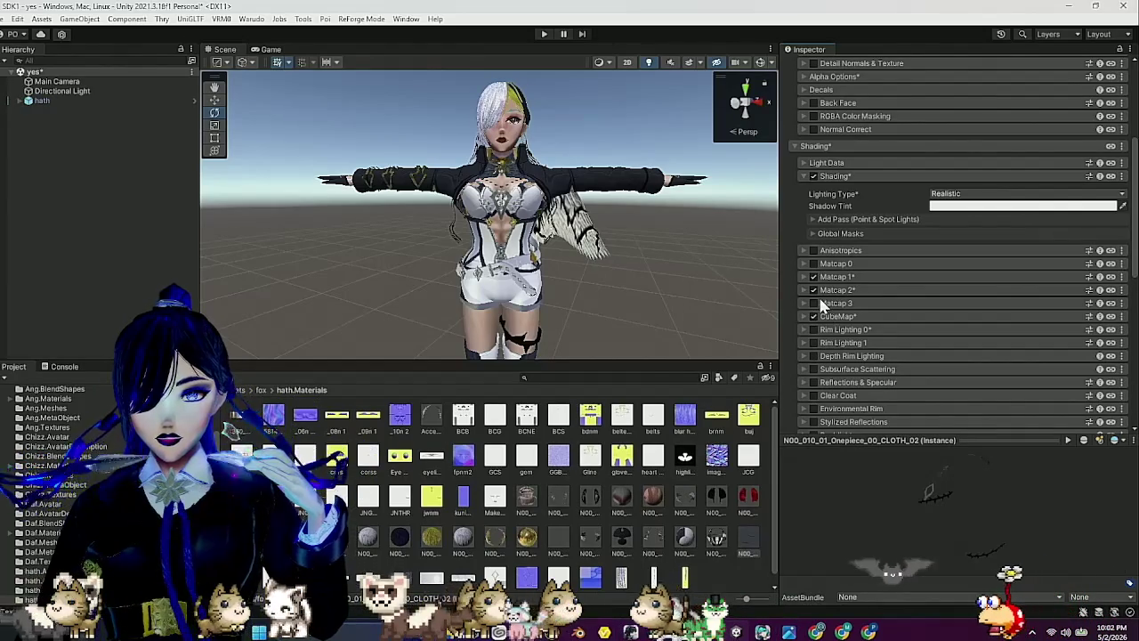
Enable Matcap 3 on the cloth material, assign the 5.59 MB mask texture, and fix its sRGB setting.
{"action": "left_click", "coordinate": [813, 302]}
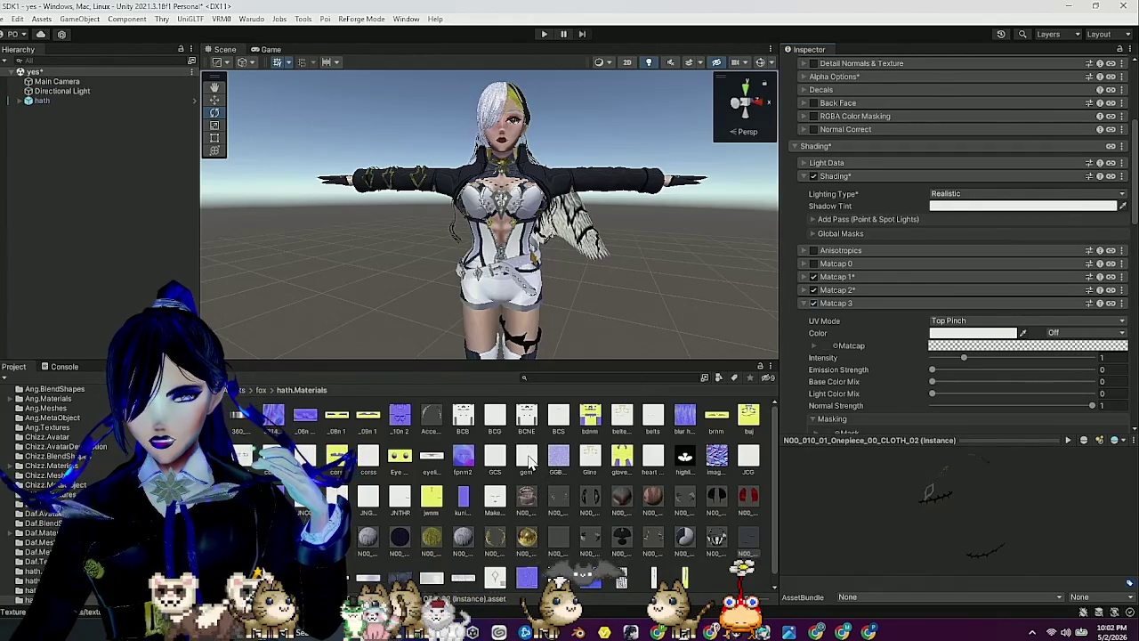
{"action": "scroll", "coordinate": [845, 409], "scroll_direction": "down", "scroll_amount": 3}
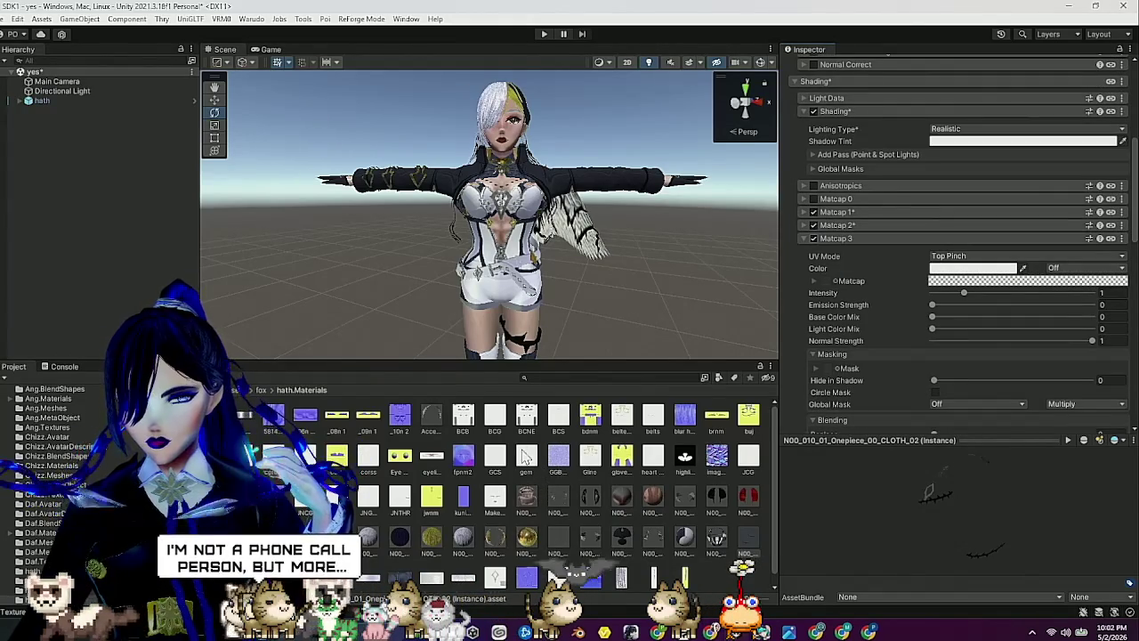
{"action": "scroll", "coordinate": [801, 374], "scroll_direction": "down", "scroll_amount": 3}
{"action": "mouse_move", "coordinate": [525, 457]}
{"action": "left_mouse_down"}
{"action": "mouse_move", "coordinate": [711, 400]}
{"action": "mouse_move", "coordinate": [839, 327]}
{"action": "left_mouse_up"}
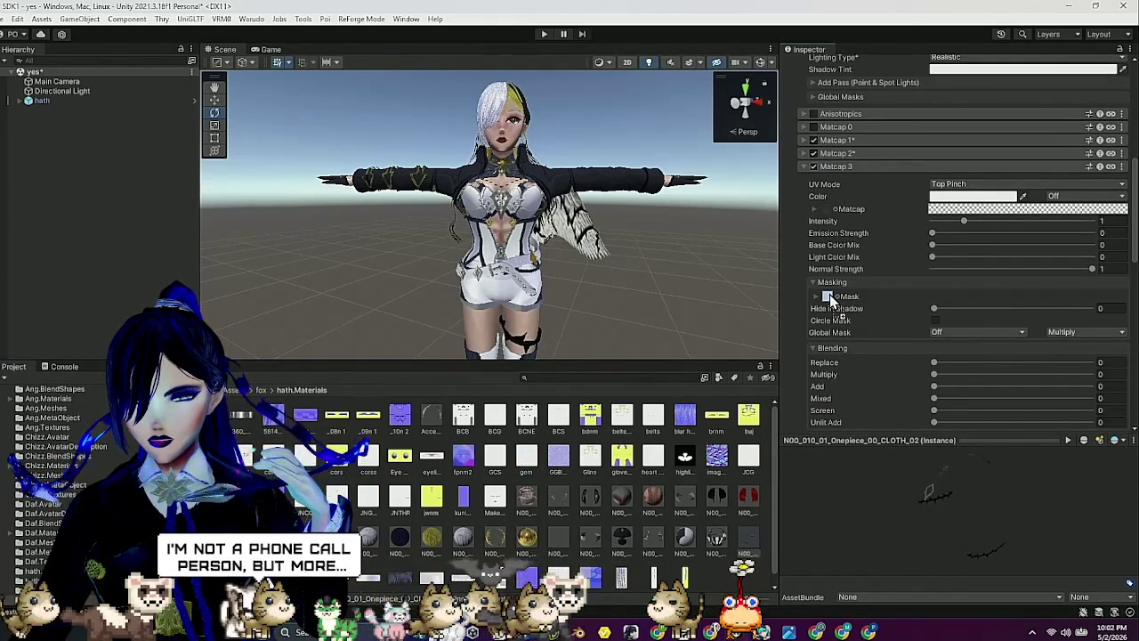
{"action": "left_click_drag", "start_coordinate": [832, 301], "coordinate": [831, 300]}
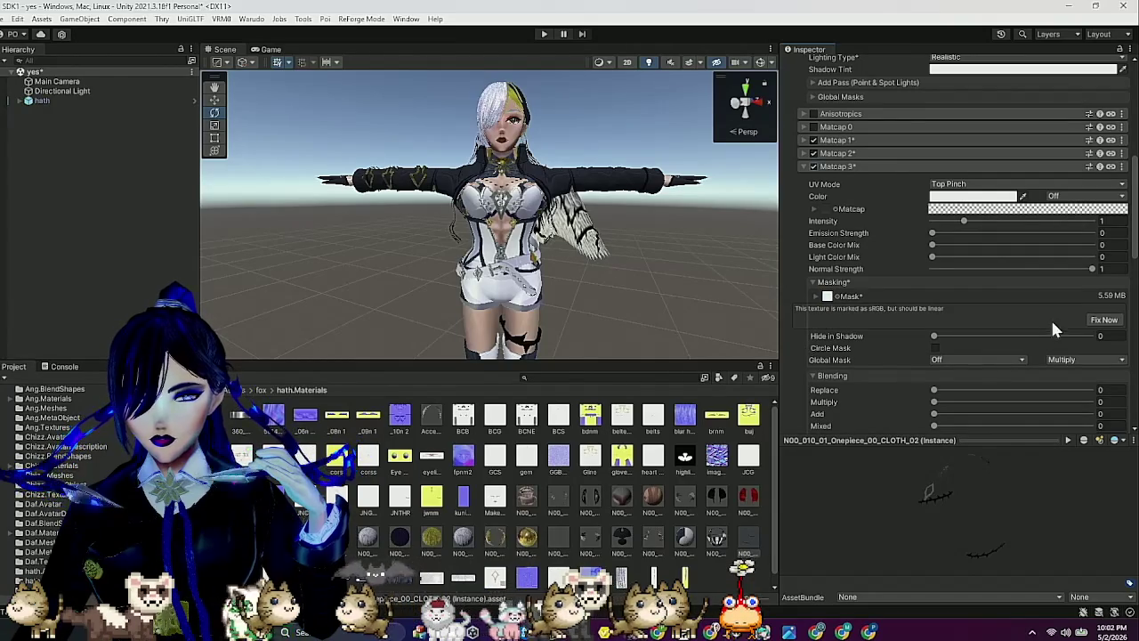
{"action": "left_click", "coordinate": [1104, 319]}
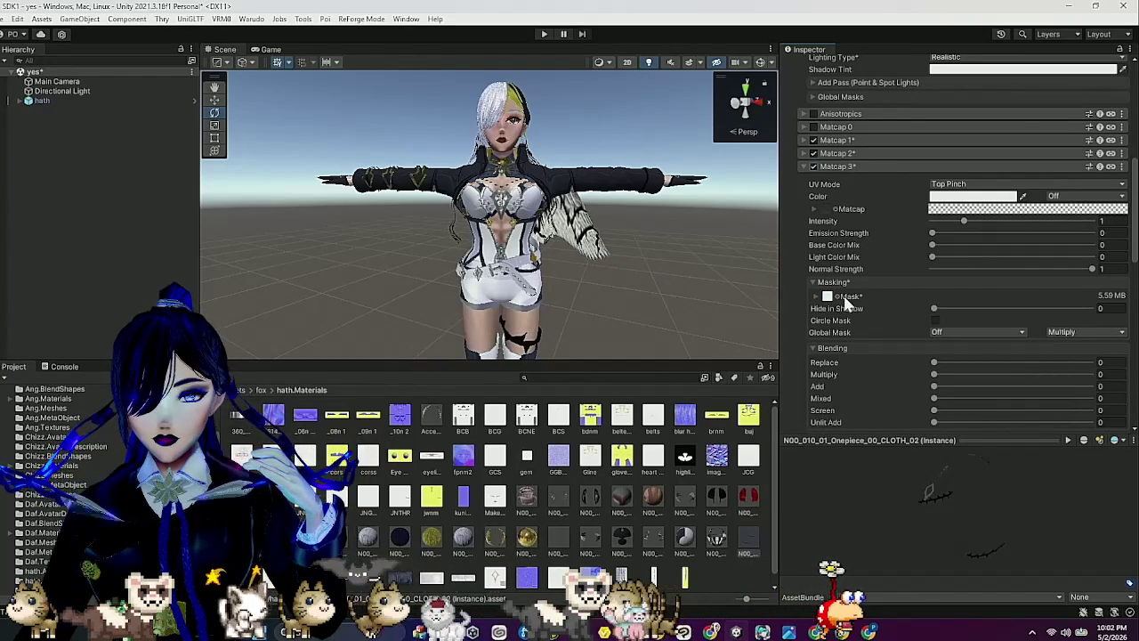
{"action": "left_click", "coordinate": [976, 186]}
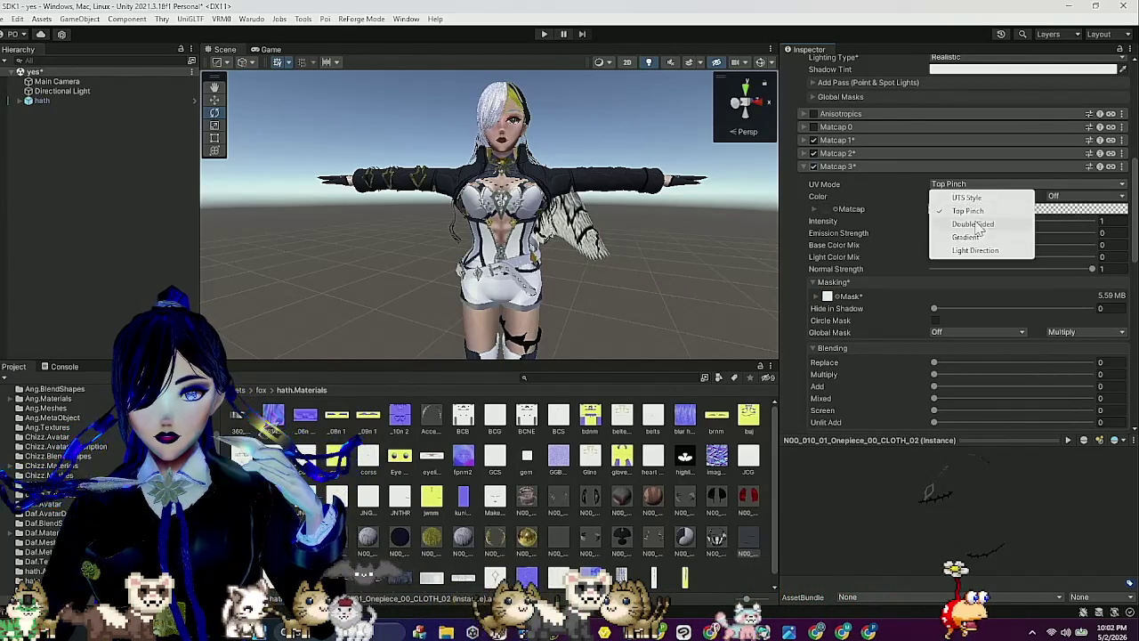
Set Matcap 3's UV mode to Gradient and add a new key to its gradient.
{"action": "left_click", "coordinate": [970, 237]}
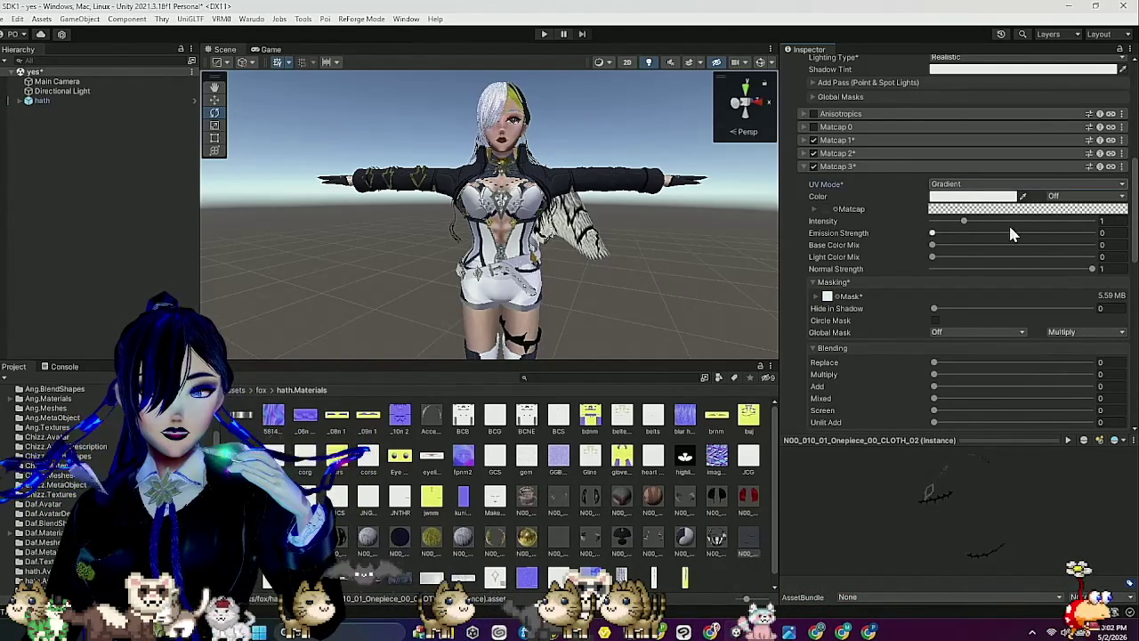
{"action": "left_click", "coordinate": [1011, 213]}
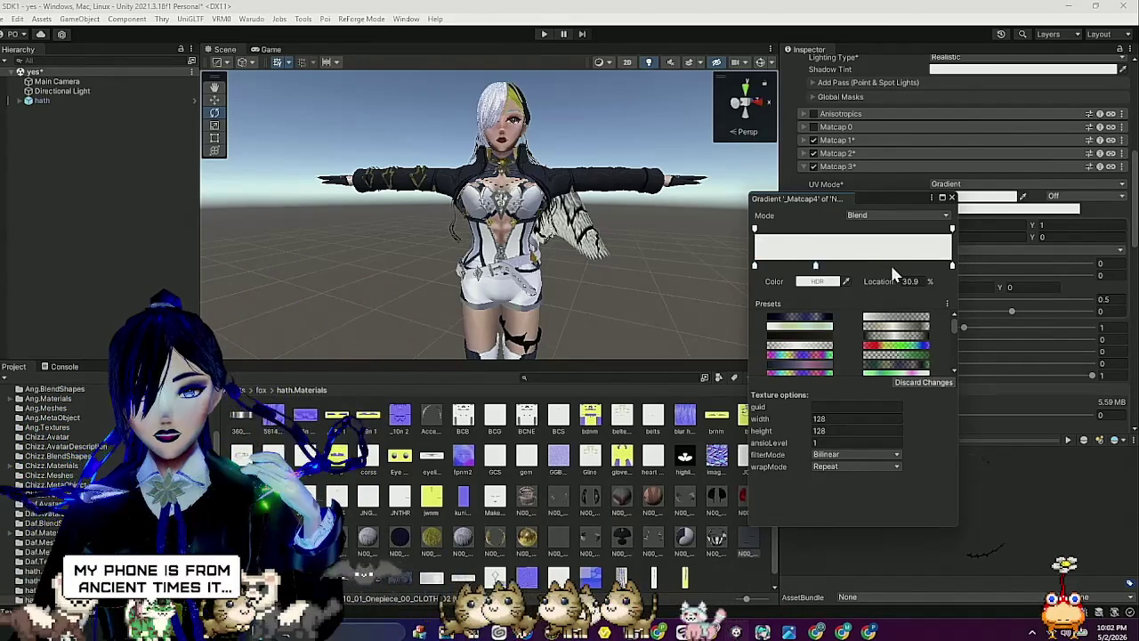
{"action": "left_click", "coordinate": [854, 265]}
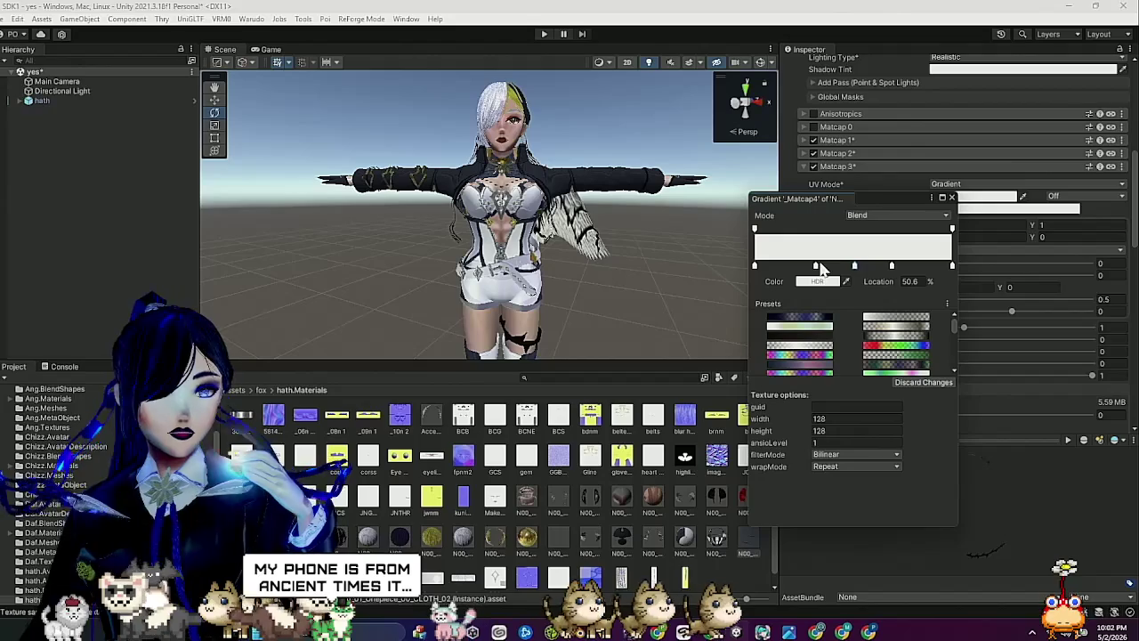
{"action": "left_click_drag", "start_coordinate": [804, 265], "coordinate": [802, 266]}
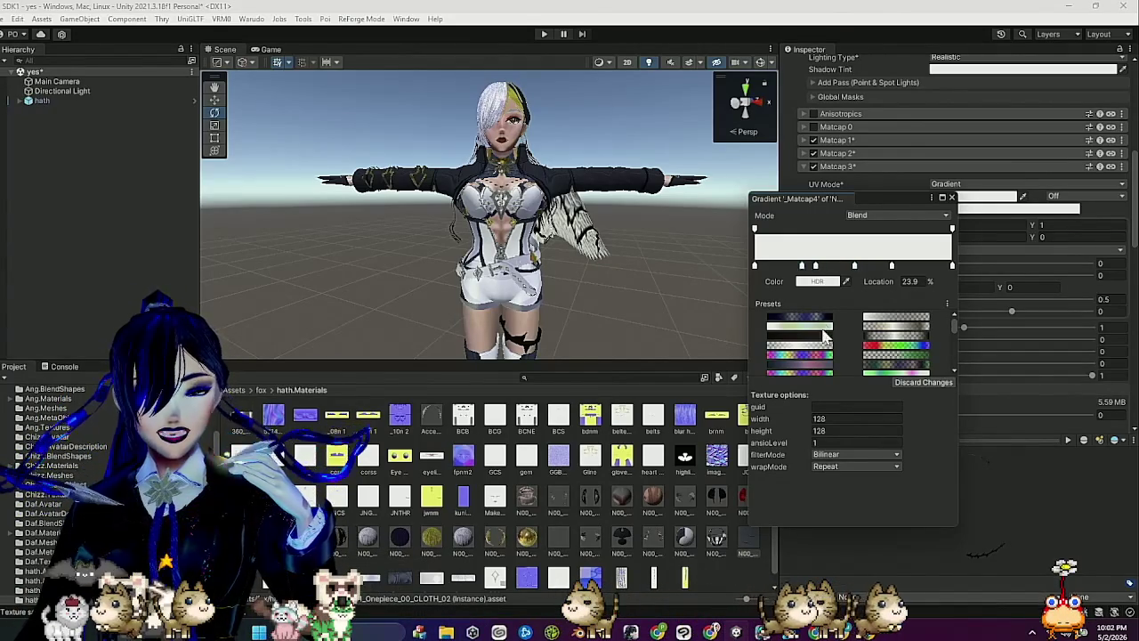
Colour the first two gradient keys bright orange and orange.
{"action": "left_click", "coordinate": [820, 282]}
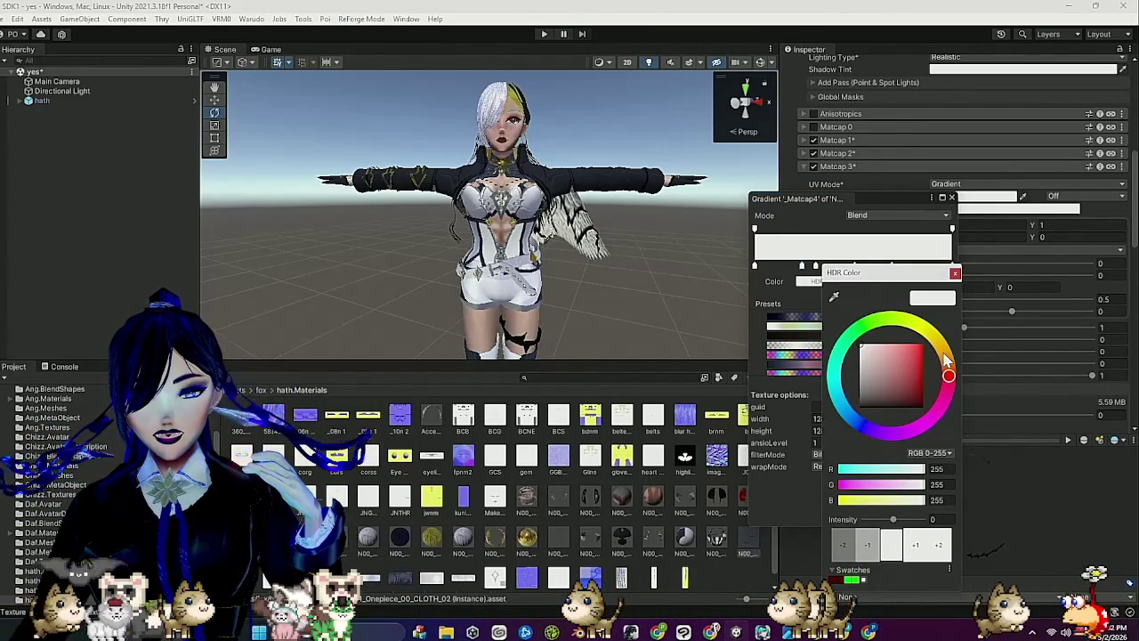
{"action": "left_click_drag", "start_coordinate": [903, 360], "coordinate": [914, 392]}
{"action": "left_click_drag", "start_coordinate": [941, 351], "coordinate": [945, 359]}
{"action": "mouse_move", "coordinate": [896, 396]}
{"action": "left_mouse_down"}
{"action": "mouse_move", "coordinate": [923, 378]}
{"action": "mouse_move", "coordinate": [930, 352]}
{"action": "left_mouse_up"}
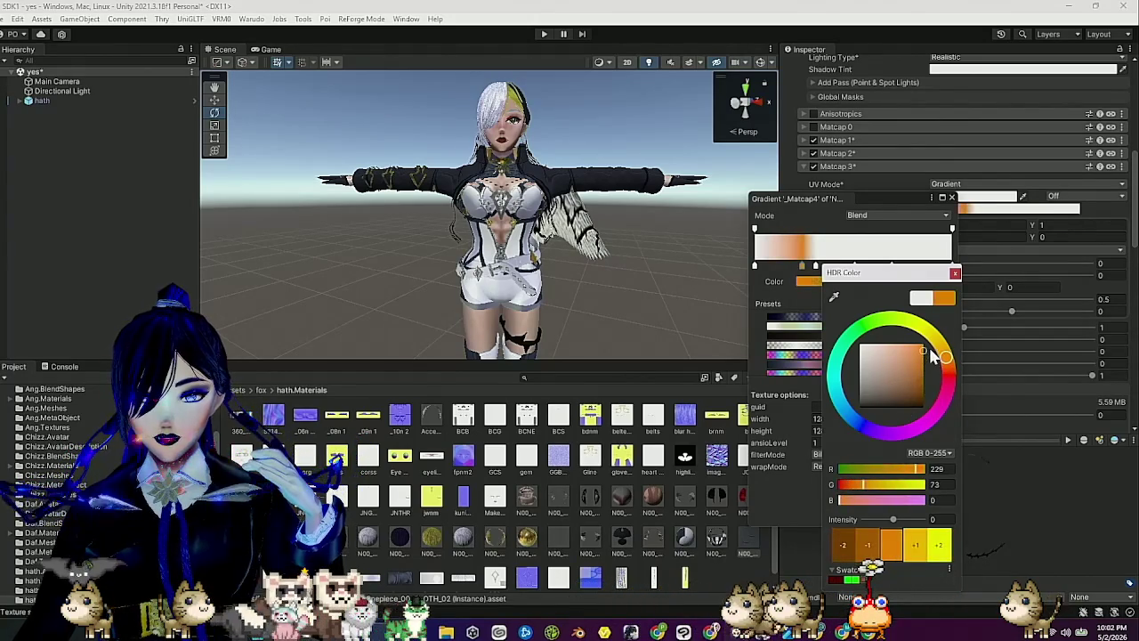
{"action": "left_click", "coordinate": [855, 266]}
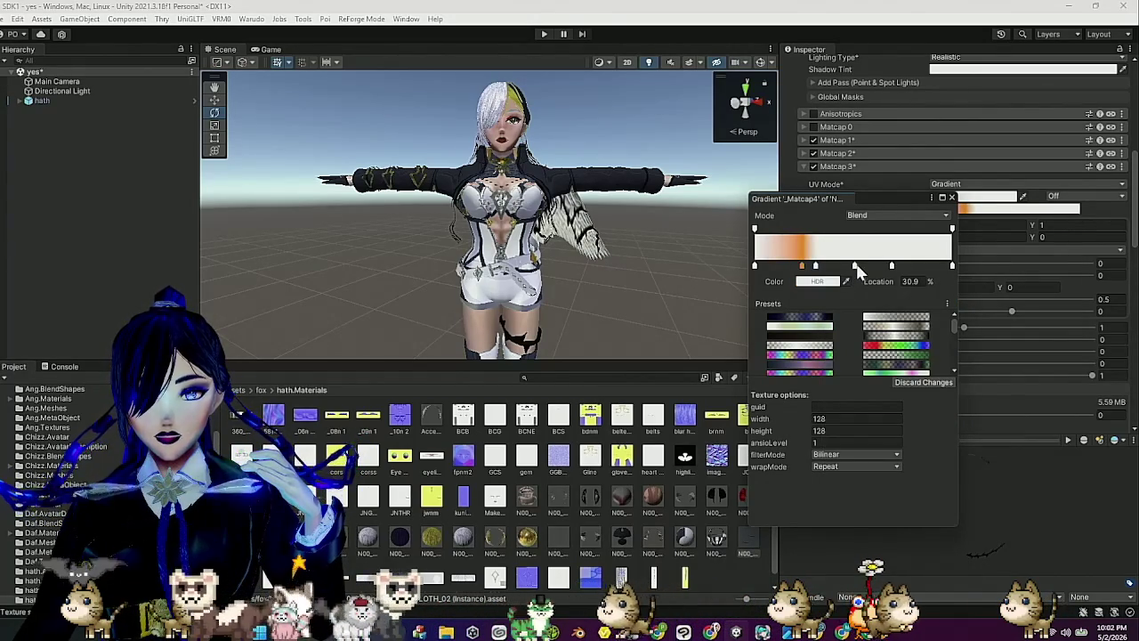
{"action": "double_click", "coordinate": [855, 266]}
{"action": "left_click", "coordinate": [946, 351]}
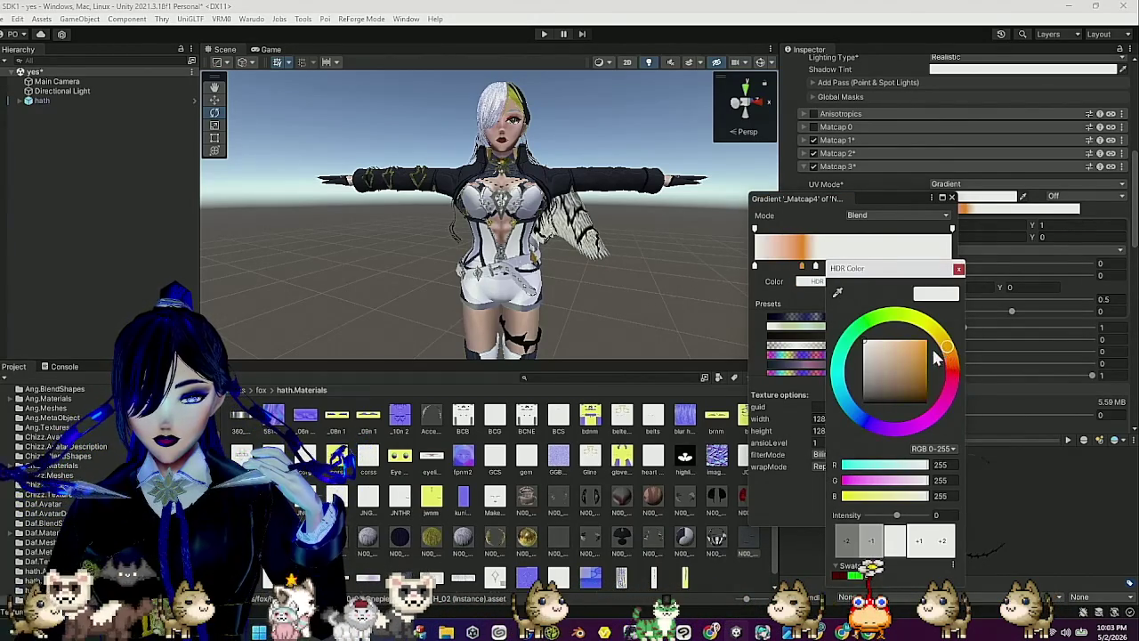
{"action": "left_click", "coordinate": [919, 353]}
{"action": "left_click", "coordinate": [827, 266]}
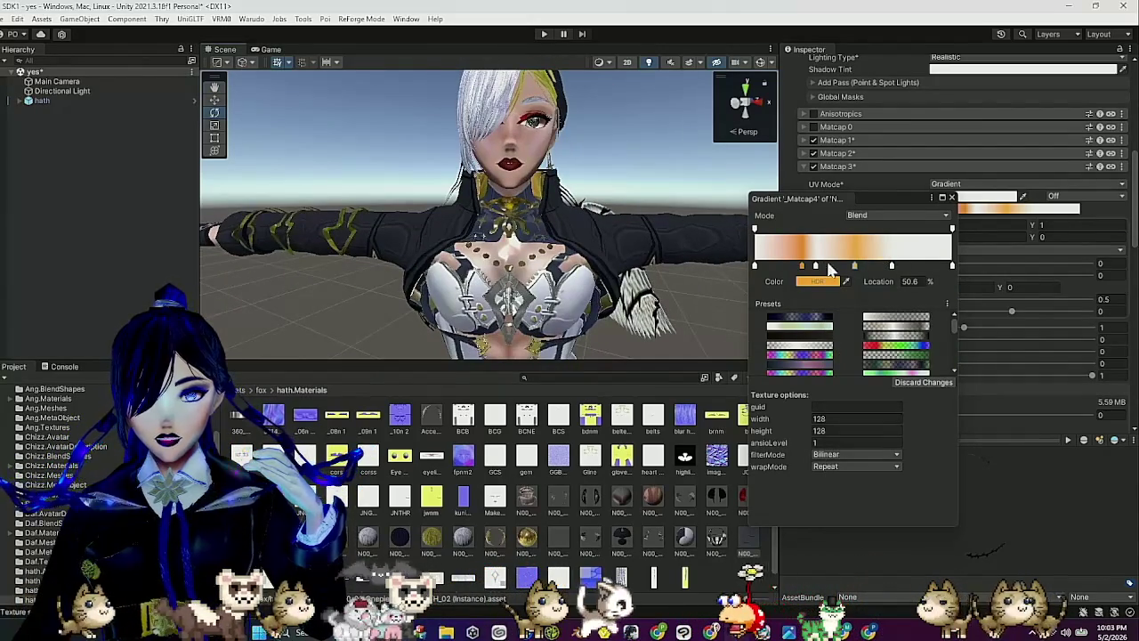
Recolour the next two keys pale yellow and dark orange-brown.
{"action": "left_click", "coordinate": [822, 283]}
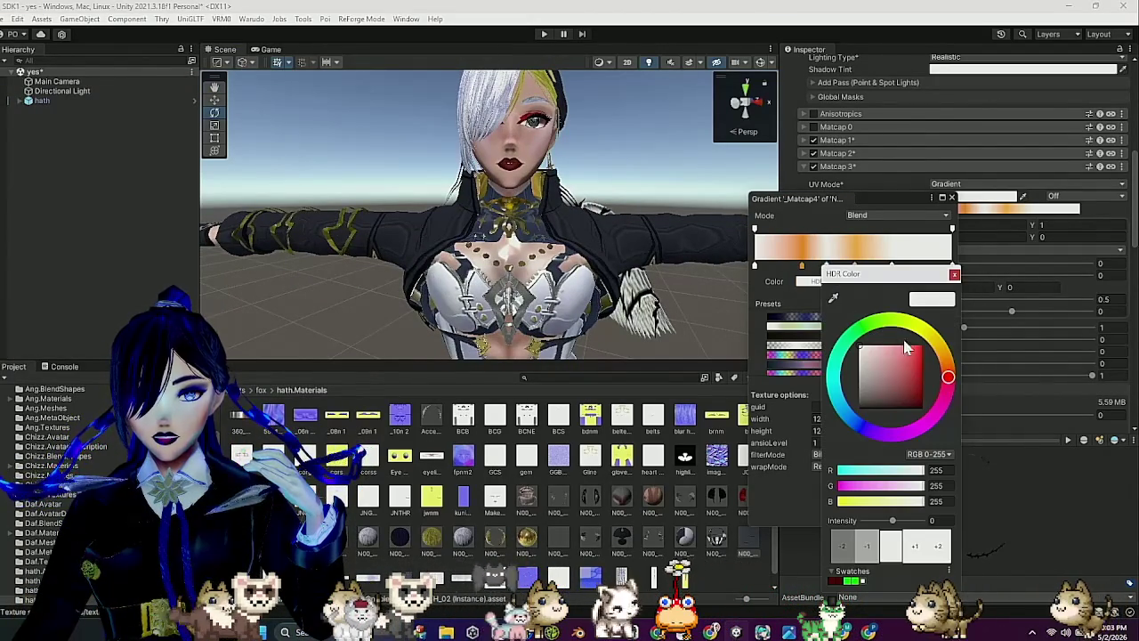
{"action": "left_click", "coordinate": [930, 336]}
{"action": "left_click", "coordinate": [888, 352]}
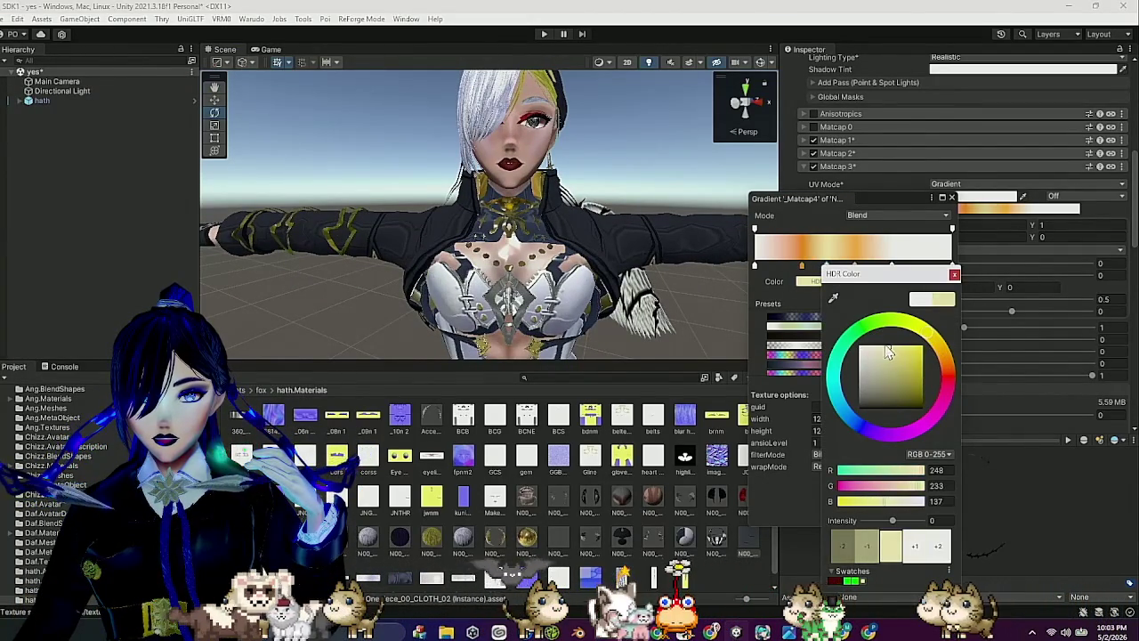
{"action": "left_click", "coordinate": [953, 273]}
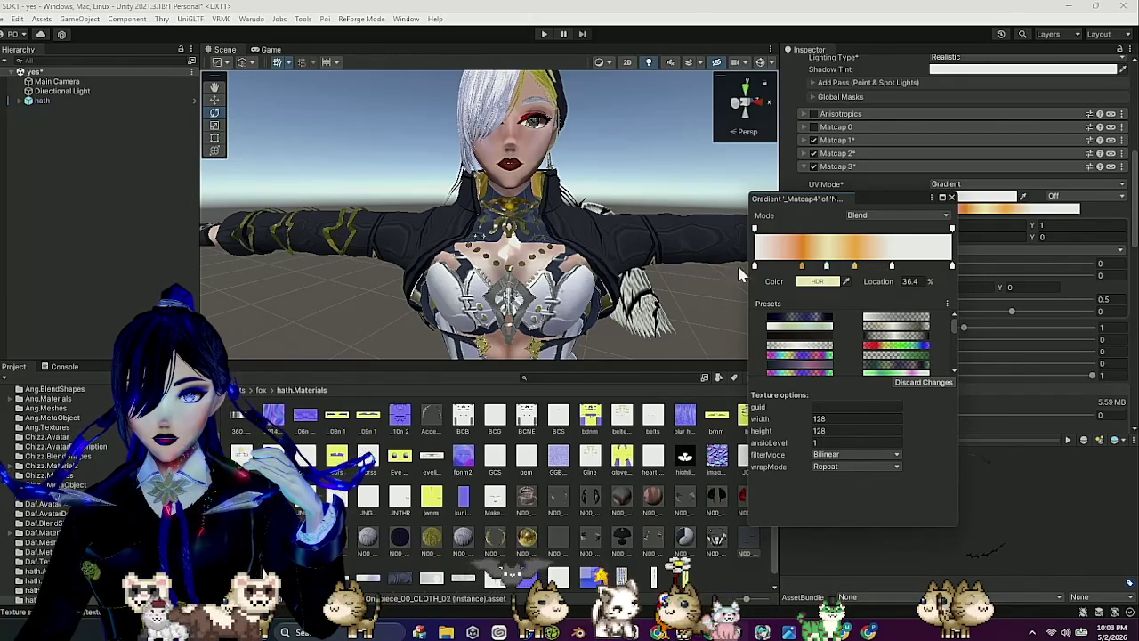
{"action": "left_click", "coordinate": [813, 283]}
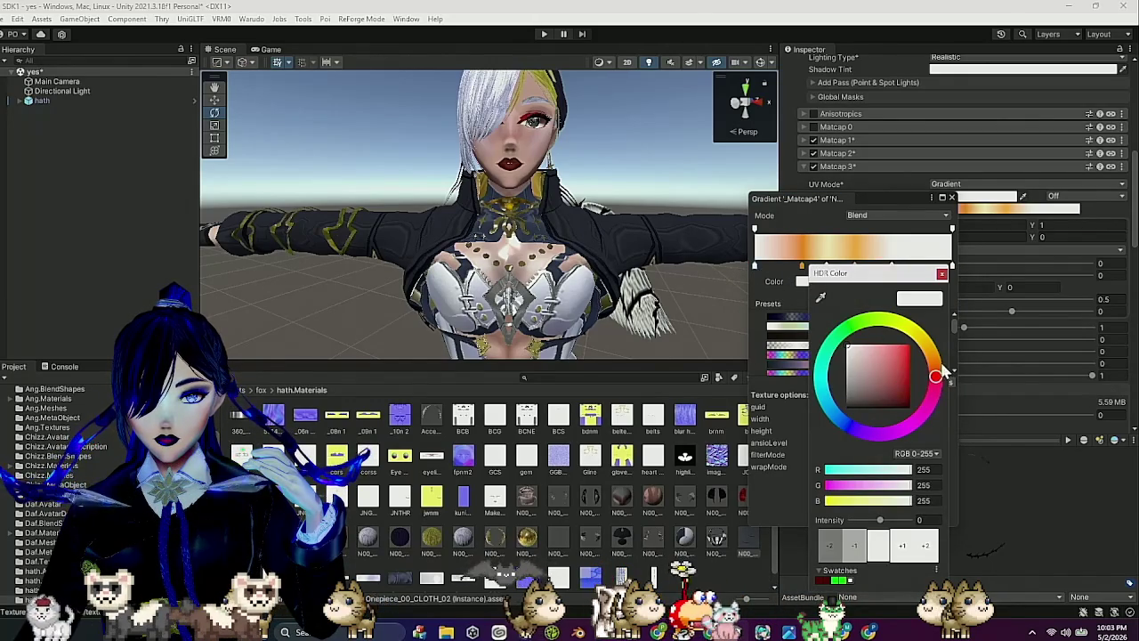
{"action": "left_click", "coordinate": [904, 389]}
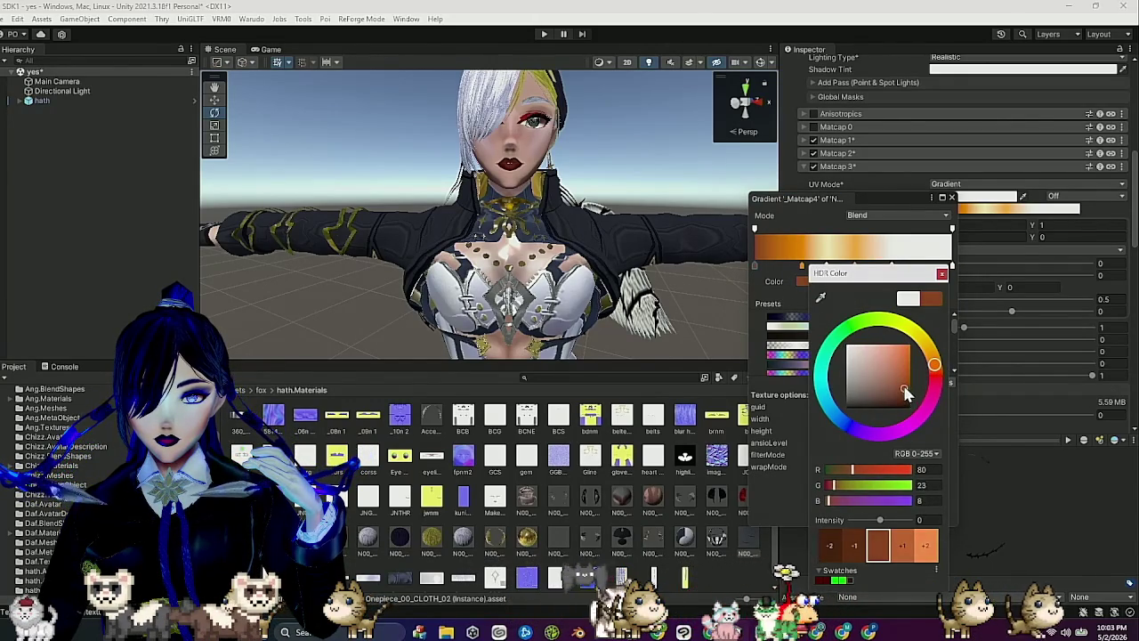
{"action": "left_click", "coordinate": [943, 275]}
Make another key golden orange and the right-end key orange, finishing the gradient.
{"action": "left_click", "coordinate": [892, 266]}
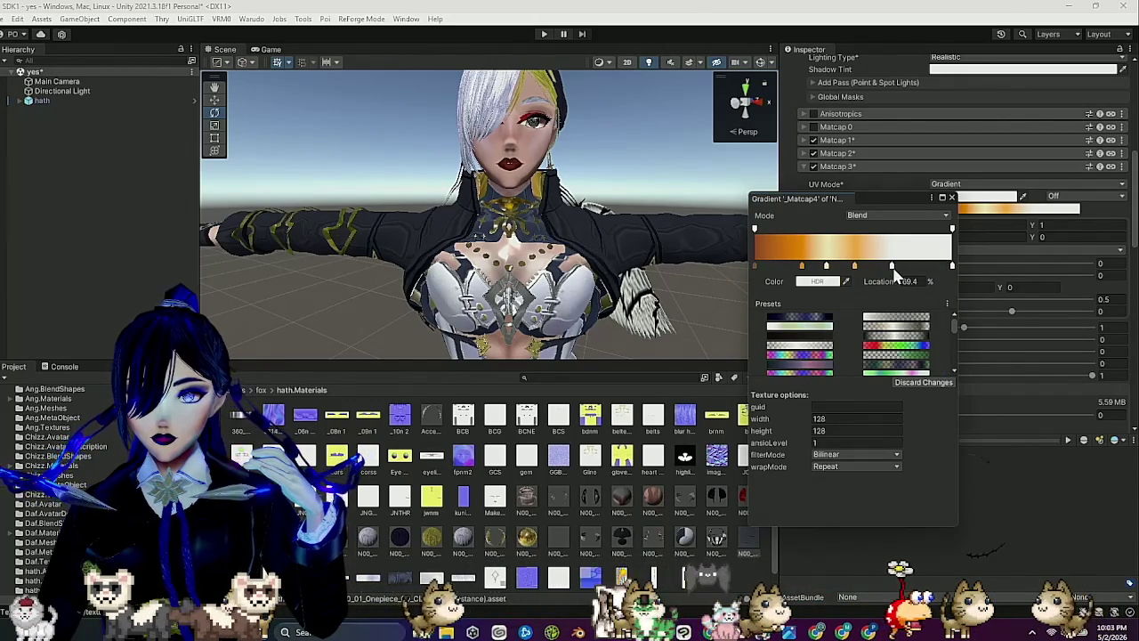
{"action": "left_click", "coordinate": [822, 282]}
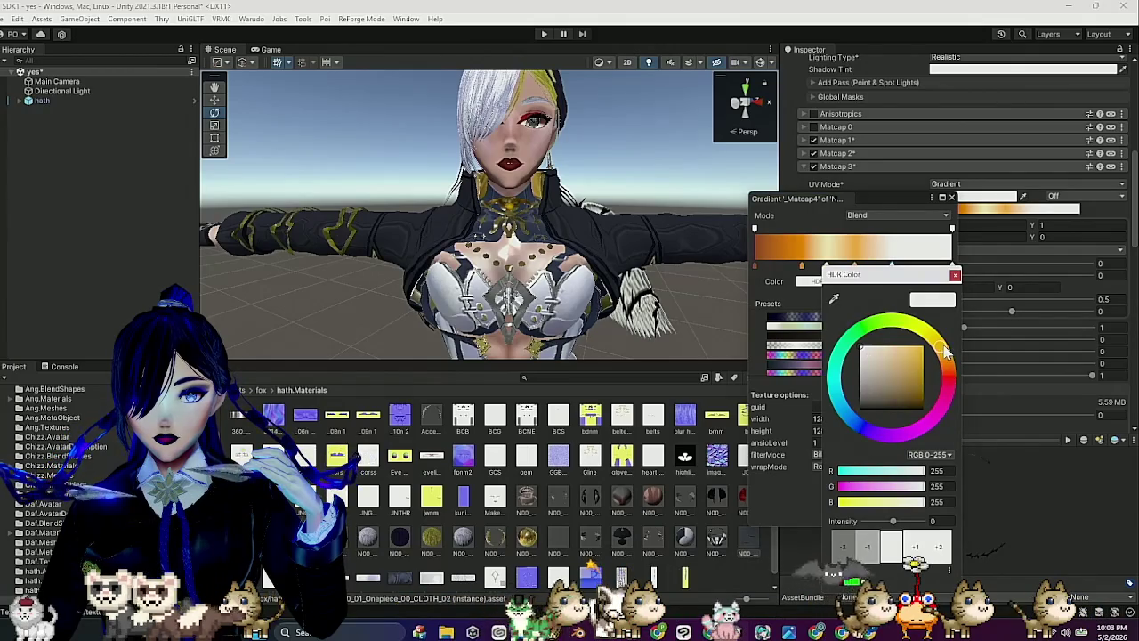
{"action": "left_click", "coordinate": [911, 364]}
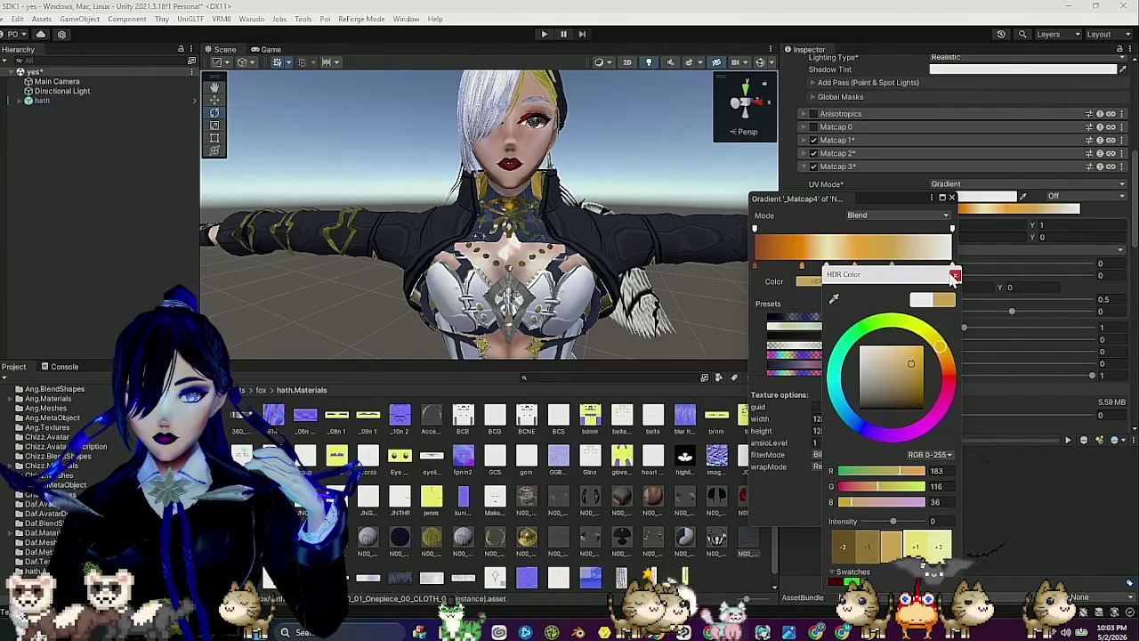
{"action": "left_click", "coordinate": [955, 275]}
{"action": "left_click", "coordinate": [952, 267]}
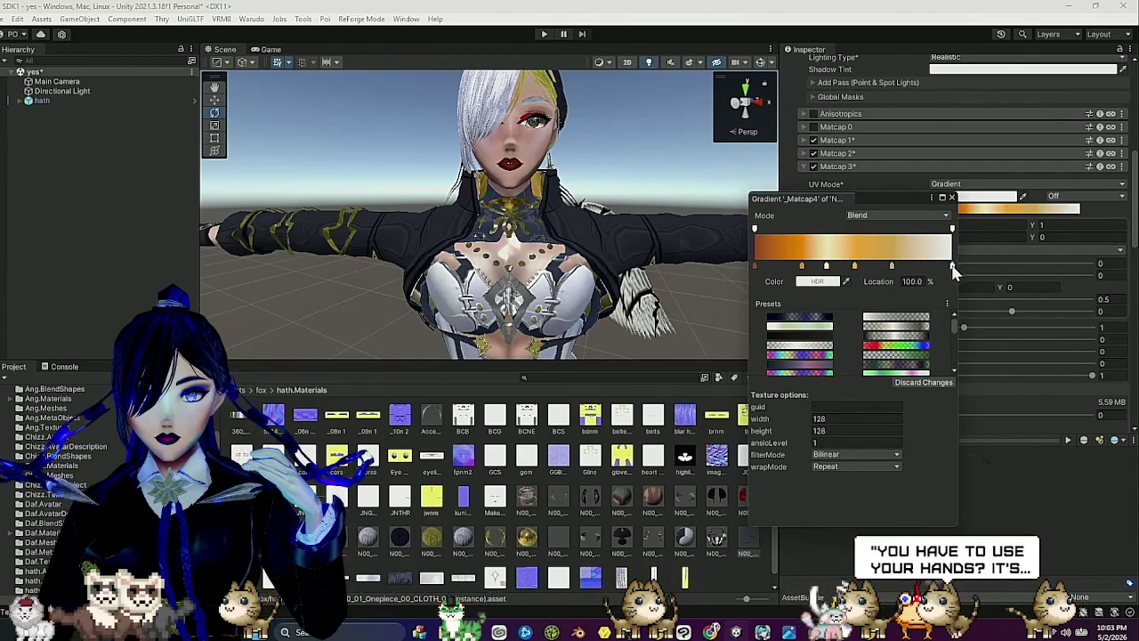
{"action": "left_click", "coordinate": [836, 282]}
{"action": "left_click_drag", "start_coordinate": [969, 373], "coordinate": [965, 316]}
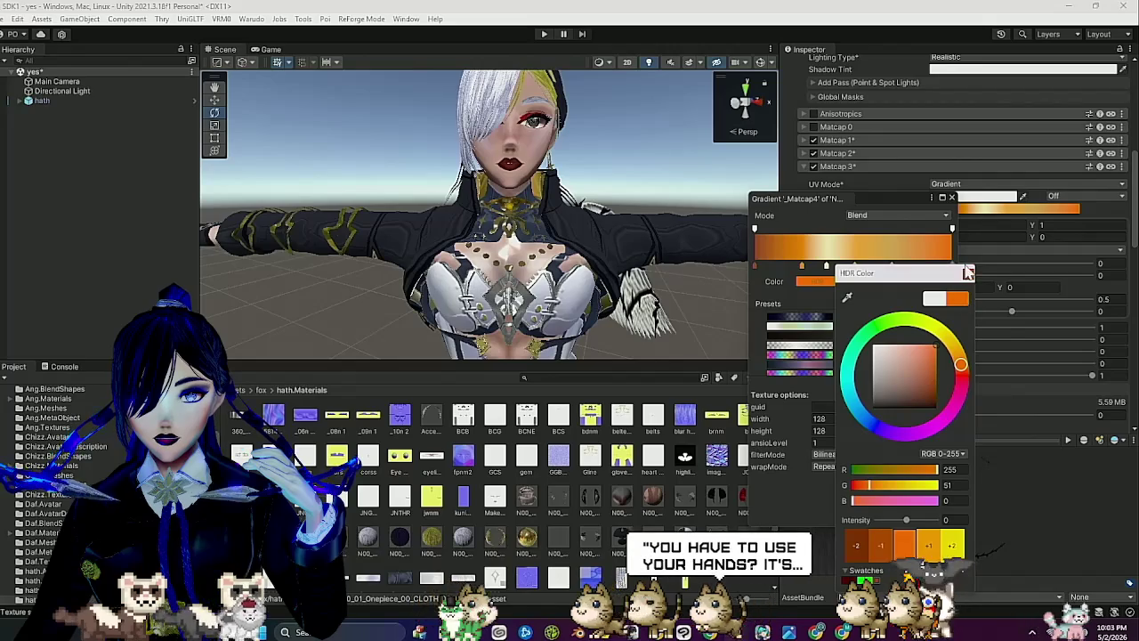
{"action": "left_click", "coordinate": [968, 274]}
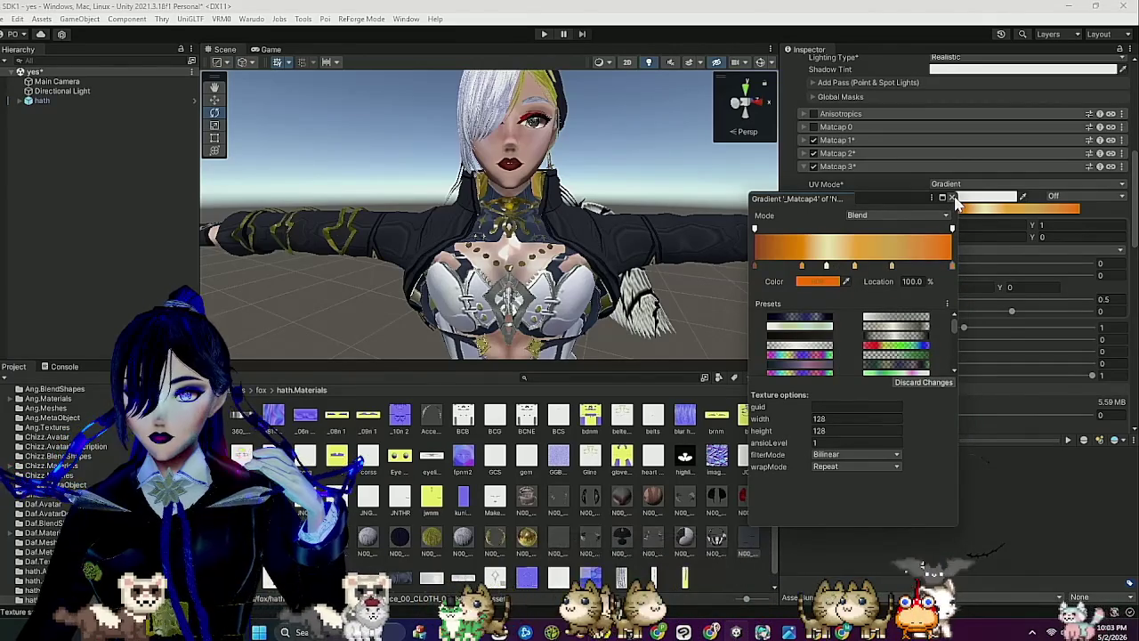
{"action": "left_click", "coordinate": [951, 198]}
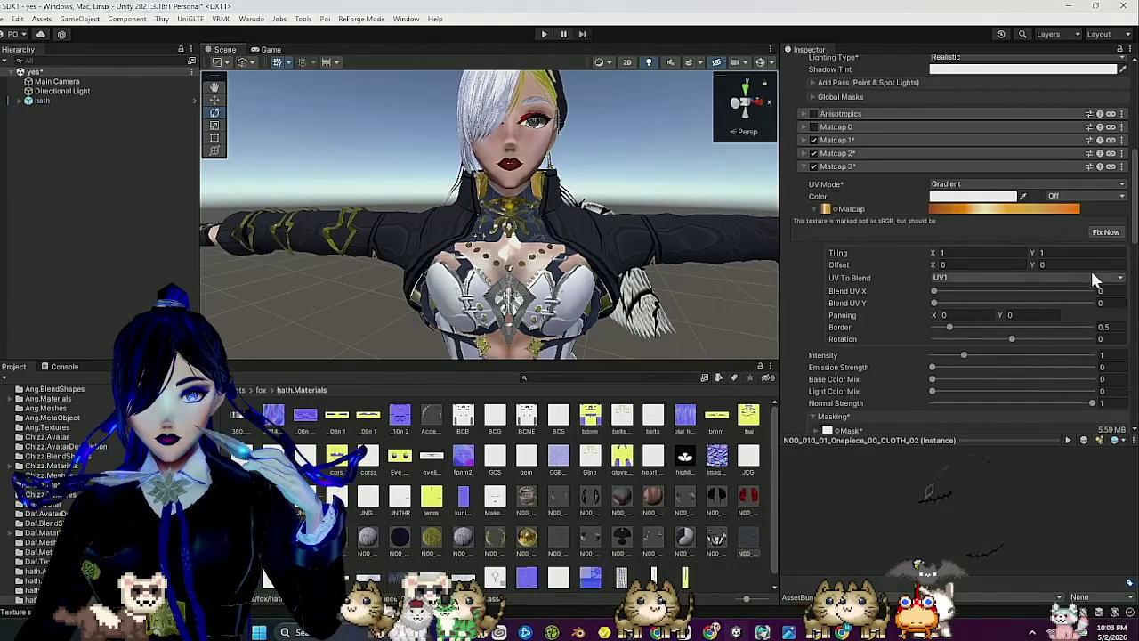
Fix the sRGB warning and give Matcap 3 Replace 0.36, emission 1.05 and mask channel A.
{"action": "left_click", "coordinate": [1106, 233]}
{"action": "scroll", "coordinate": [910, 275], "scroll_direction": "down", "scroll_amount": 5}
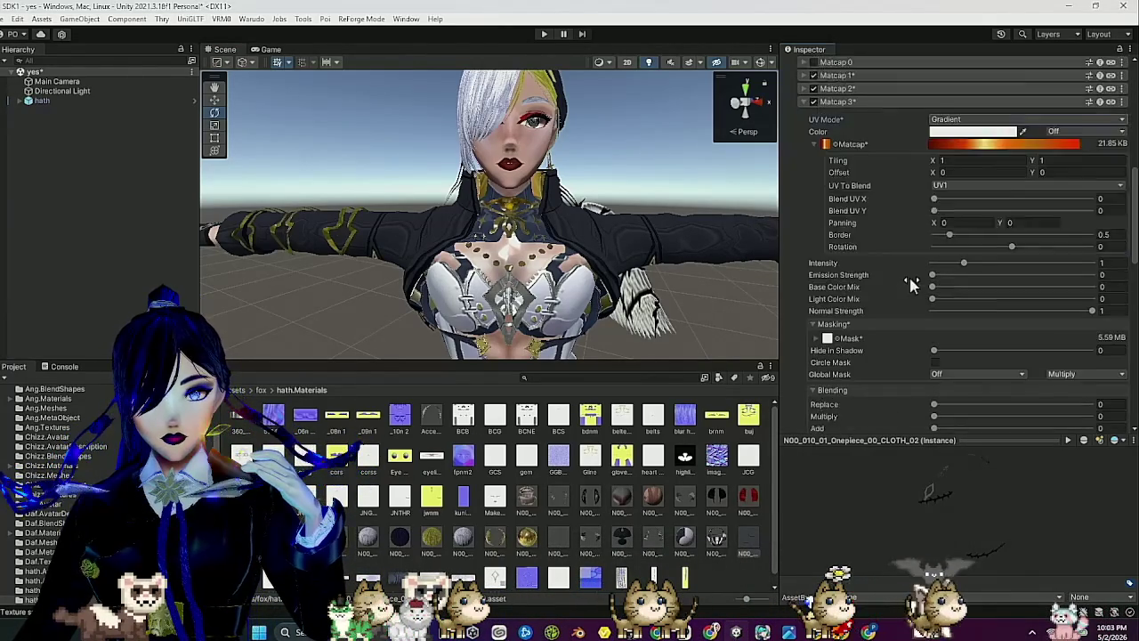
{"action": "left_click", "coordinate": [985, 281]}
{"action": "mouse_move", "coordinate": [962, 148]}
{"action": "left_mouse_down"}
{"action": "mouse_move", "coordinate": [1030, 148]}
{"action": "mouse_move", "coordinate": [1025, 156]}
{"action": "left_mouse_up"}
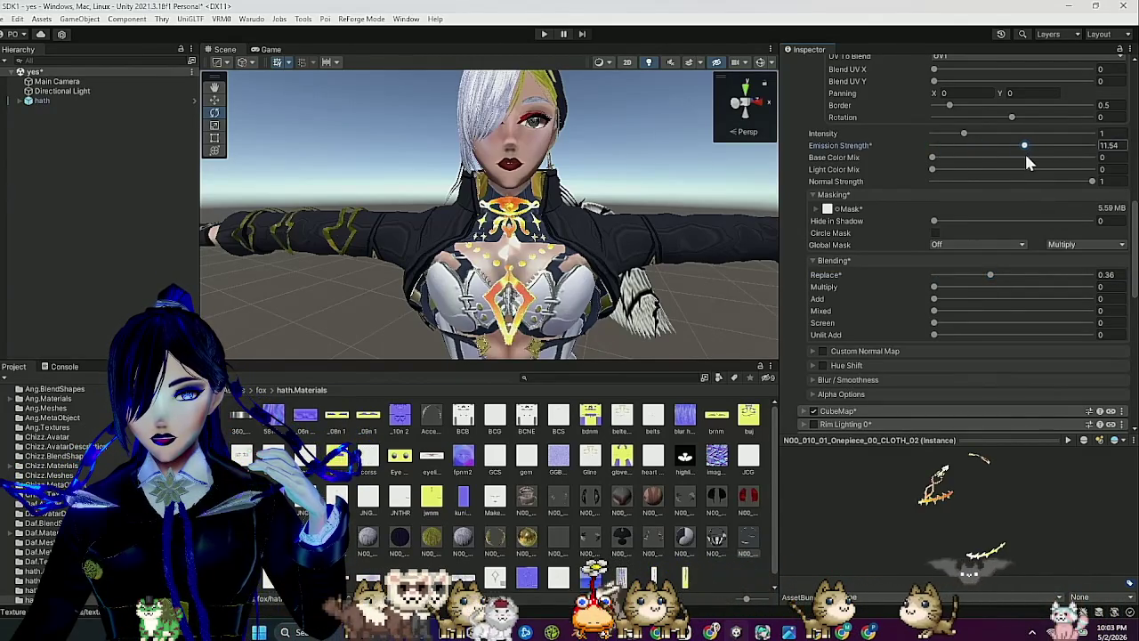
{"action": "left_click", "coordinate": [820, 209]}
{"action": "left_click", "coordinate": [944, 335]}
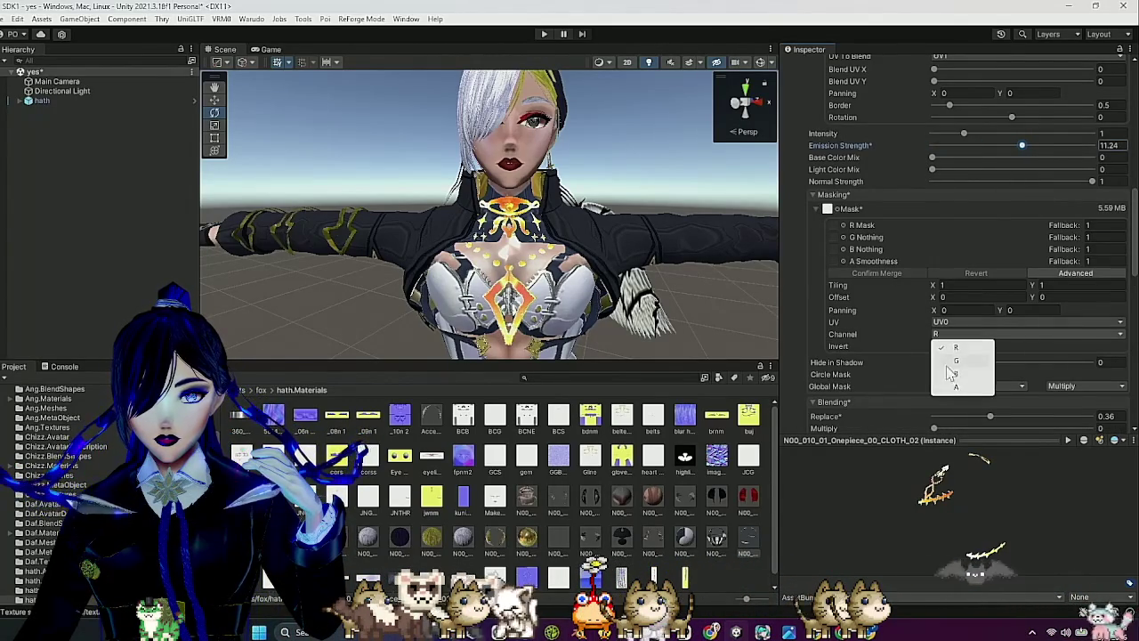
{"action": "left_click", "coordinate": [954, 389]}
{"action": "left_click_drag", "start_coordinate": [576, 178], "coordinate": [645, 175]}
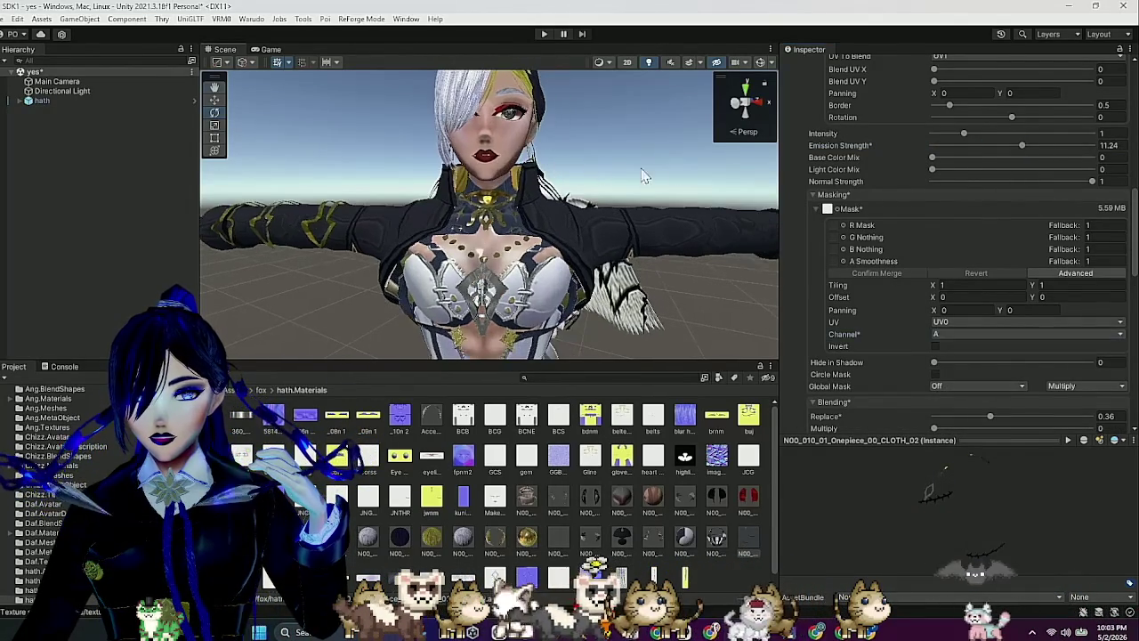
{"action": "left_click", "coordinate": [826, 196]}
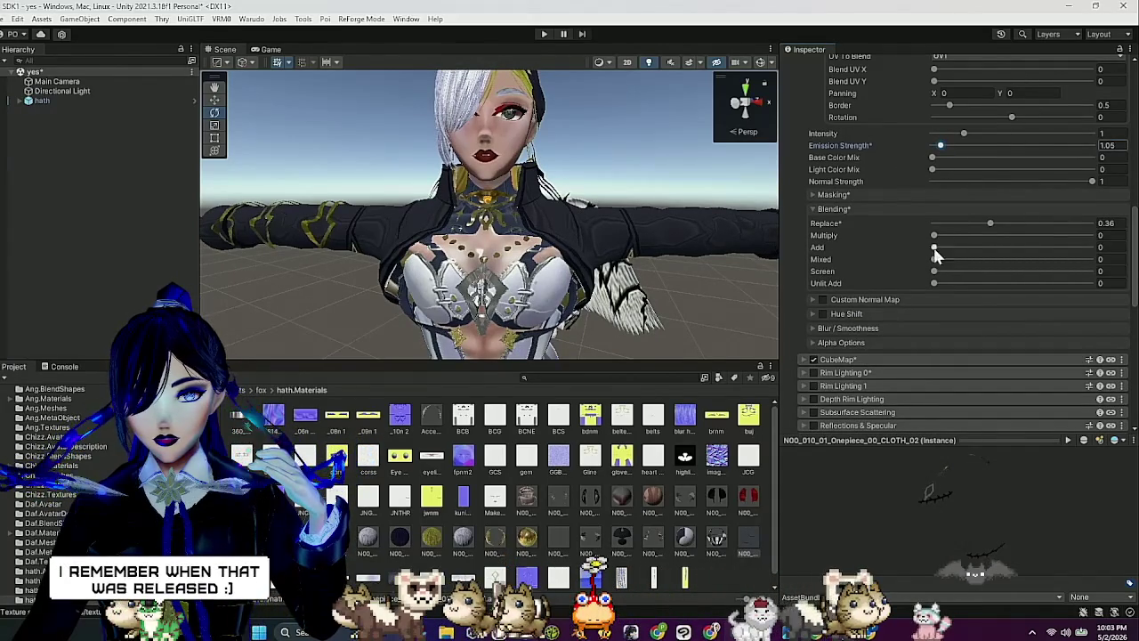
Set CLOTH_02 Matcap 3 blending to Add 0.375, Replace 0.575 and Mixed 0.863.
{"action": "left_click_drag", "start_coordinate": [1014, 251], "coordinate": [990, 248]}
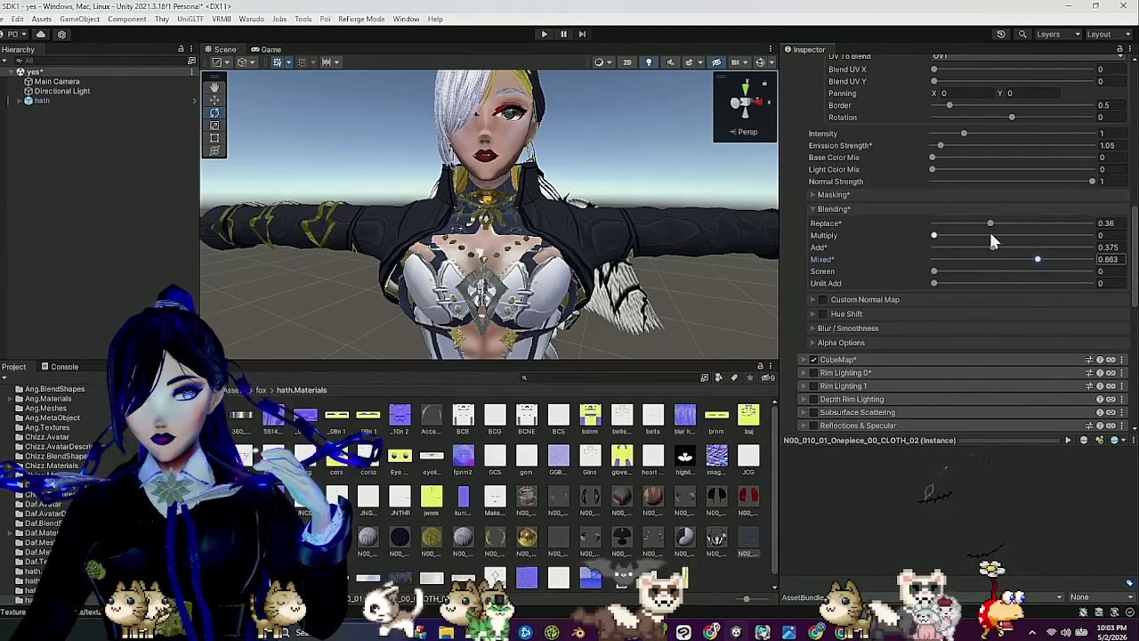
{"action": "left_click_drag", "start_coordinate": [994, 231], "coordinate": [1023, 227]}
{"action": "left_click_drag", "start_coordinate": [676, 233], "coordinate": [574, 230]}
{"action": "scroll", "coordinate": [895, 214], "scroll_direction": "up", "scroll_amount": 3}
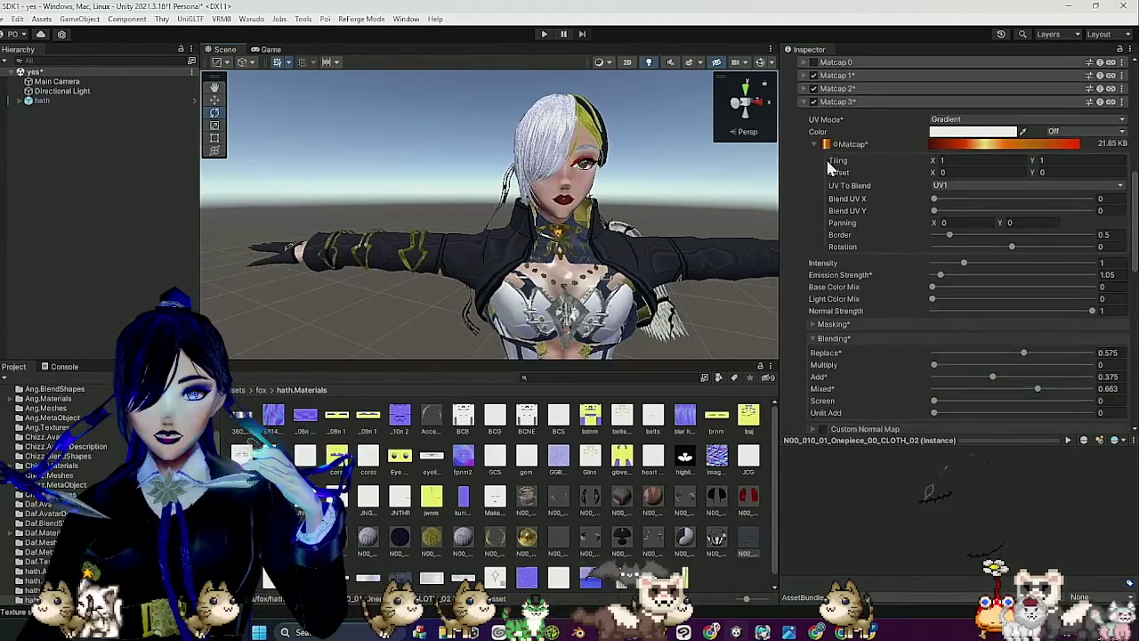
Set CLOTH_02 Matcap 3 panning to X 1 and Y 0.5.
{"action": "left_click", "coordinate": [972, 223]}
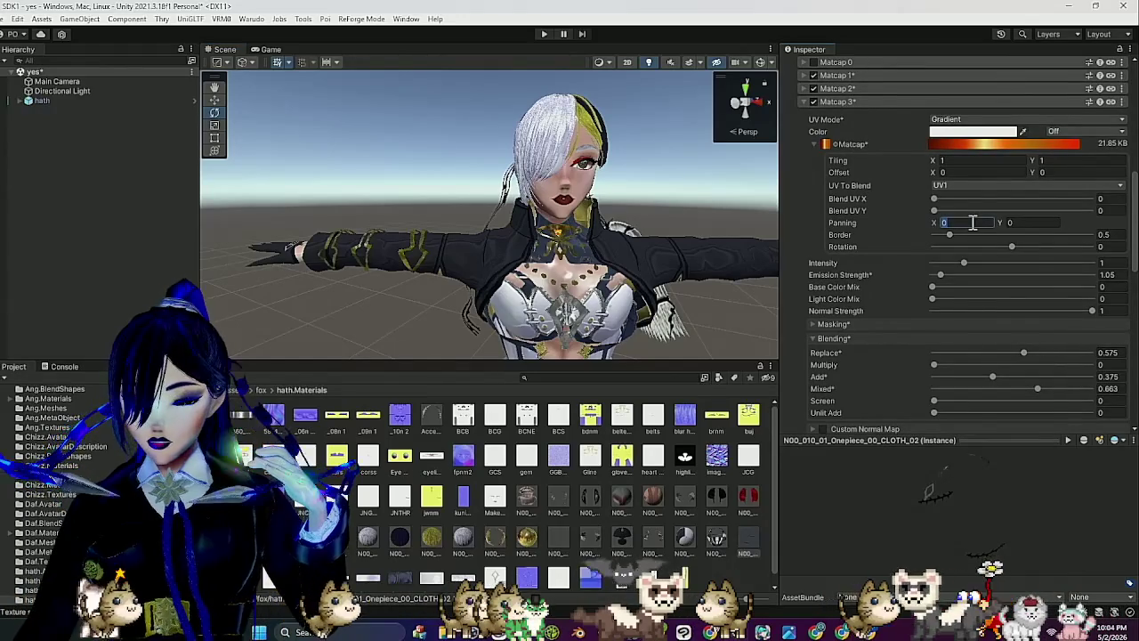
{"action": "type", "text": "1"}
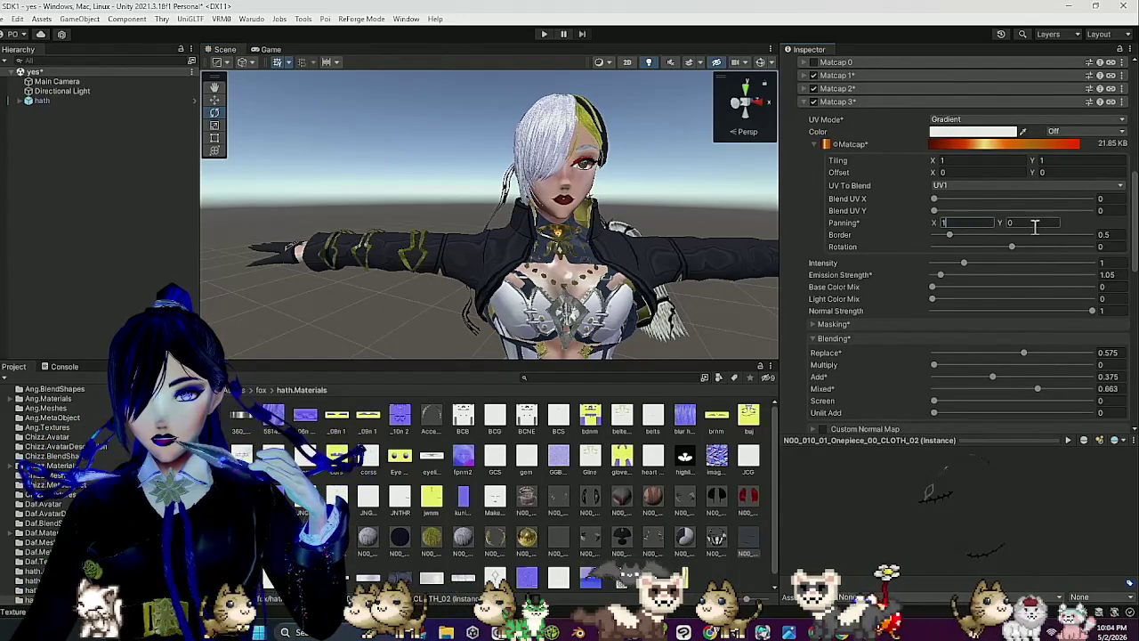
{"action": "left_click", "coordinate": [1030, 225]}
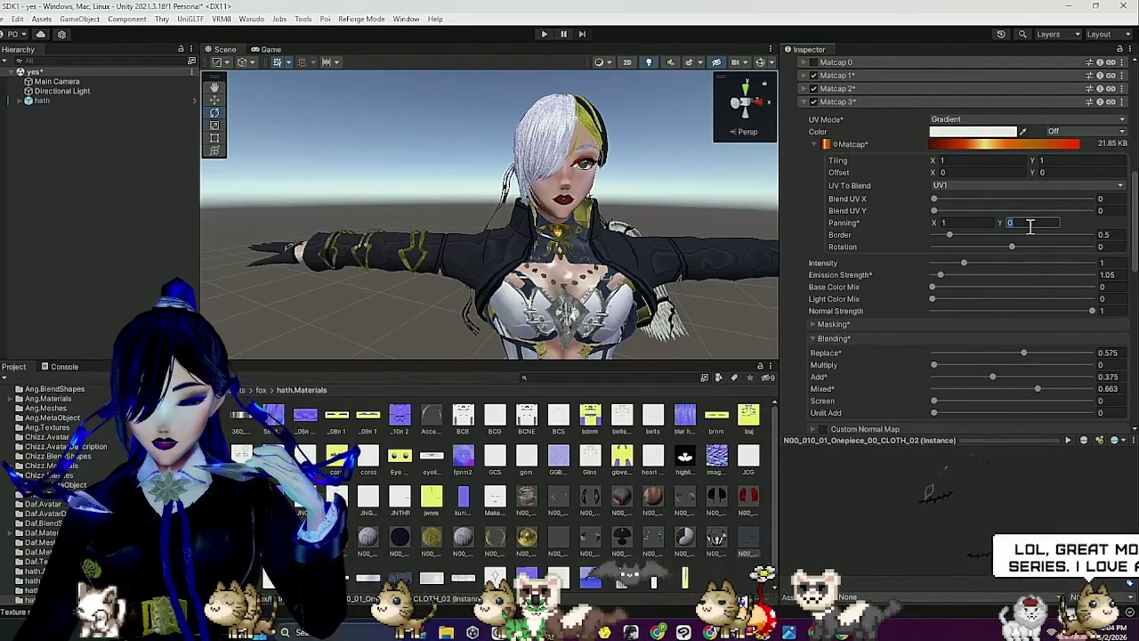
{"action": "type", "text": ".5"}
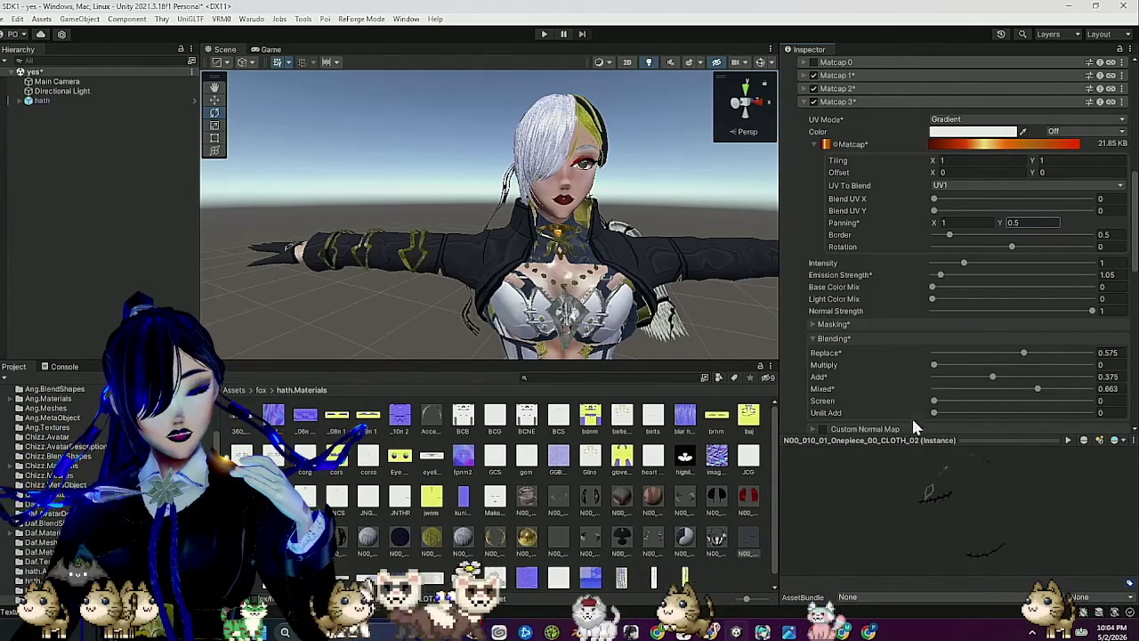
{"action": "scroll", "coordinate": [765, 495], "scroll_direction": "down", "scroll_amount": 1}
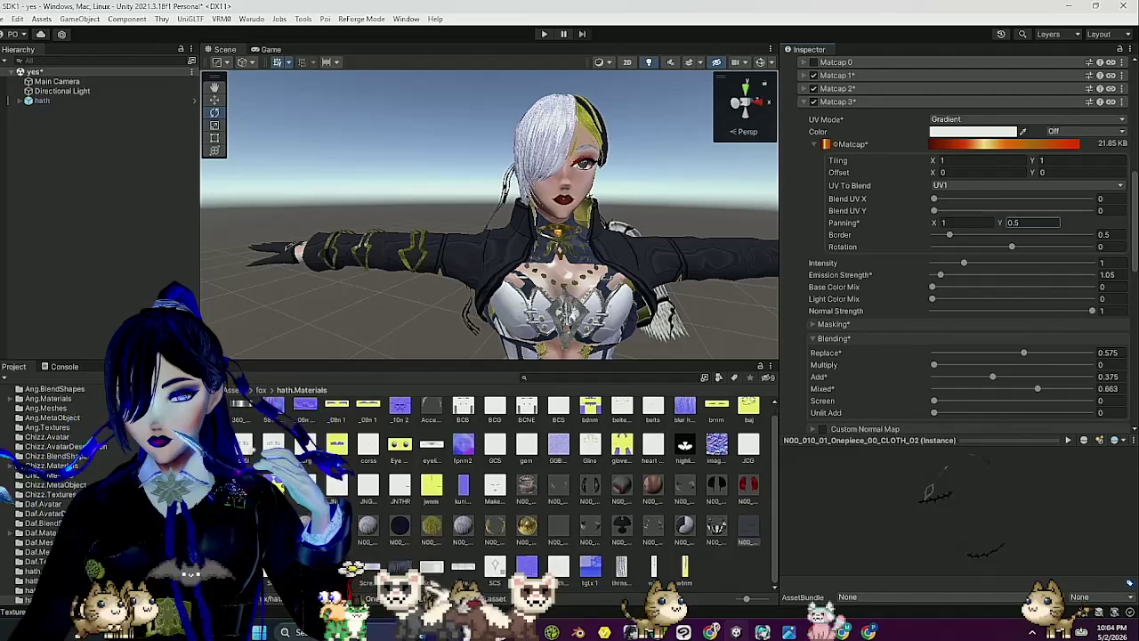
Select the Onepiece CLOTH_03 material and enable its Matcap 2 layer.
{"action": "left_click", "coordinate": [748, 527]}
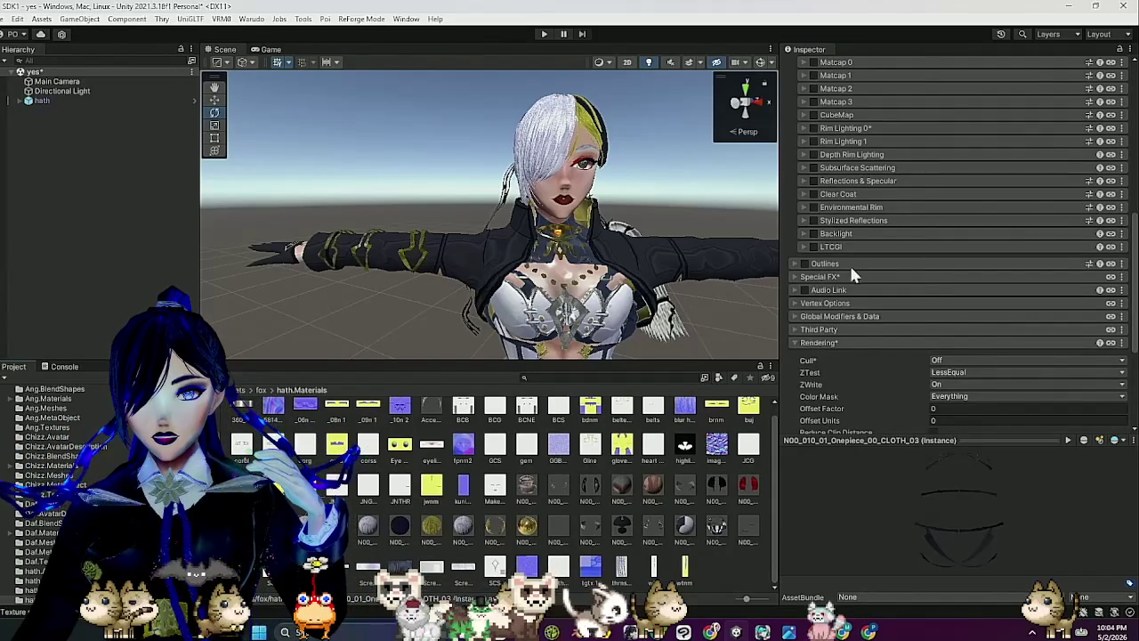
{"action": "scroll", "coordinate": [850, 263], "scroll_direction": "up", "scroll_amount": 3}
{"action": "scroll", "coordinate": [598, 455], "scroll_direction": "up", "scroll_amount": 1}
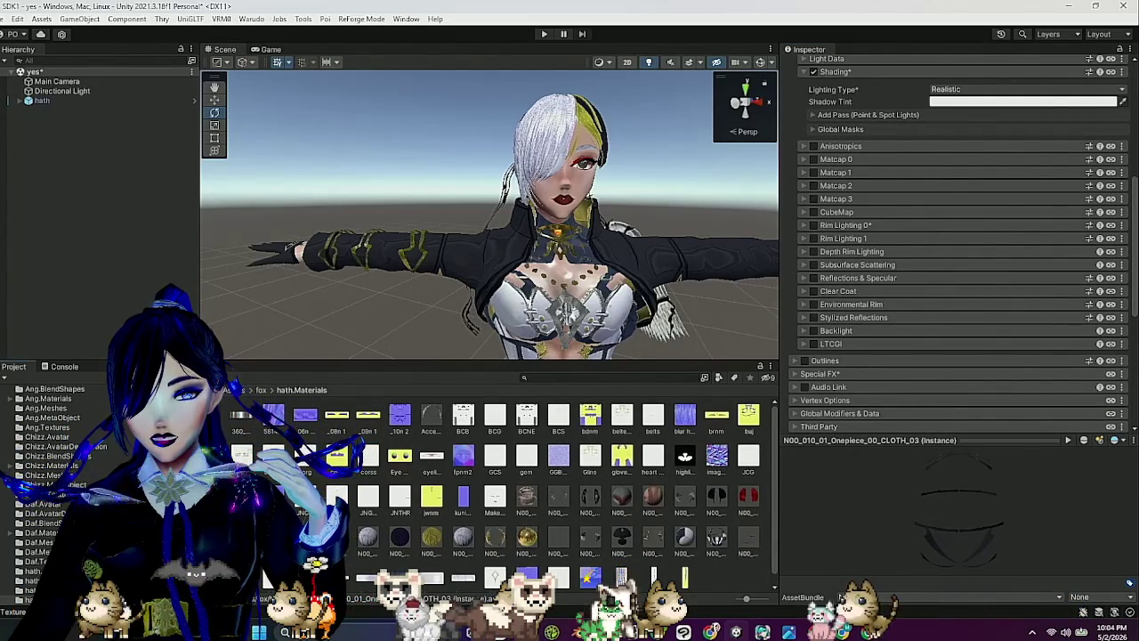
{"action": "left_click", "coordinate": [813, 186]}
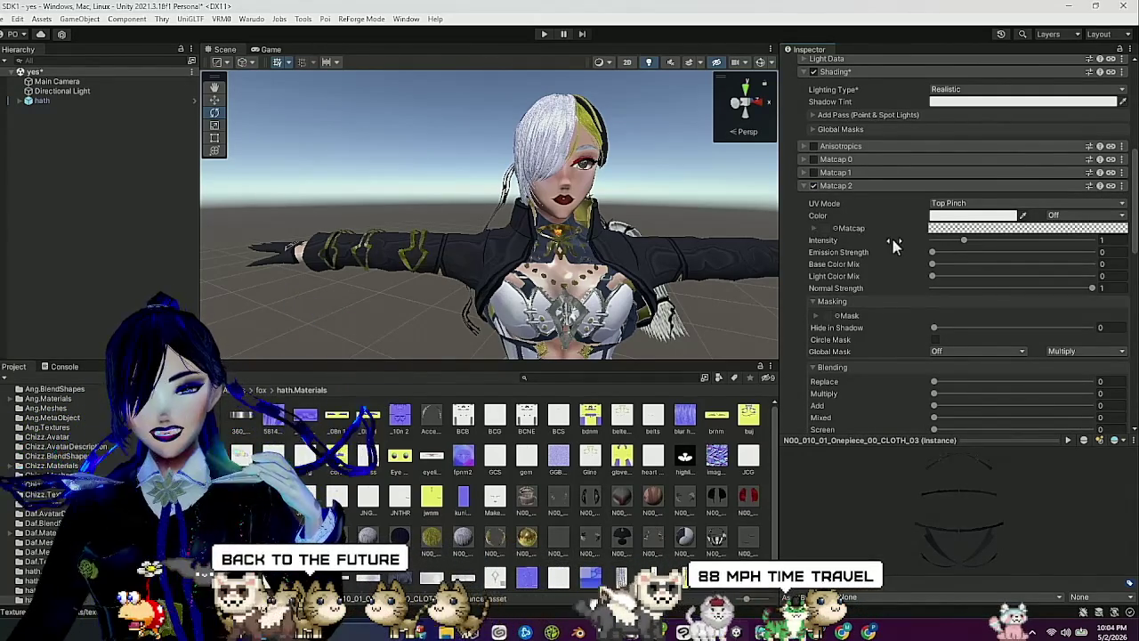
Assign the grey gradient as the Matcap 2 texture and set UV Mode to Gradient.
{"action": "mouse_move", "coordinate": [258, 425]}
{"action": "left_mouse_down"}
{"action": "mouse_move", "coordinate": [771, 270]}
{"action": "mouse_move", "coordinate": [834, 220]}
{"action": "mouse_move", "coordinate": [827, 228]}
{"action": "left_mouse_up"}
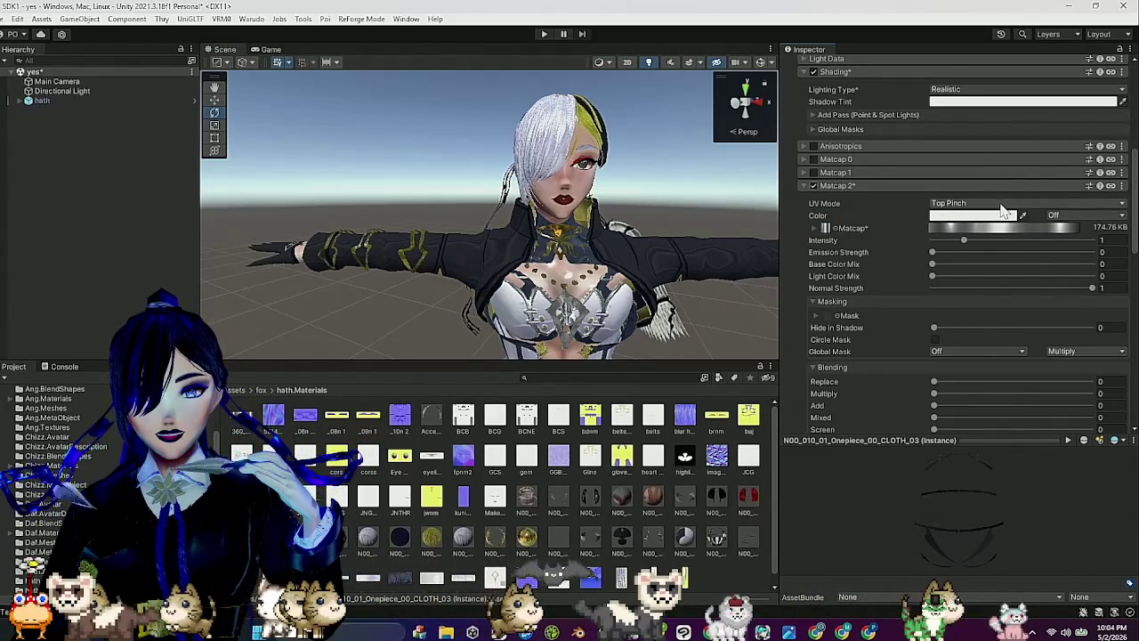
{"action": "left_click", "coordinate": [1003, 210]}
{"action": "left_click", "coordinate": [961, 256]}
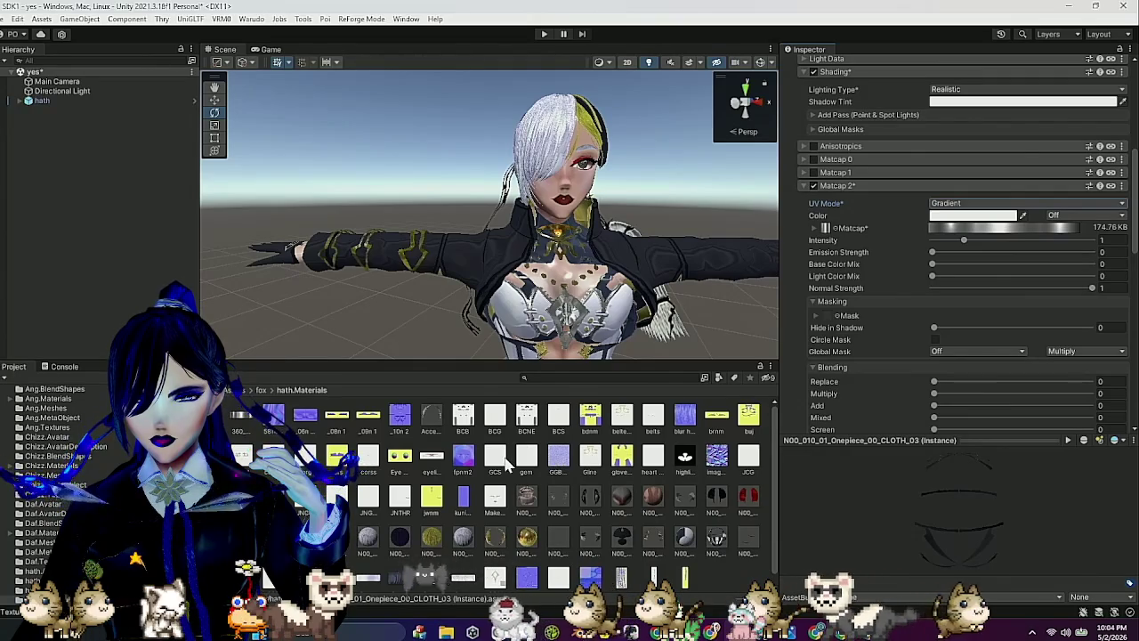
Mask Matcap 2 with the GCS texture's A channel, fixing its sRGB warning.
{"action": "mouse_move", "coordinate": [505, 464]}
{"action": "left_mouse_down"}
{"action": "mouse_move", "coordinate": [925, 392]}
{"action": "mouse_move", "coordinate": [871, 333]}
{"action": "mouse_move", "coordinate": [826, 322]}
{"action": "left_mouse_up"}
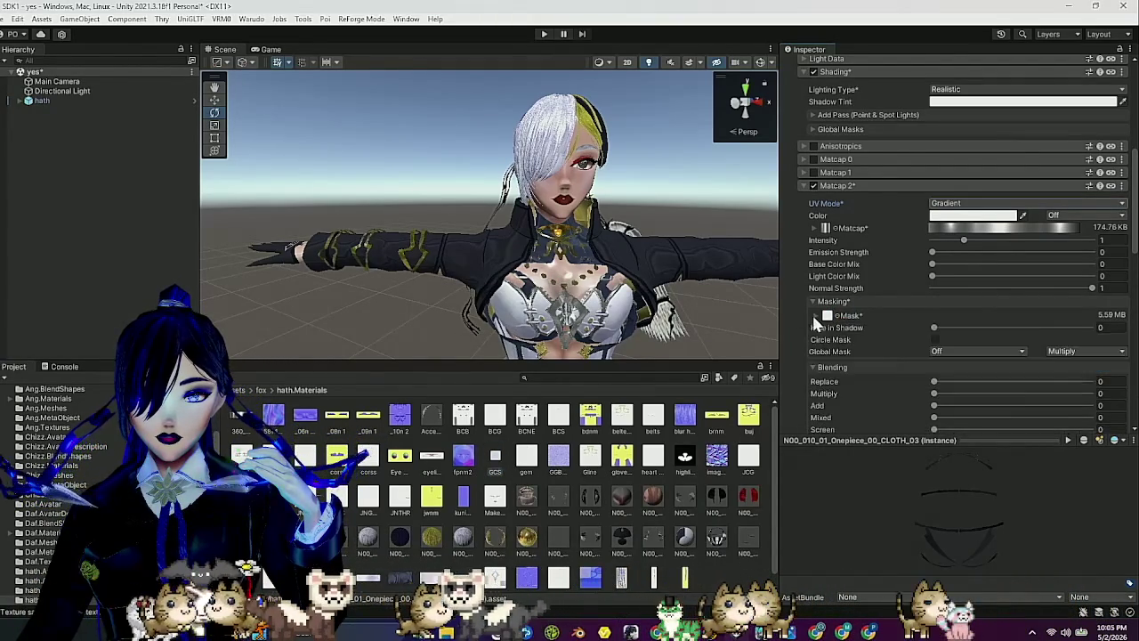
{"action": "left_click", "coordinate": [856, 315]}
{"action": "scroll", "coordinate": [907, 343], "scroll_direction": "down", "scroll_amount": 1}
{"action": "scroll", "coordinate": [908, 345], "scroll_direction": "down", "scroll_amount": 3}
{"action": "left_click", "coordinate": [952, 312]}
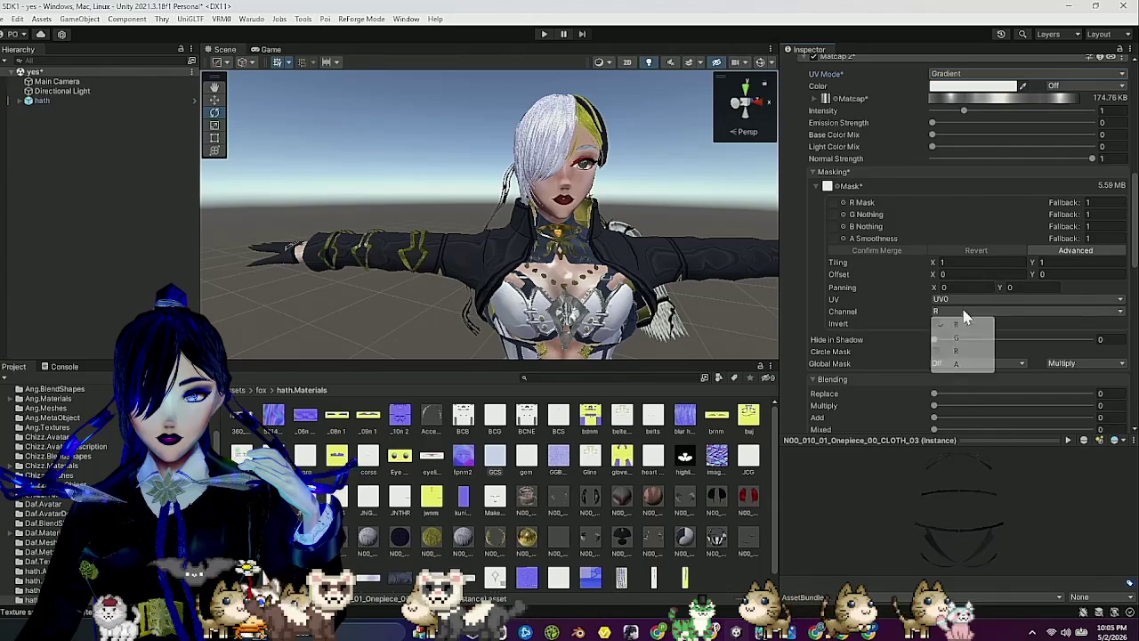
{"action": "left_click", "coordinate": [953, 367]}
Set Matcap 2 blending to Replace 0.881, Add 0.08 and Mixed 0.368.
{"action": "mouse_move", "coordinate": [709, 313]}
{"action": "left_mouse_down"}
{"action": "mouse_move", "coordinate": [594, 282]}
{"action": "mouse_move", "coordinate": [623, 294]}
{"action": "left_mouse_up"}
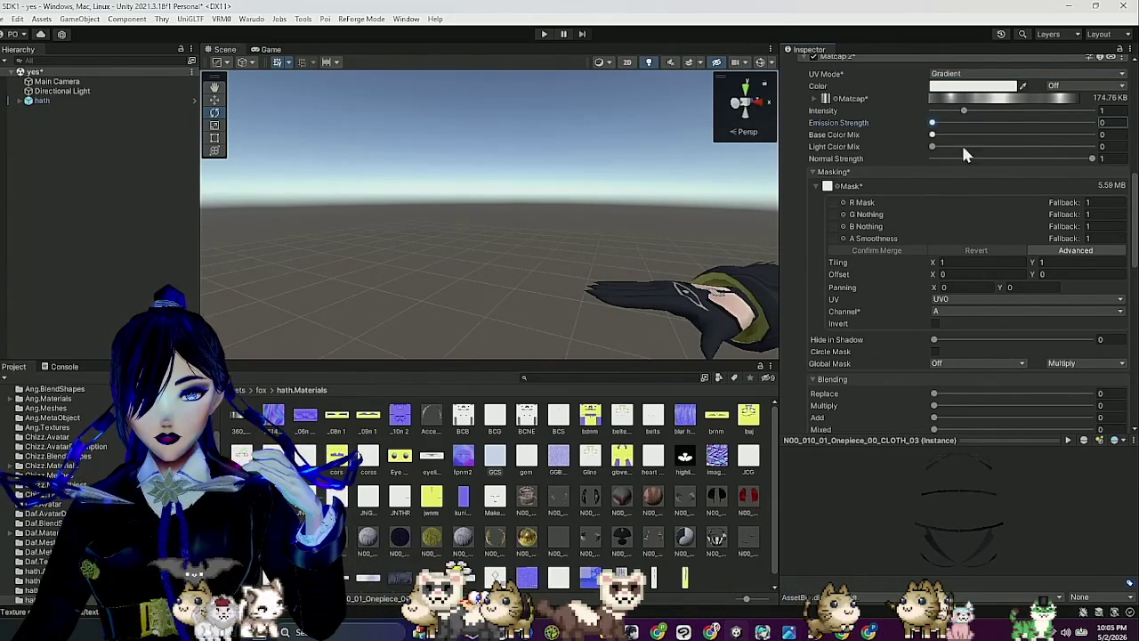
{"action": "scroll", "coordinate": [952, 266], "scroll_direction": "down", "scroll_amount": 2}
{"action": "left_click_drag", "start_coordinate": [934, 329], "coordinate": [1073, 331]}
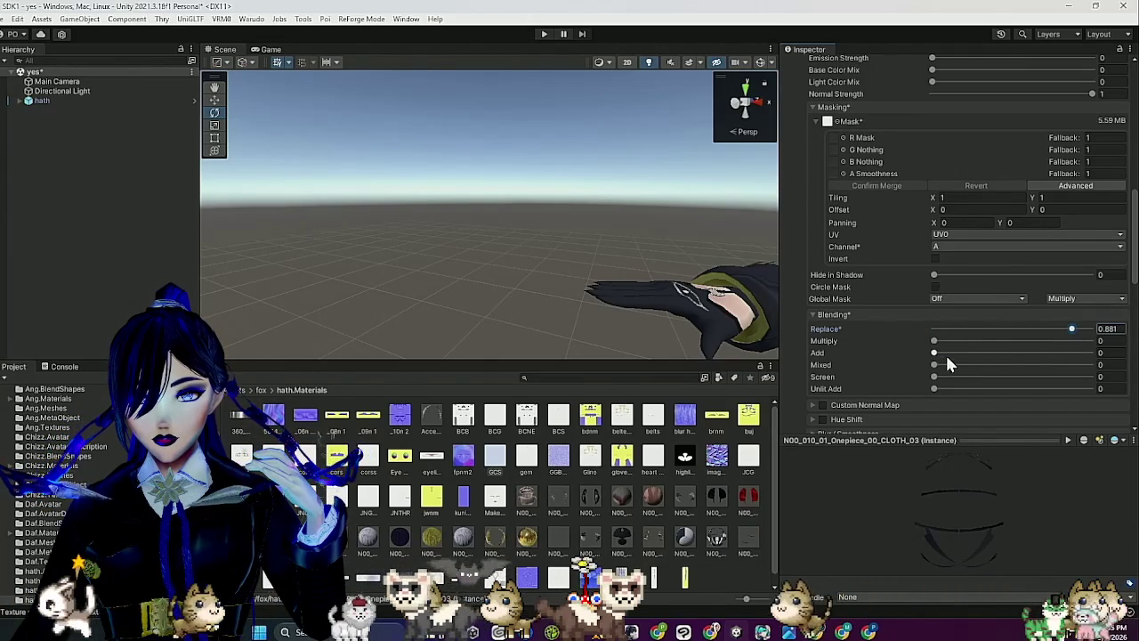
{"action": "left_click_drag", "start_coordinate": [934, 365], "coordinate": [994, 372]}
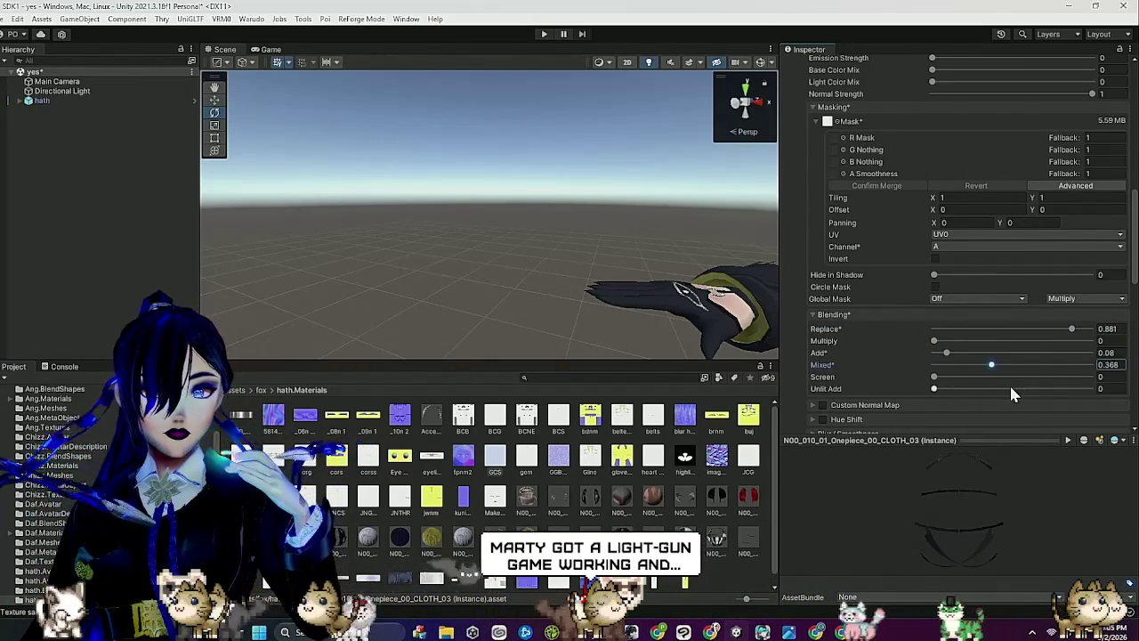
{"action": "scroll", "coordinate": [629, 503], "scroll_direction": "down", "scroll_amount": 1}
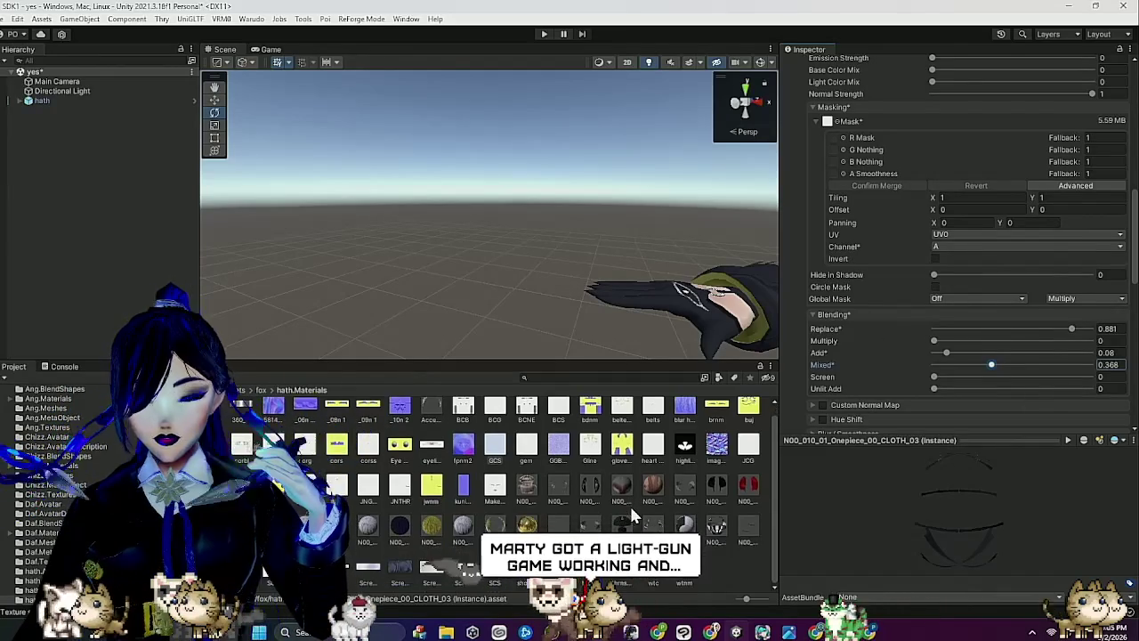
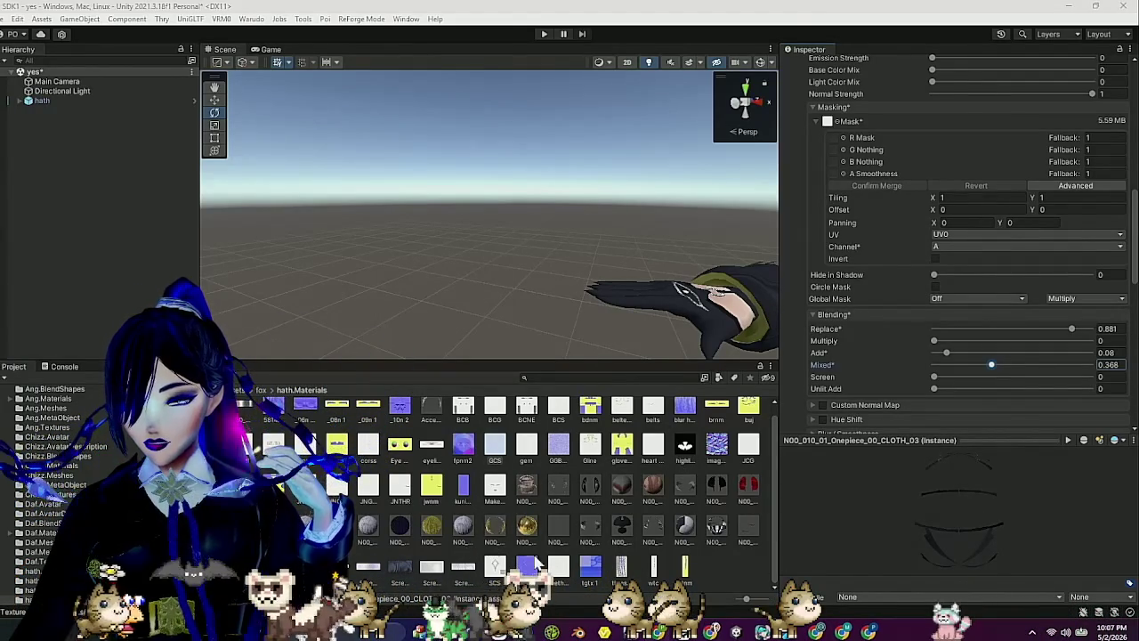
Select the Accessory_CatTail_01_CLOTH material and orbit the Scene view to see the wings from behind.
{"action": "scroll", "coordinate": [454, 505], "scroll_direction": "up", "scroll_amount": 1}
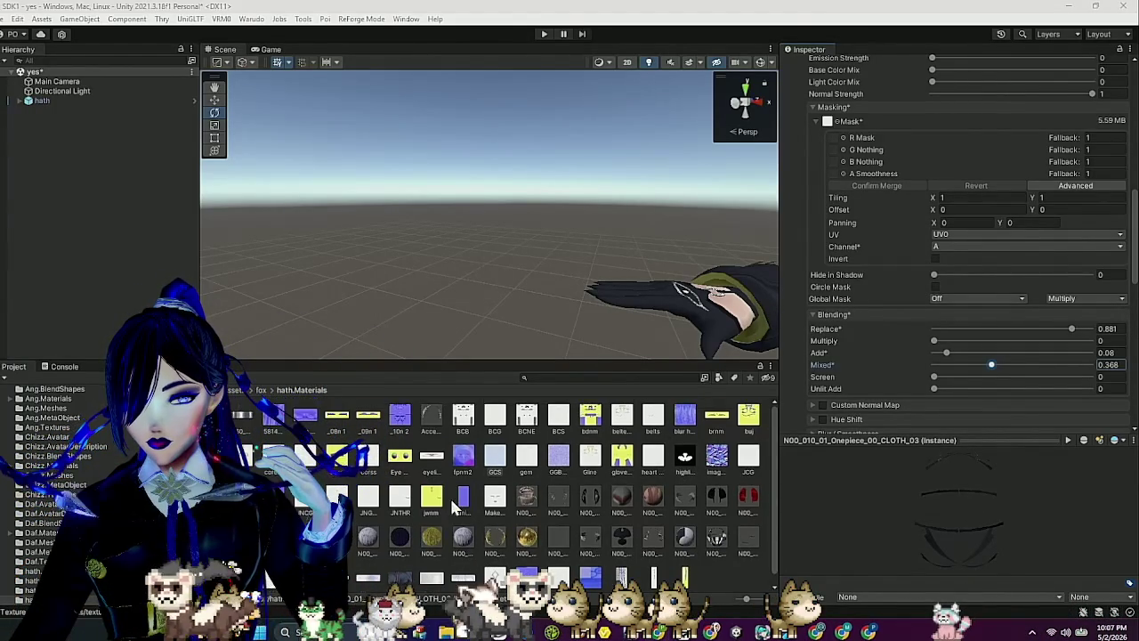
{"action": "left_click", "coordinate": [432, 413]}
{"action": "scroll", "coordinate": [588, 260], "scroll_direction": "up", "scroll_amount": 5}
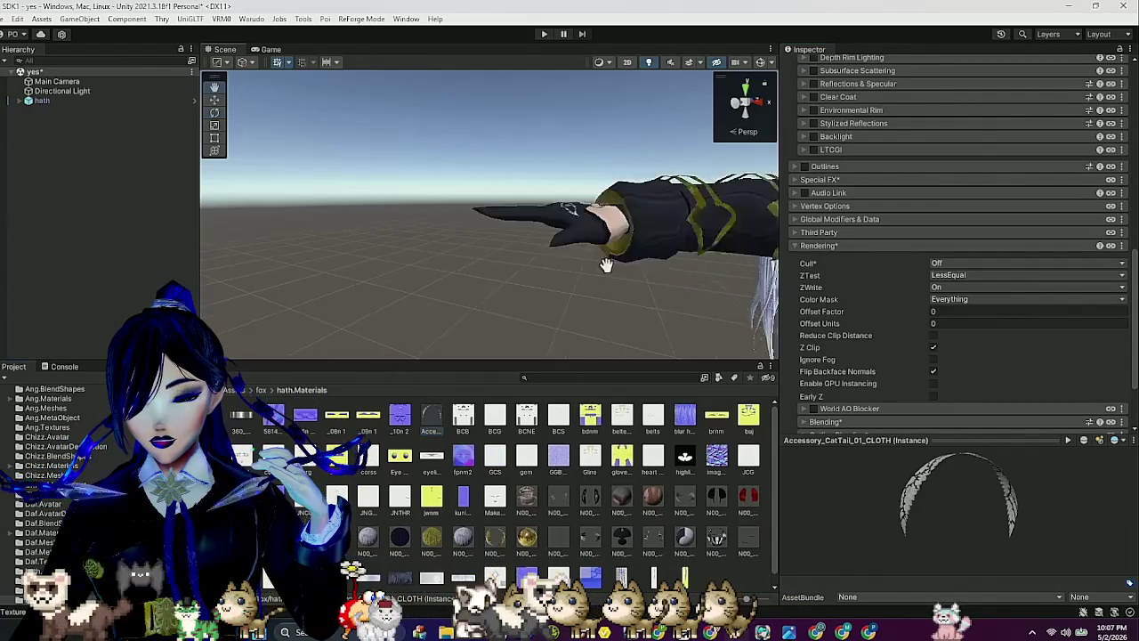
{"action": "mouse_move", "coordinate": [566, 263]}
{"action": "left_mouse_down"}
{"action": "mouse_move", "coordinate": [489, 254]}
{"action": "mouse_move", "coordinate": [585, 241]}
{"action": "mouse_move", "coordinate": [543, 233]}
{"action": "left_mouse_up"}
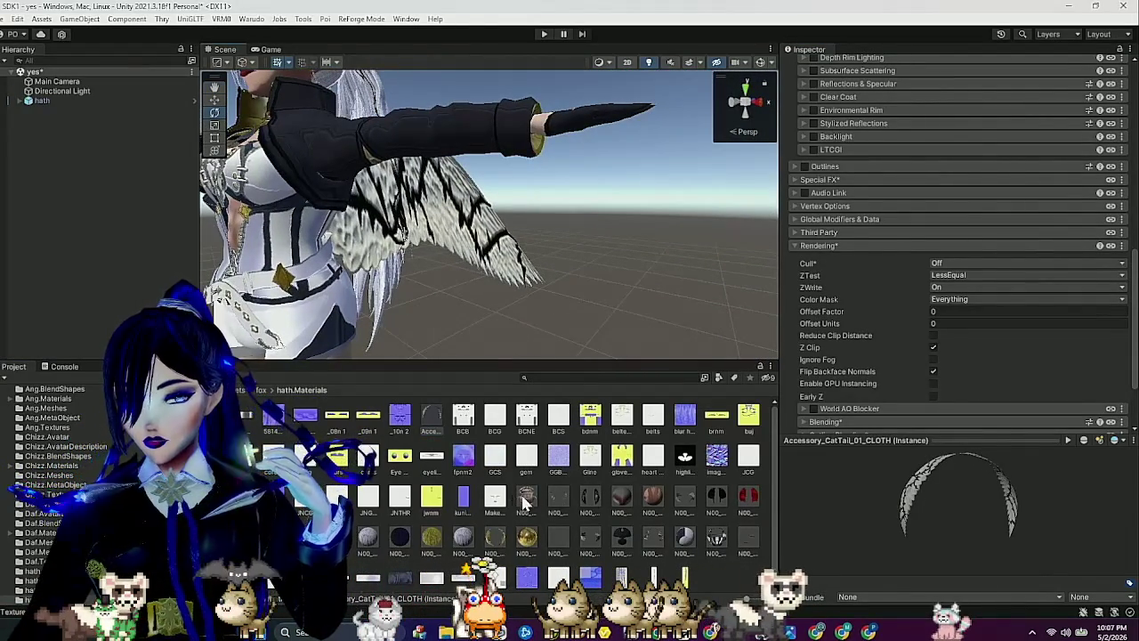
{"action": "scroll", "coordinate": [911, 238], "scroll_direction": "up", "scroll_amount": 4}
{"action": "scroll", "coordinate": [911, 238], "scroll_direction": "up", "scroll_amount": 1}
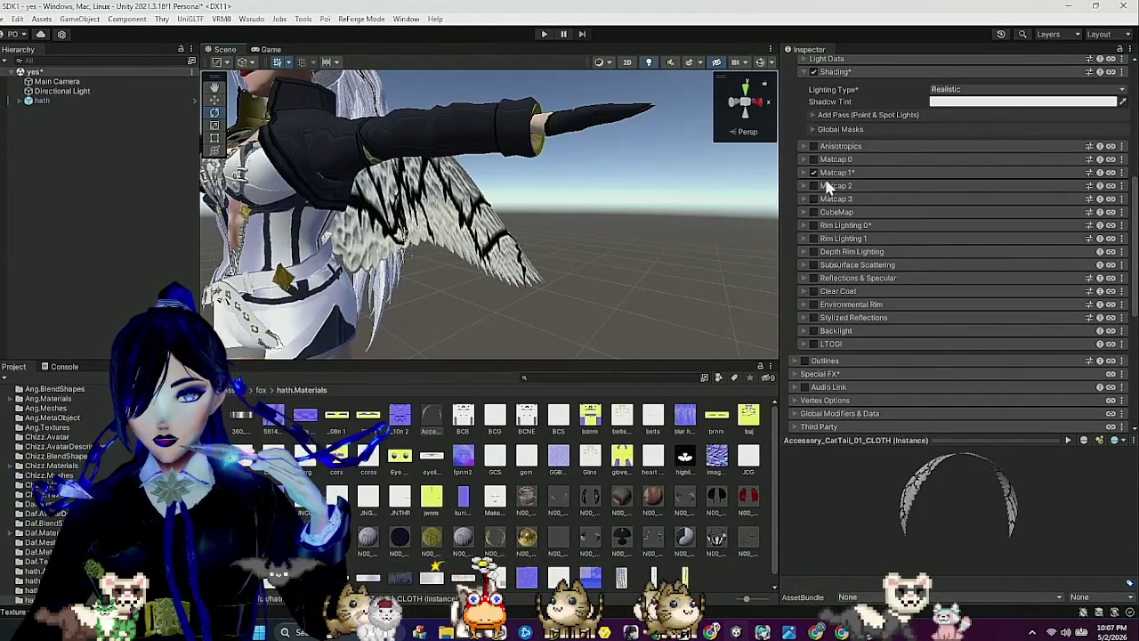
Copy the Matcap 1 settings and paste them into Matcap 2.
{"action": "left_click", "coordinate": [832, 172]}
{"action": "left_click", "coordinate": [841, 174]}
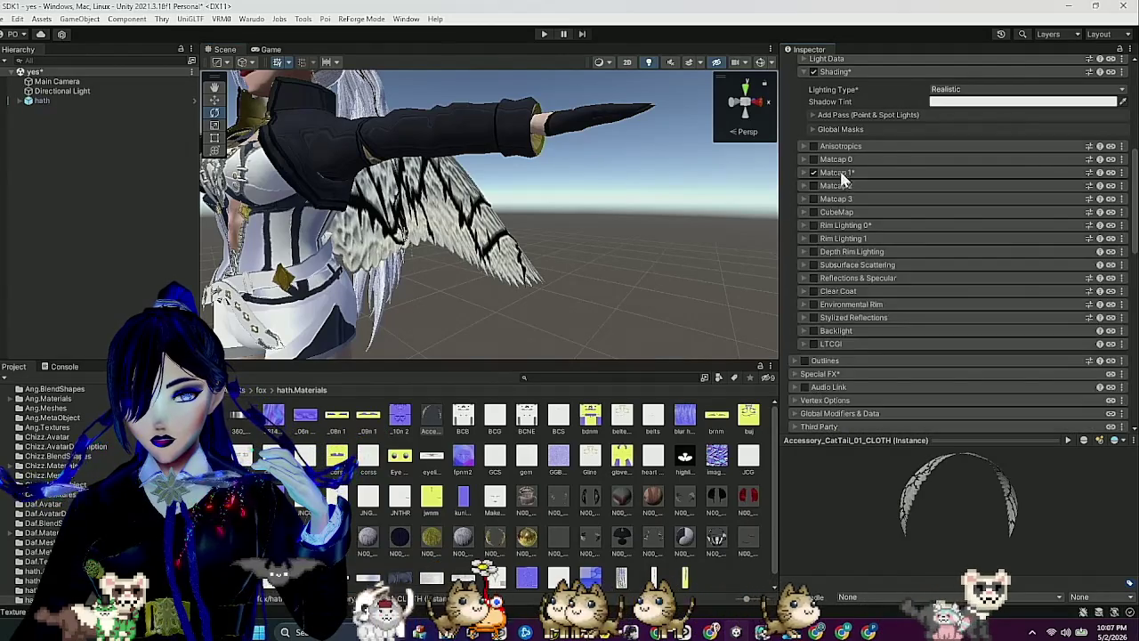
{"action": "left_click", "coordinate": [810, 185]}
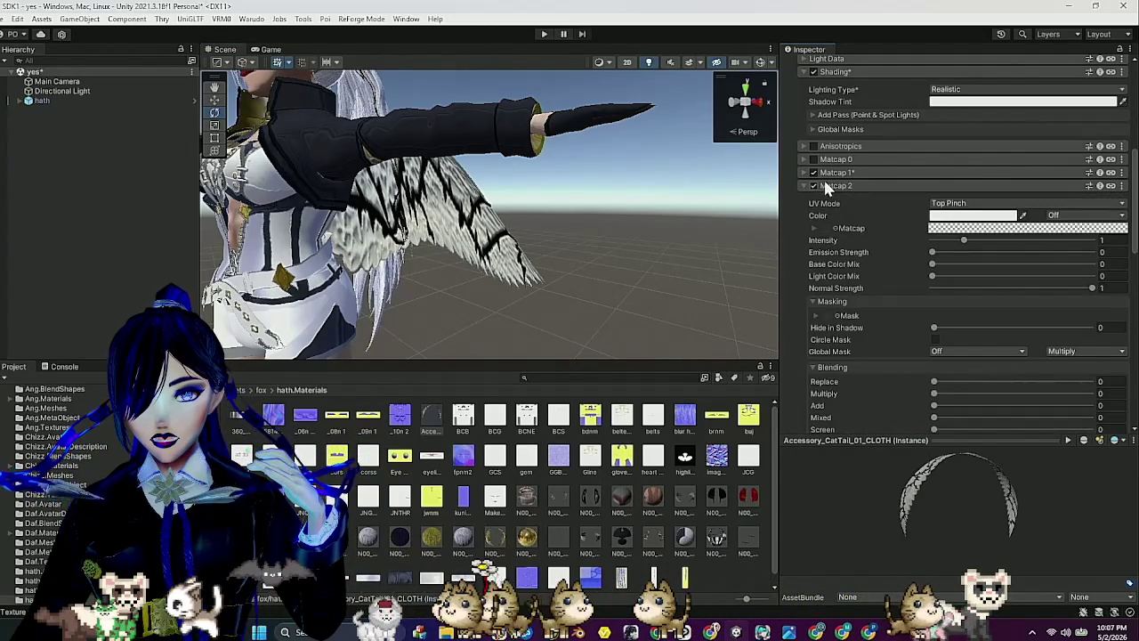
{"action": "left_click", "coordinate": [826, 185]}
{"action": "left_click", "coordinate": [1121, 171]}
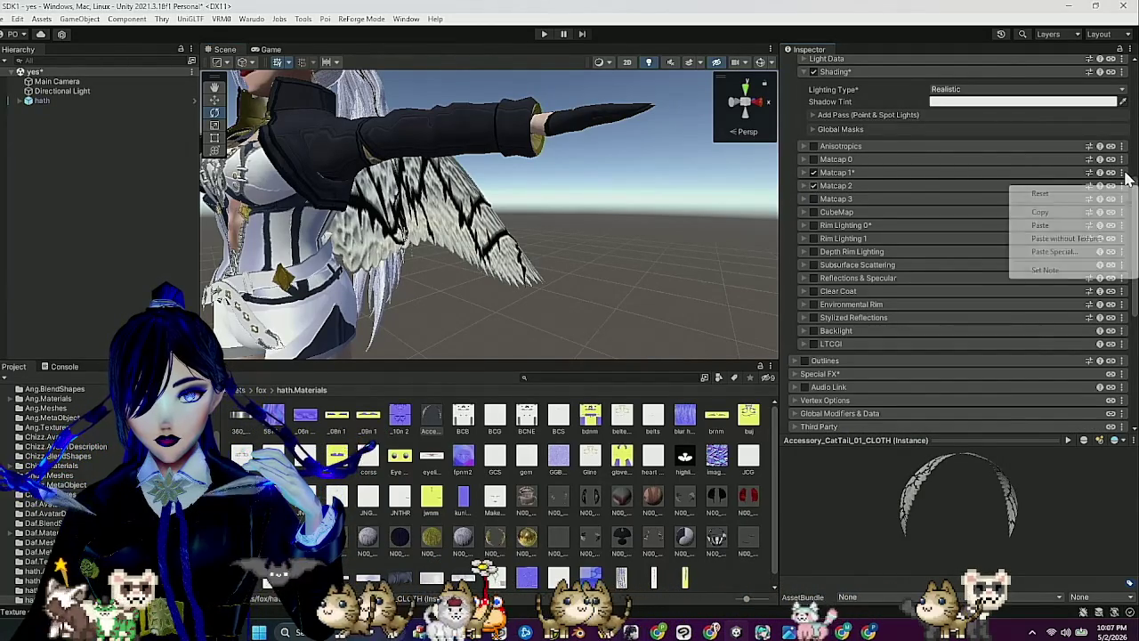
{"action": "left_click", "coordinate": [1039, 212]}
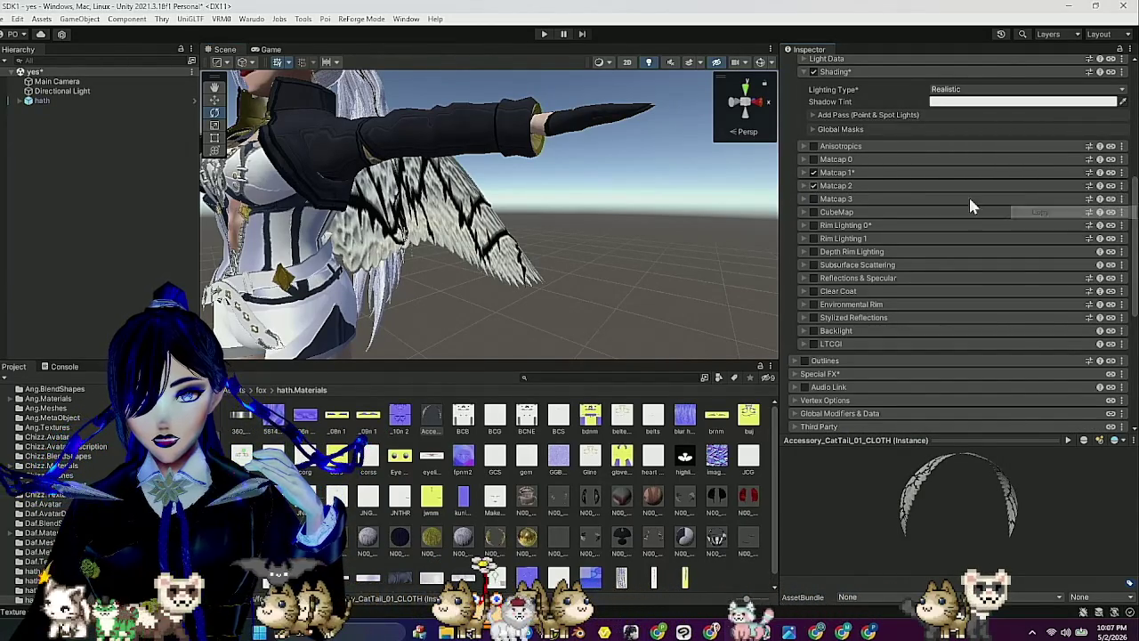
{"action": "left_click", "coordinate": [1121, 185]}
{"action": "left_click", "coordinate": [1041, 238]}
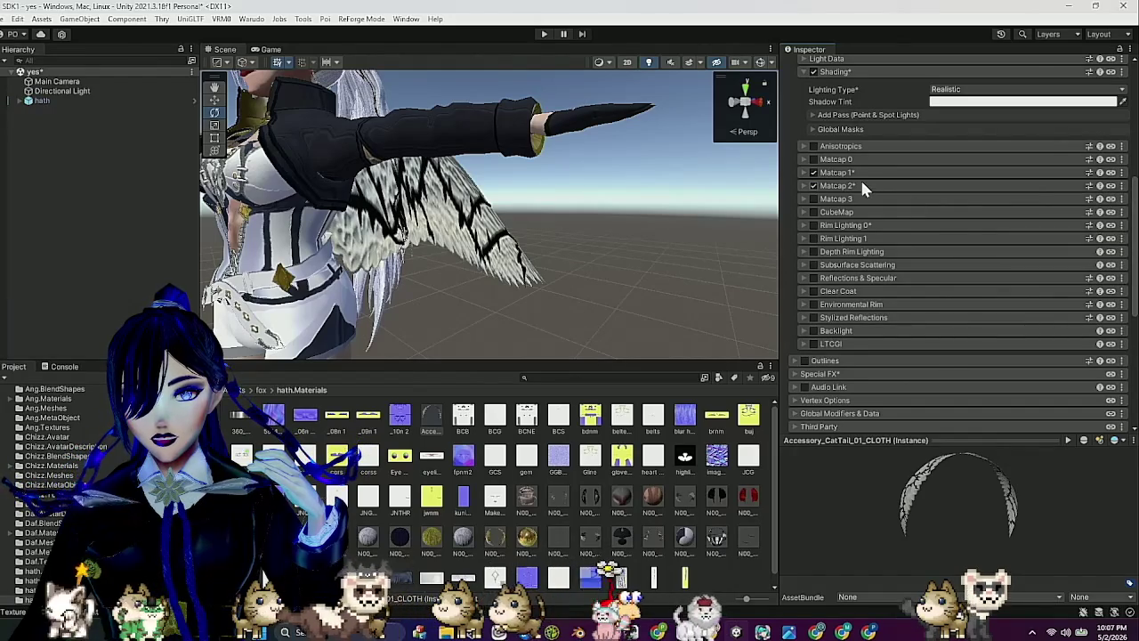
Expand Matcap 2 and drop a texture into its Mask slot.
{"action": "left_click", "coordinate": [860, 184]}
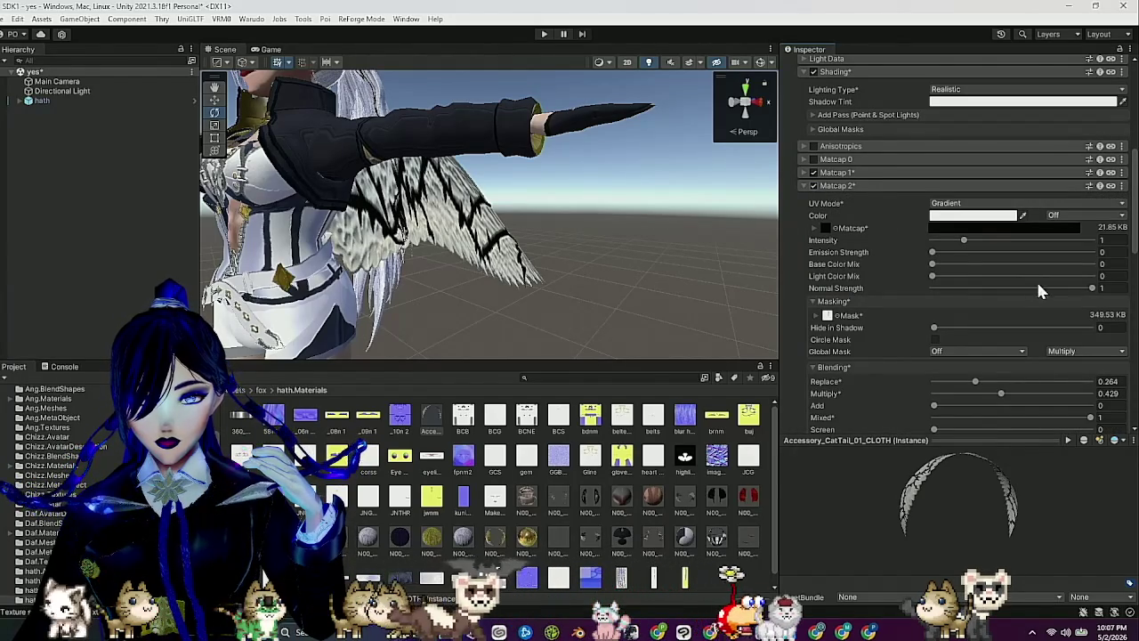
{"action": "left_click", "coordinate": [952, 185]}
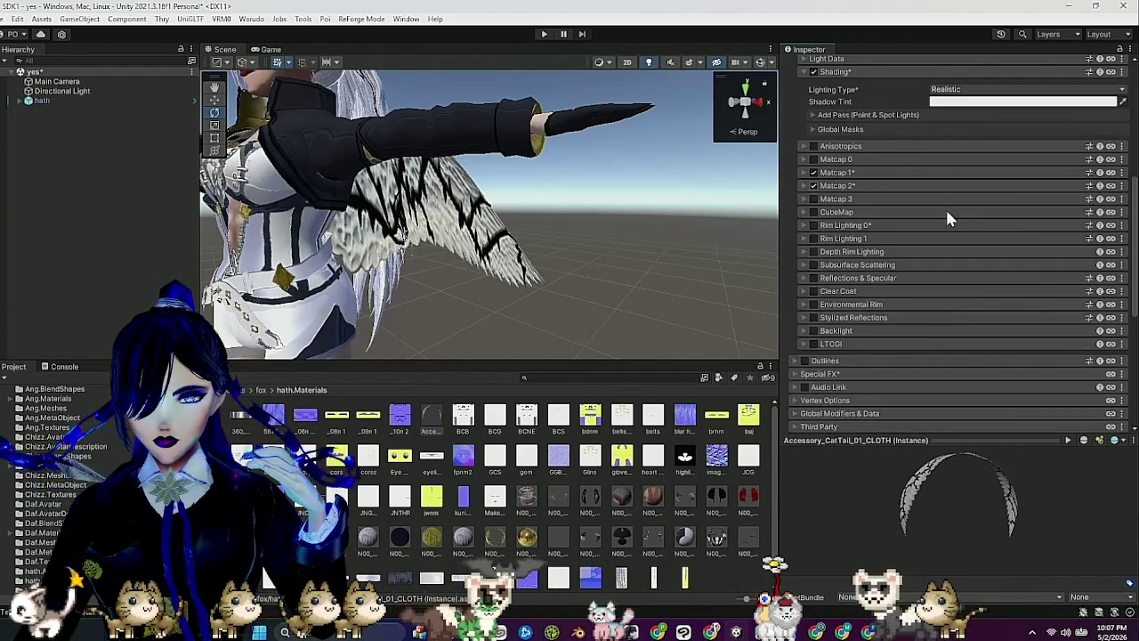
{"action": "left_click", "coordinate": [857, 185]}
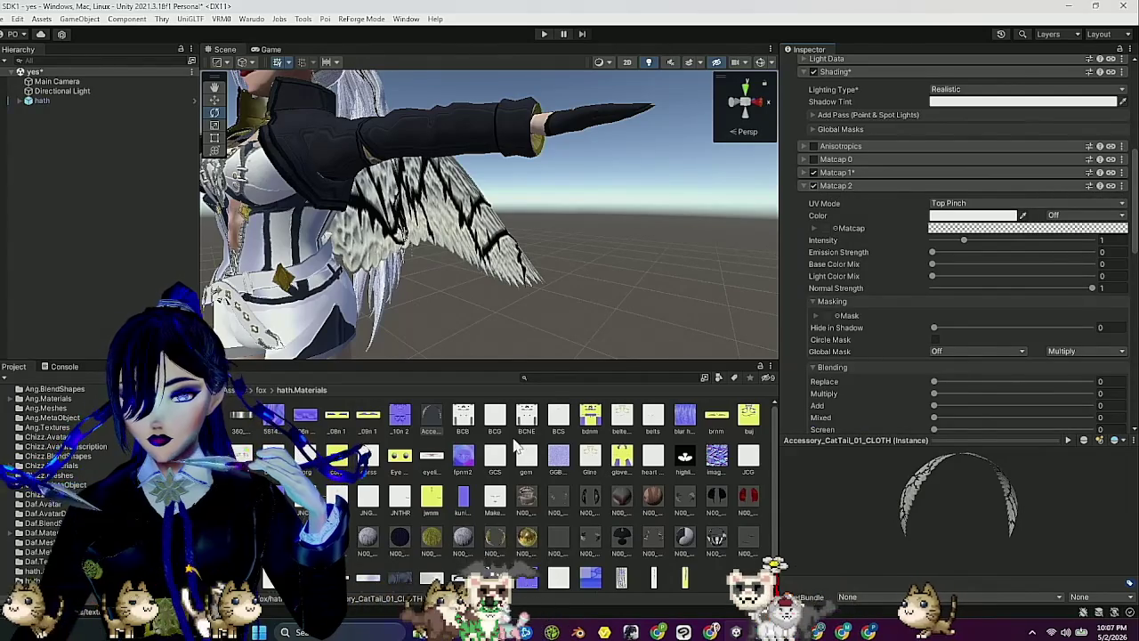
{"action": "scroll", "coordinate": [506, 475], "scroll_direction": "down", "scroll_amount": 1}
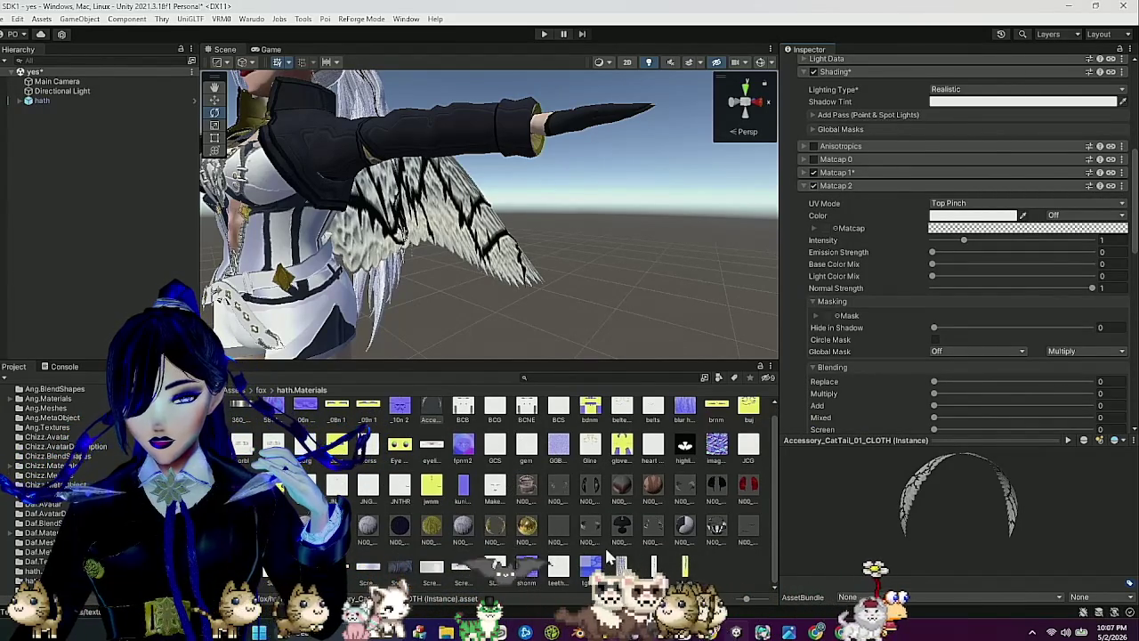
{"action": "mouse_move", "coordinate": [650, 577]}
{"action": "left_mouse_down"}
{"action": "mouse_move", "coordinate": [832, 316]}
{"action": "mouse_move", "coordinate": [854, 236]}
{"action": "mouse_move", "coordinate": [829, 249]}
{"action": "left_mouse_up"}
{"action": "scroll", "coordinate": [854, 237], "scroll_direction": "down", "scroll_amount": 1}
Set the Matcap 2 mask to read from the A channel.
{"action": "left_click", "coordinate": [813, 242]}
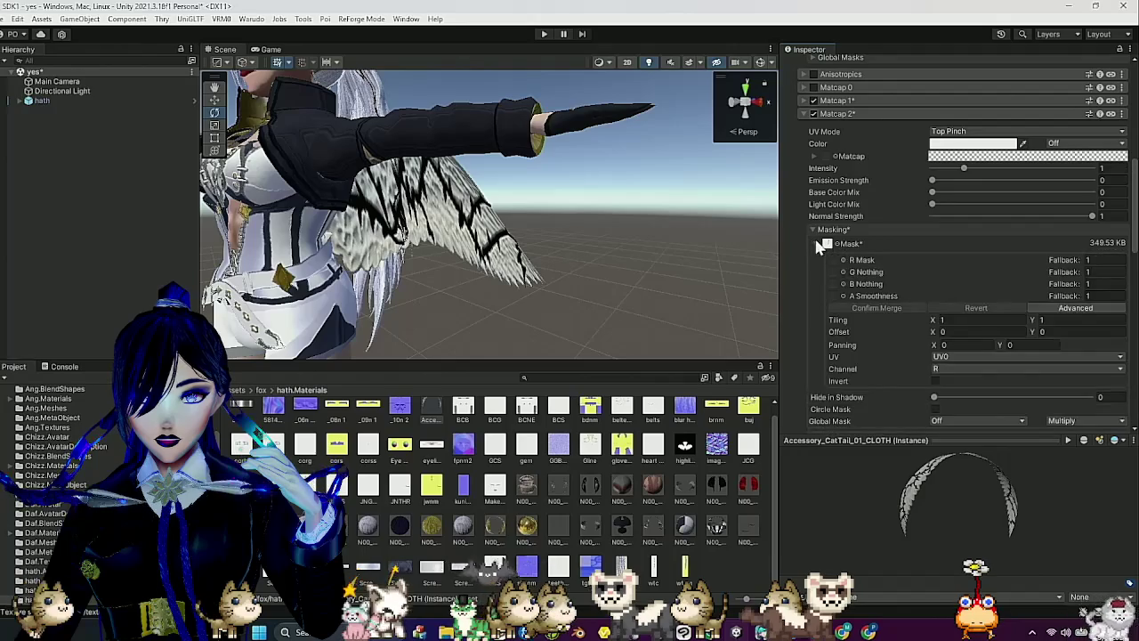
{"action": "left_click", "coordinate": [940, 367]}
{"action": "left_click", "coordinate": [955, 422]}
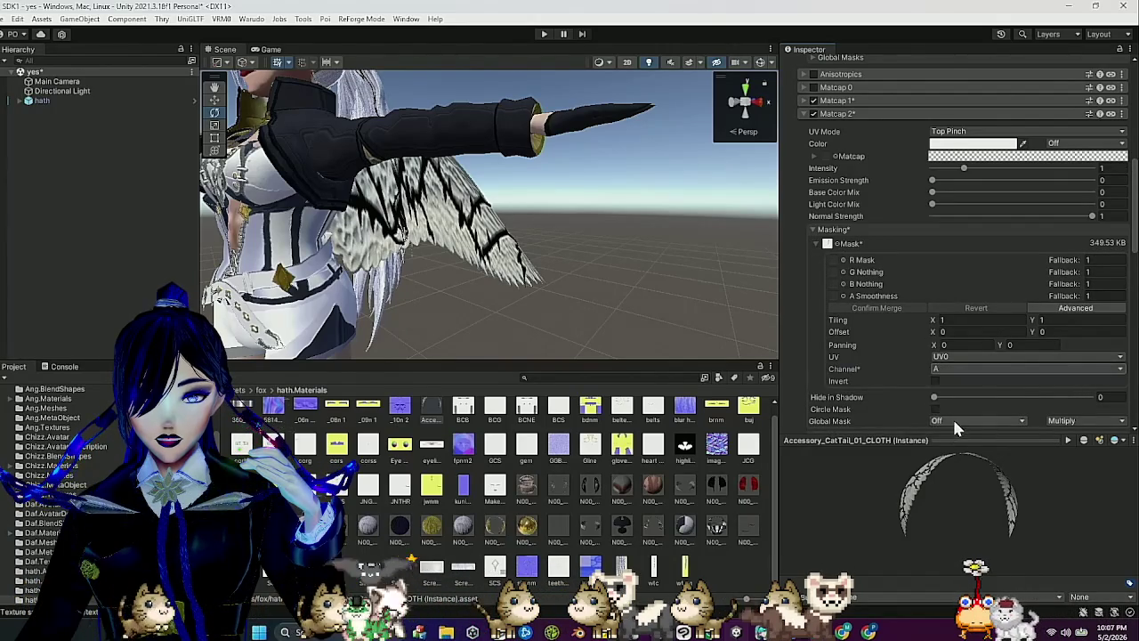
{"action": "left_click", "coordinate": [886, 224]}
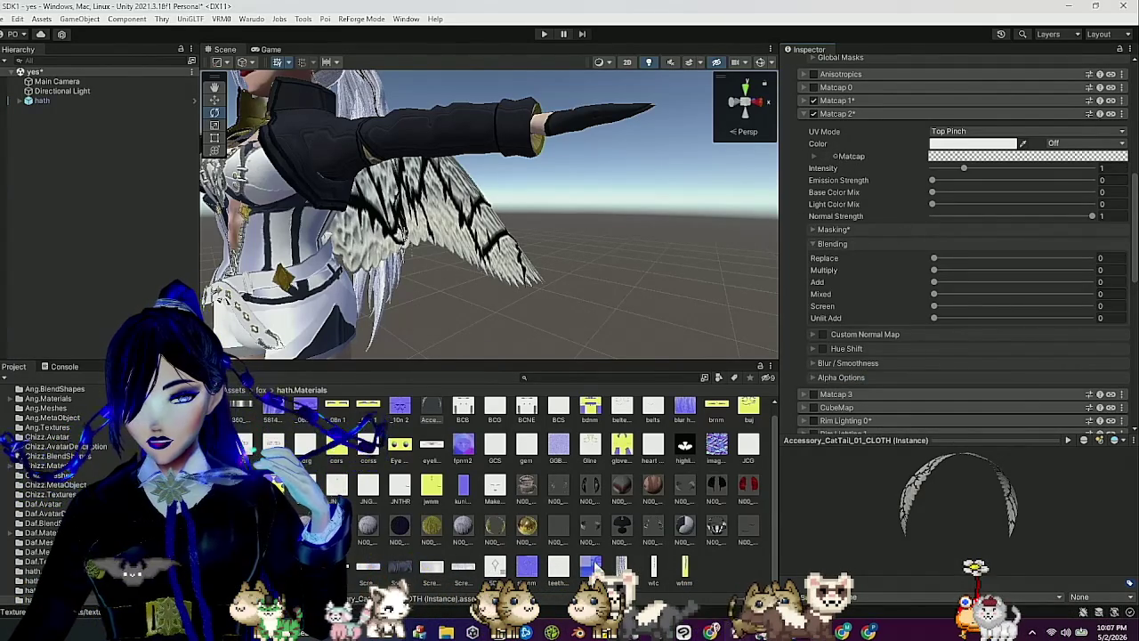
{"action": "scroll", "coordinate": [595, 565], "scroll_direction": "up", "scroll_amount": 1}
{"action": "scroll", "coordinate": [595, 565], "scroll_direction": "down", "scroll_amount": 1}
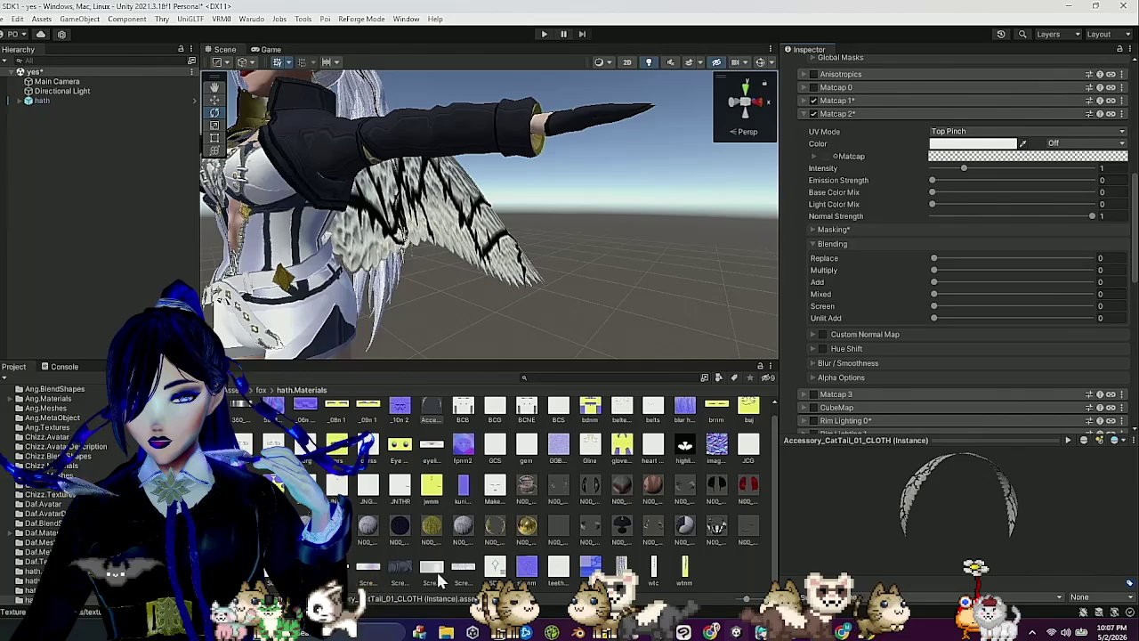
{"action": "scroll", "coordinate": [884, 415], "scroll_direction": "down", "scroll_amount": 4}
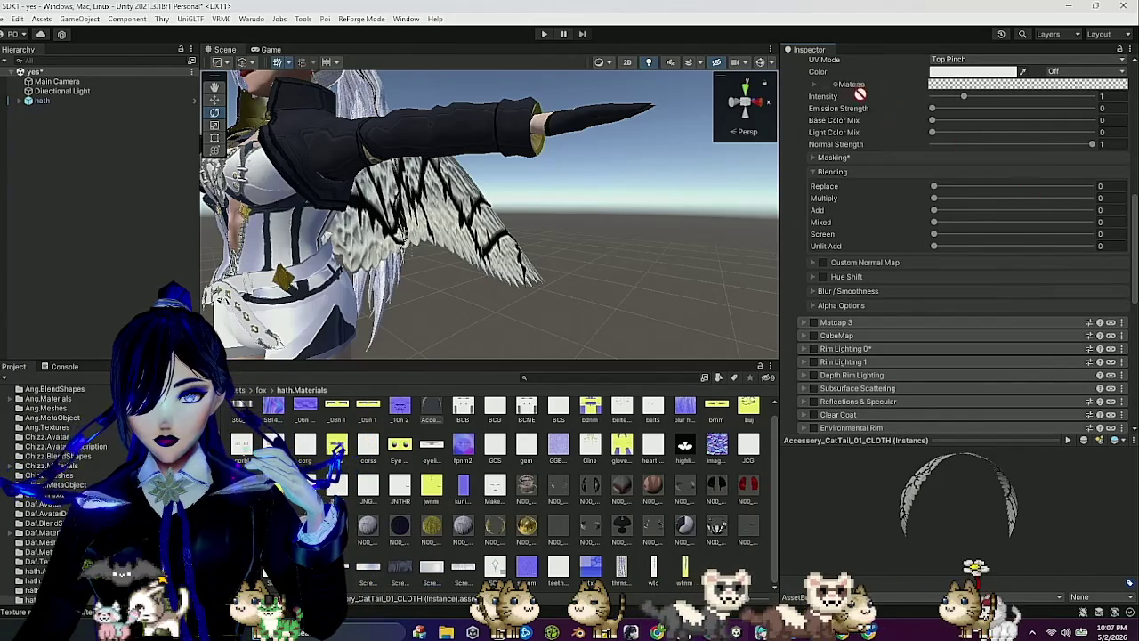
Give Matcap 2 a matcap texture with Replace blend 0.513 and Mixed 0.352, checking the wings.
{"action": "left_click_drag", "start_coordinate": [833, 87], "coordinate": [830, 85]}
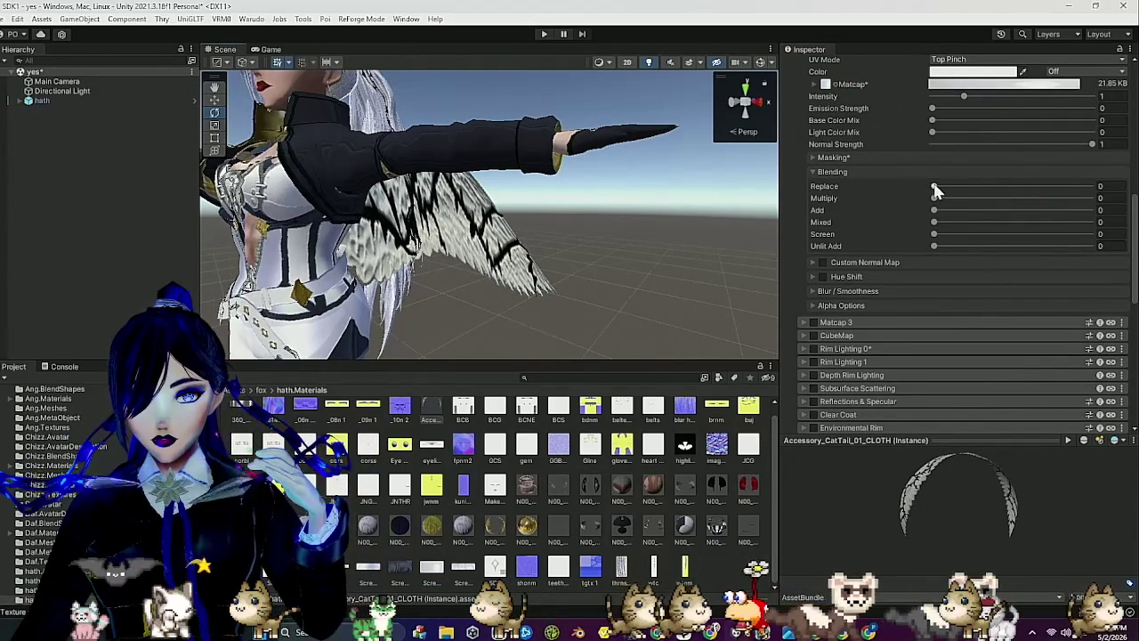
{"action": "mouse_move", "coordinate": [985, 187]}
{"action": "left_mouse_down"}
{"action": "mouse_move", "coordinate": [1051, 195]}
{"action": "mouse_move", "coordinate": [1029, 201]}
{"action": "mouse_move", "coordinate": [1029, 223]}
{"action": "mouse_move", "coordinate": [1013, 194]}
{"action": "left_mouse_up"}
{"action": "mouse_move", "coordinate": [694, 222]}
{"action": "left_mouse_down"}
{"action": "mouse_move", "coordinate": [715, 216]}
{"action": "mouse_move", "coordinate": [688, 236]}
{"action": "mouse_move", "coordinate": [702, 191]}
{"action": "left_mouse_up"}
{"action": "mouse_move", "coordinate": [633, 241]}
{"action": "left_mouse_down"}
{"action": "mouse_move", "coordinate": [641, 215]}
{"action": "mouse_move", "coordinate": [628, 233]}
{"action": "left_mouse_up"}
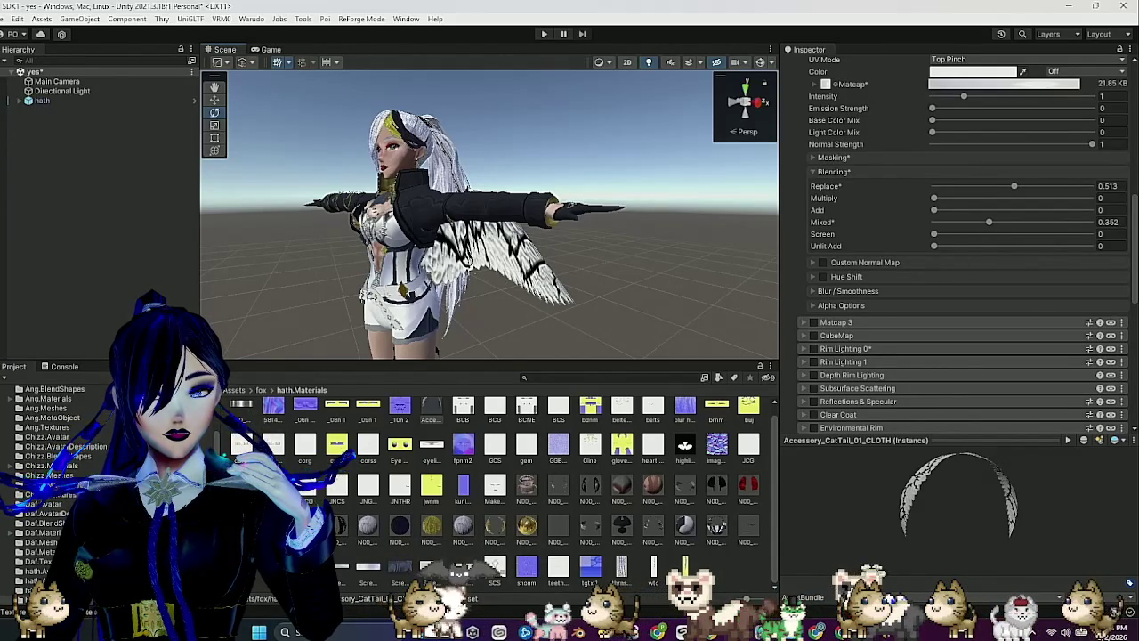
{"action": "left_click_drag", "start_coordinate": [595, 274], "coordinate": [527, 279]}
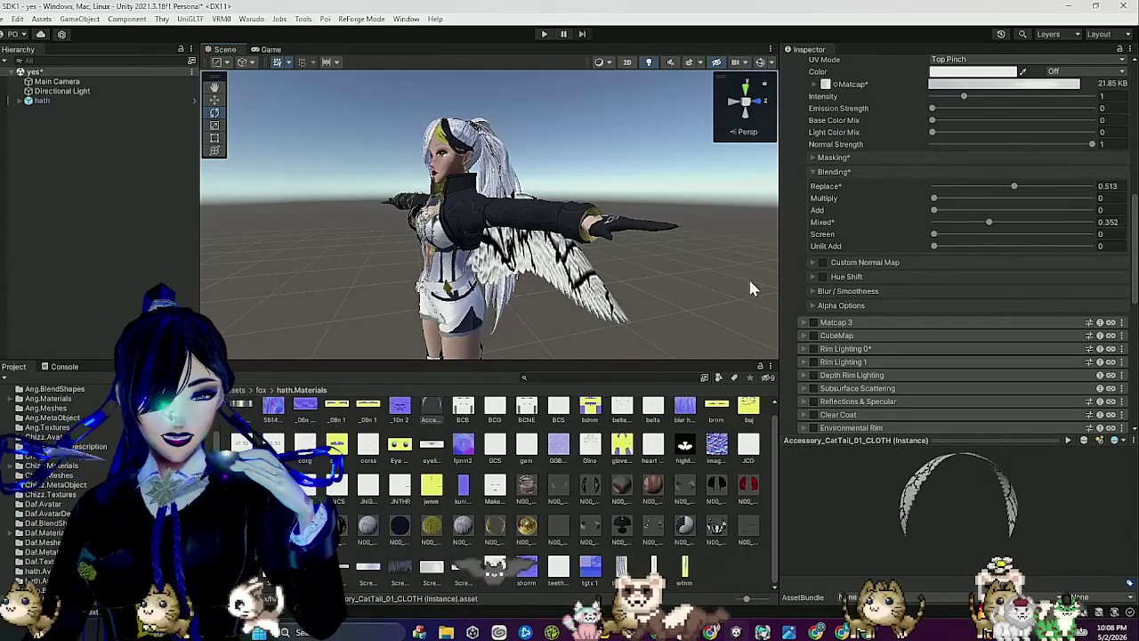
{"action": "left_click_drag", "start_coordinate": [579, 313], "coordinate": [711, 276]}
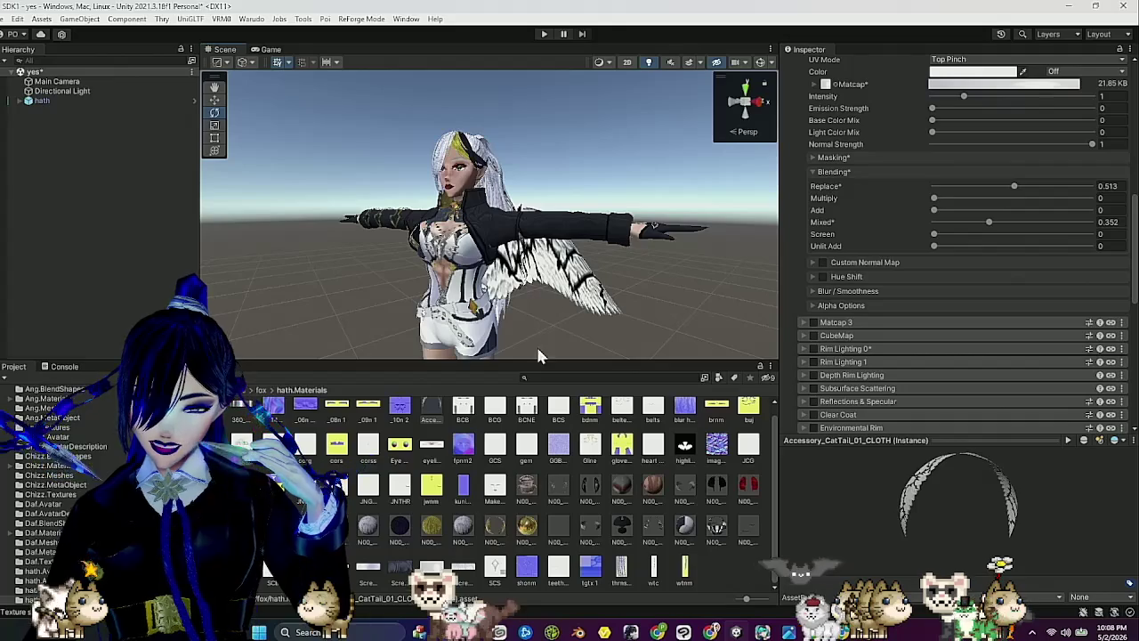
Collapse Matcap 2, then inspect the Body_00_SKIN, face skin and EyeWhite_00_EYE materials.
{"action": "scroll", "coordinate": [501, 488], "scroll_direction": "up", "scroll_amount": 1}
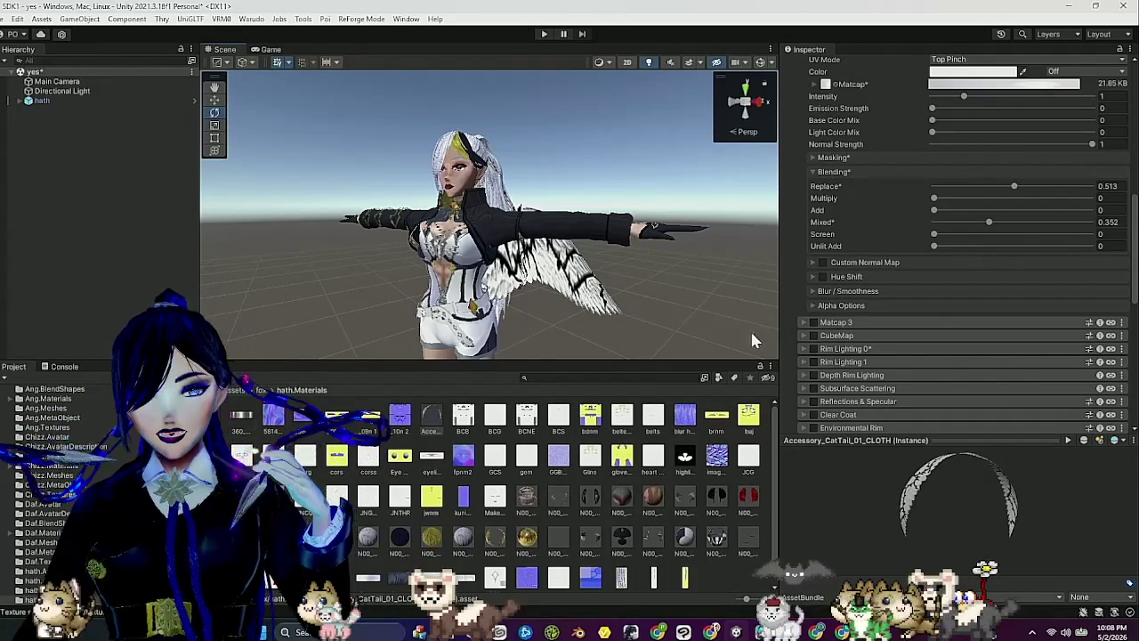
{"action": "scroll", "coordinate": [872, 400], "scroll_direction": "up", "scroll_amount": 3}
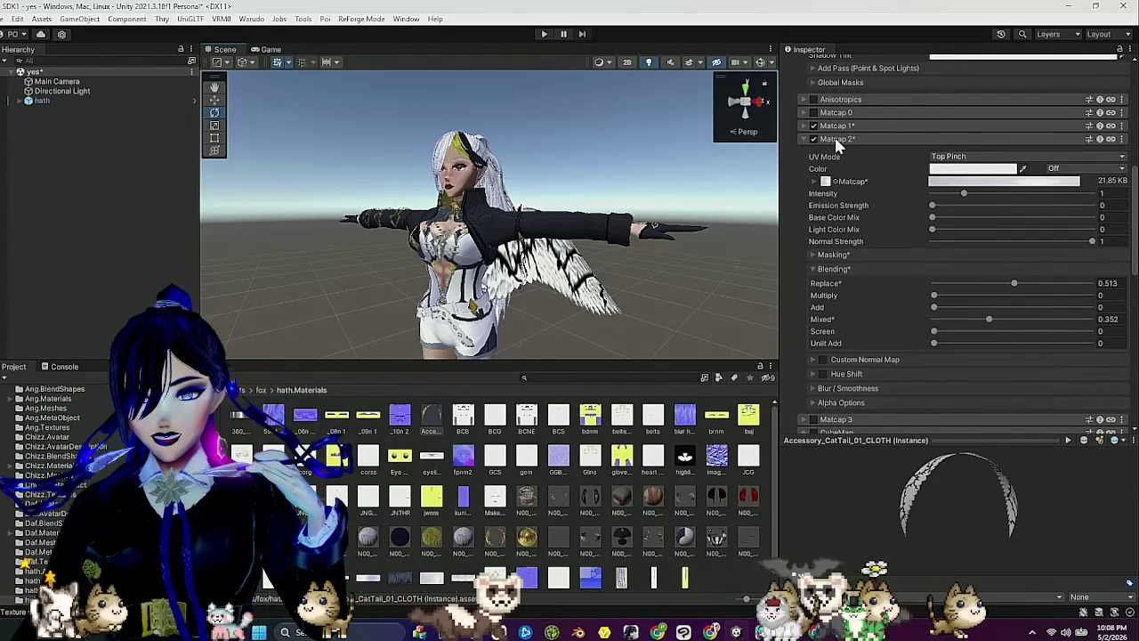
{"action": "left_click", "coordinate": [832, 139]}
{"action": "left_click_drag", "start_coordinate": [594, 343], "coordinate": [532, 333]}
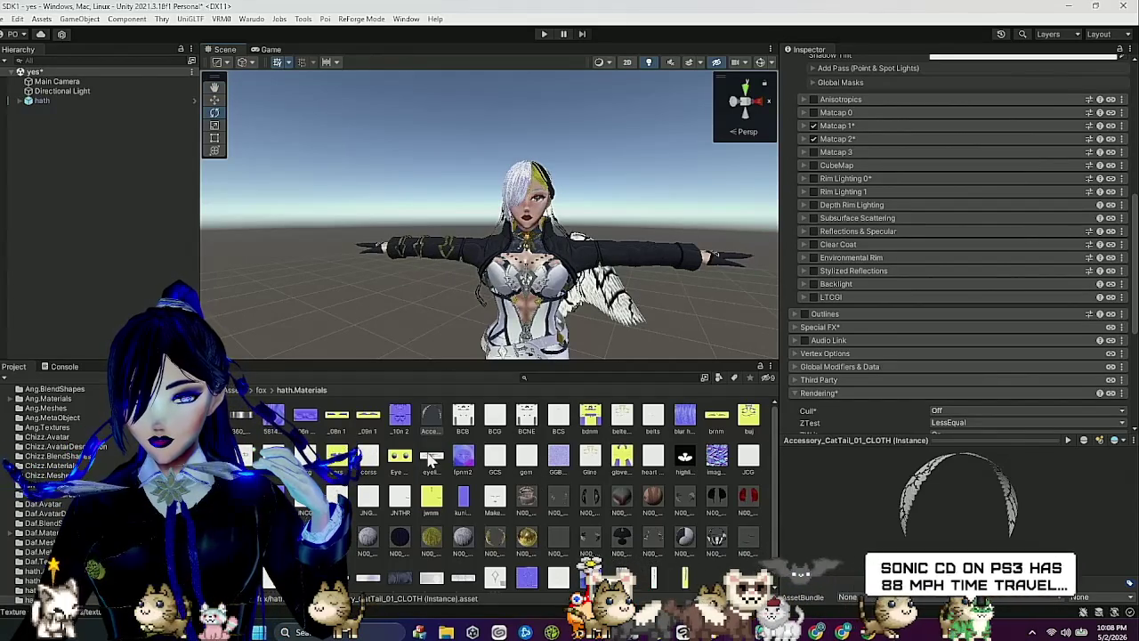
{"action": "left_click", "coordinate": [512, 493]}
{"action": "scroll", "coordinate": [569, 493], "scroll_direction": "down", "scroll_amount": 1}
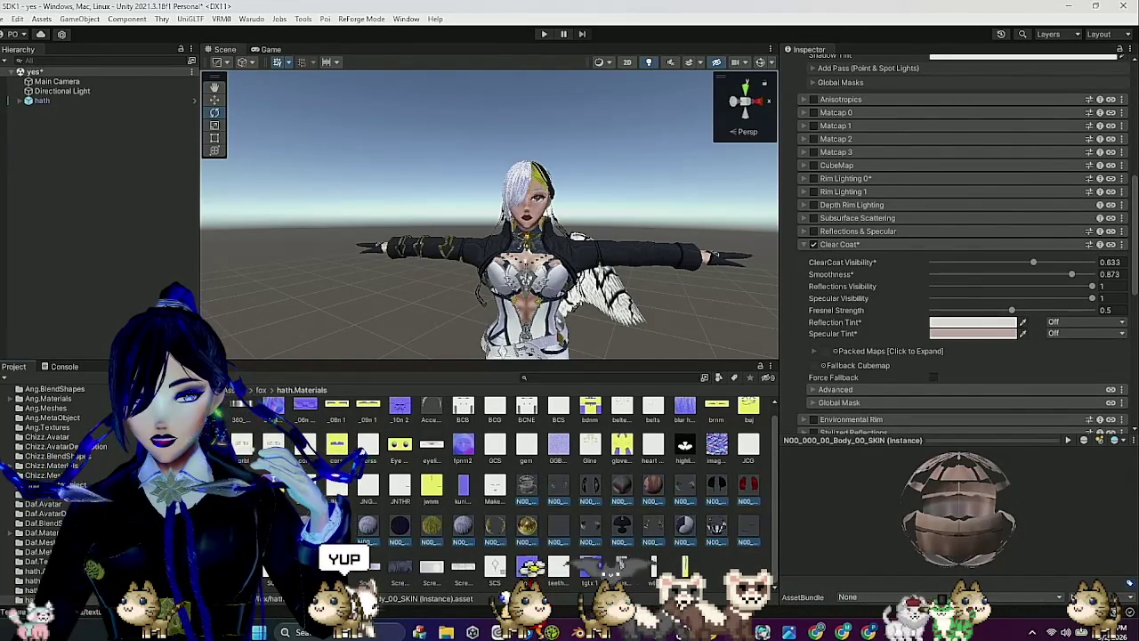
{"action": "left_click", "coordinate": [271, 445], "text": "shift"}
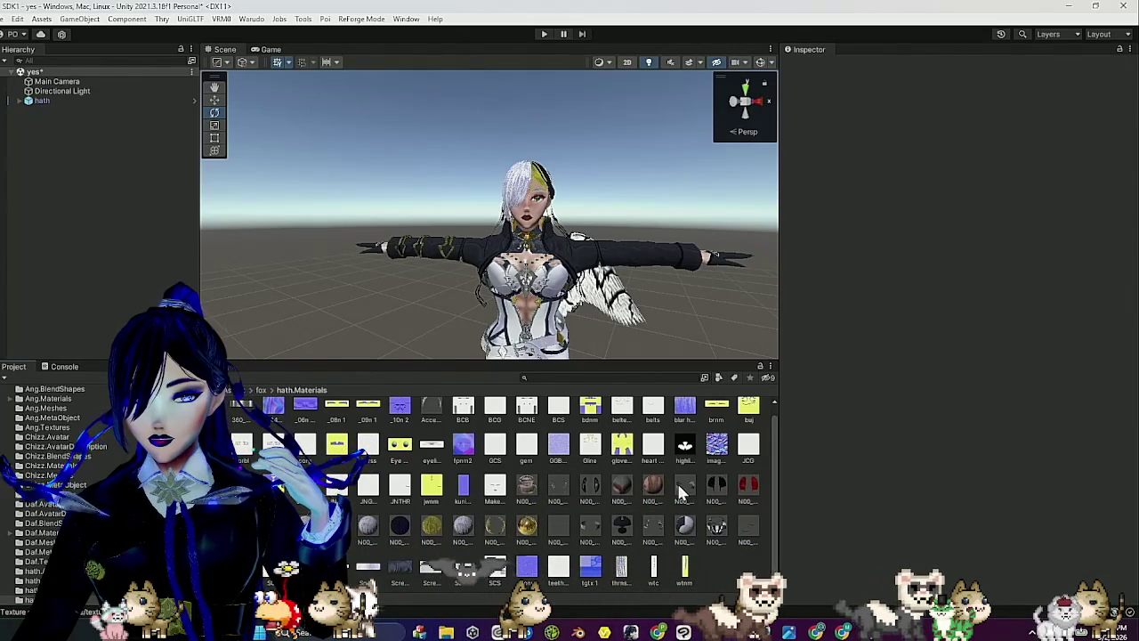
{"action": "left_click", "coordinate": [621, 484]}
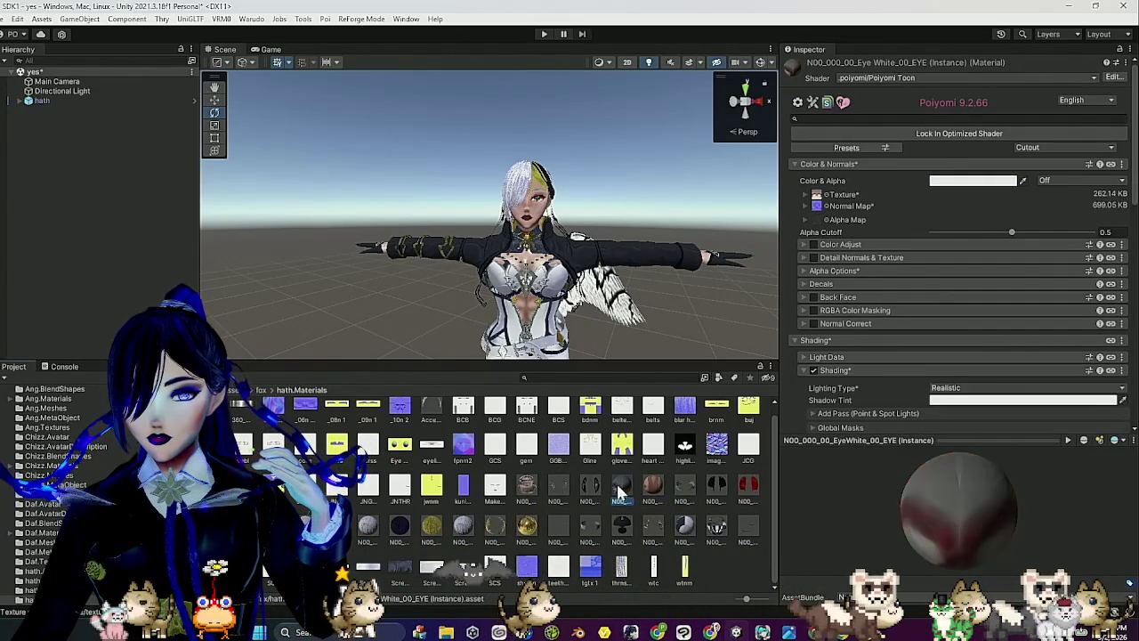
{"action": "mouse_move", "coordinate": [647, 356]}
{"action": "left_mouse_down"}
{"action": "mouse_move", "coordinate": [545, 298]}
{"action": "mouse_move", "coordinate": [571, 297]}
{"action": "mouse_move", "coordinate": [594, 329]}
{"action": "left_mouse_up"}
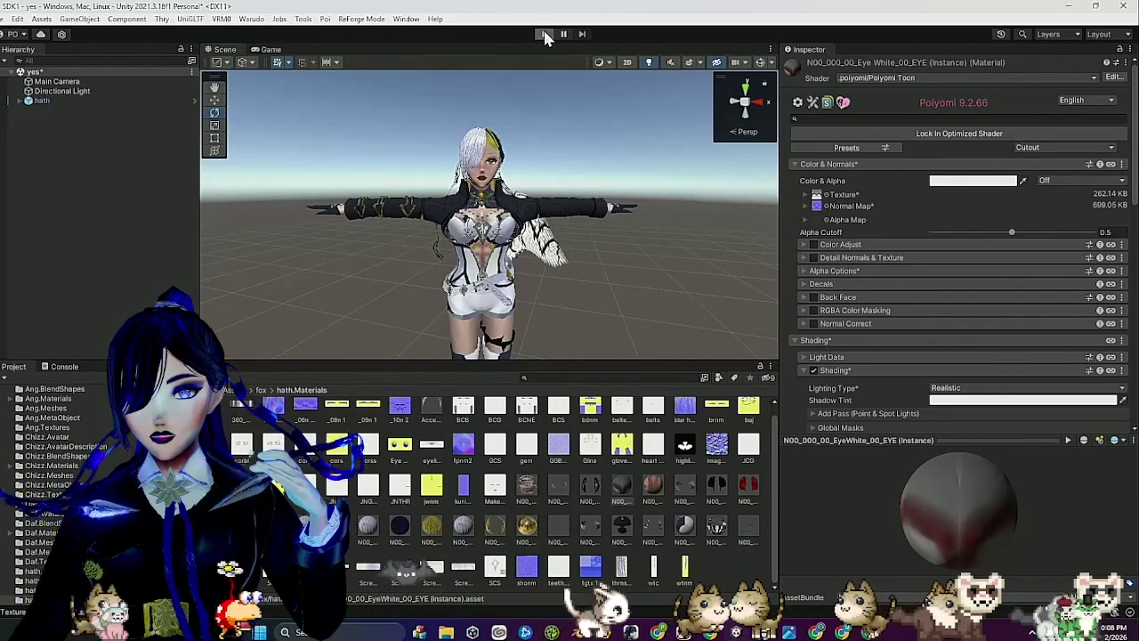
Enter play mode, select the hath avatar and return to the Scene view.
{"action": "left_click", "coordinate": [544, 33]}
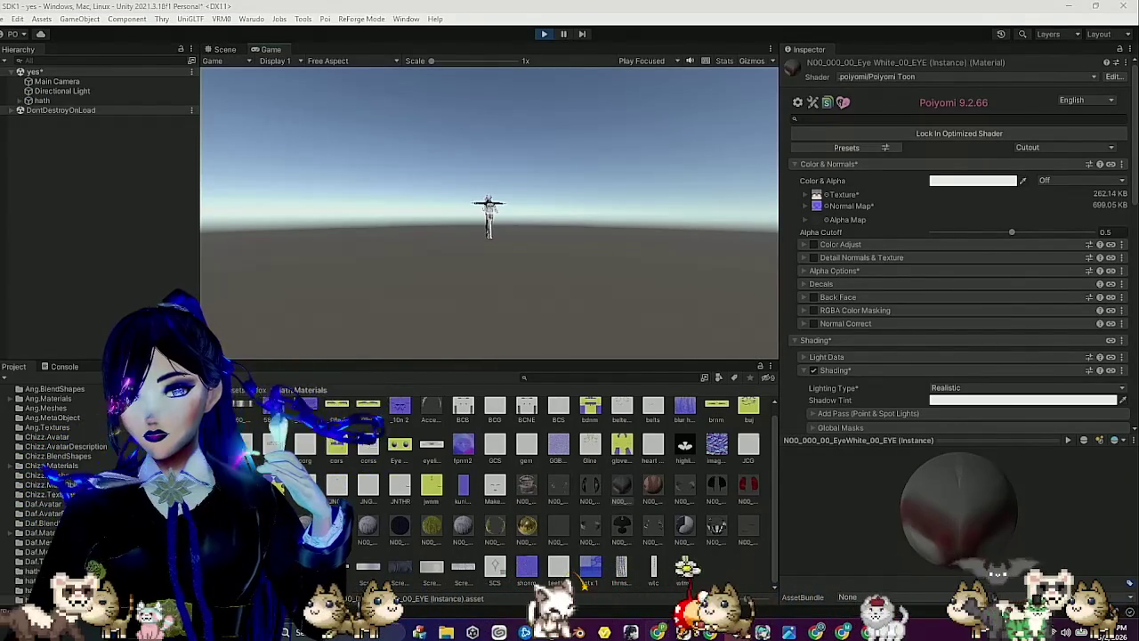
{"action": "left_click", "coordinate": [98, 101]}
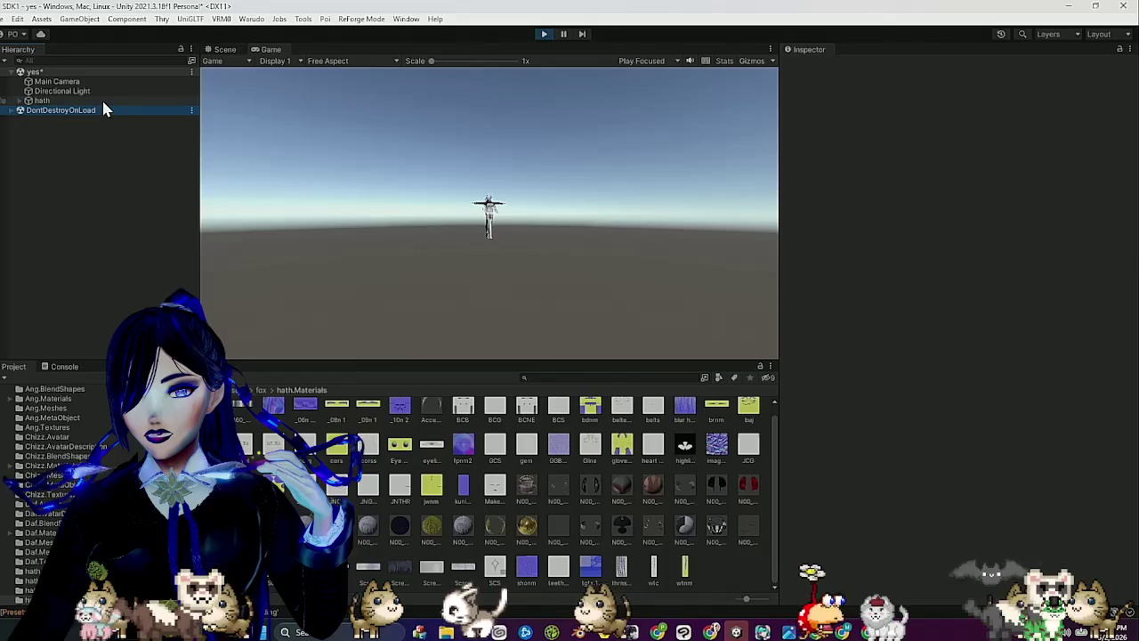
{"action": "left_click", "coordinate": [112, 104]}
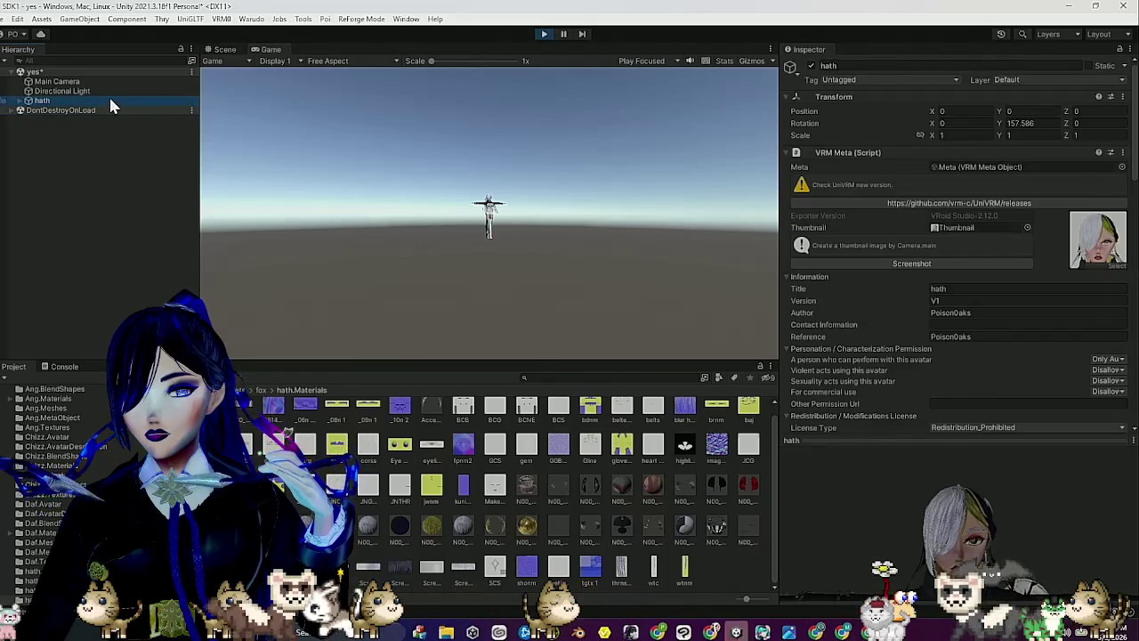
{"action": "left_click", "coordinate": [222, 49]}
{"action": "scroll", "coordinate": [529, 275], "scroll_direction": "up", "scroll_amount": 5}
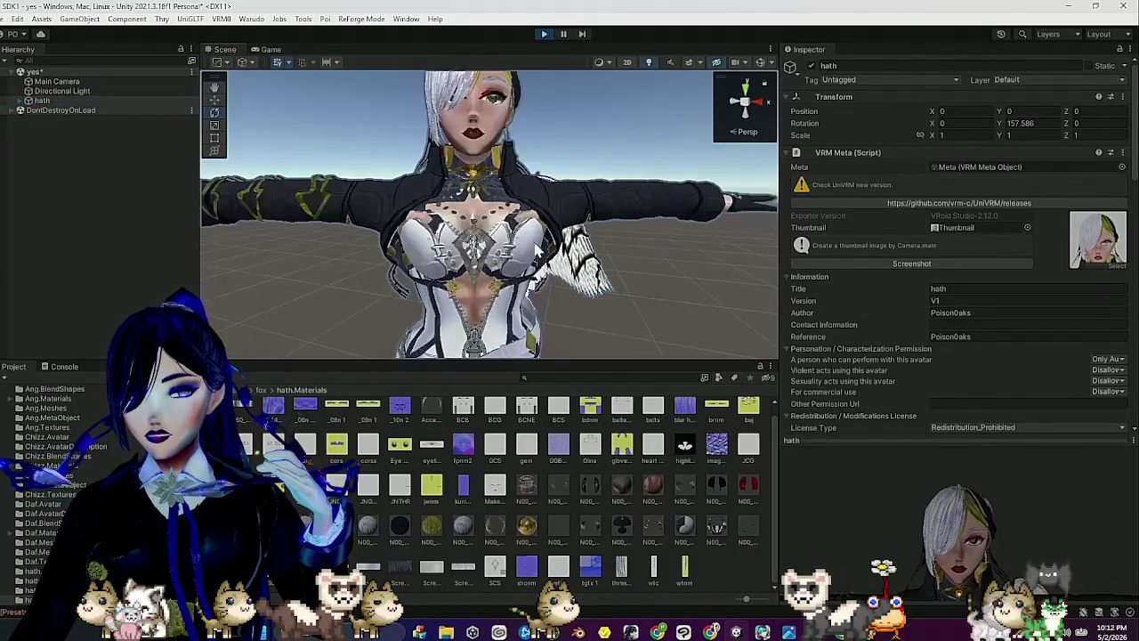
{"action": "mouse_move", "coordinate": [527, 265]}
{"action": "left_mouse_down"}
{"action": "mouse_move", "coordinate": [308, 246]}
{"action": "mouse_move", "coordinate": [325, 231]}
{"action": "mouse_move", "coordinate": [419, 222]}
{"action": "left_mouse_up"}
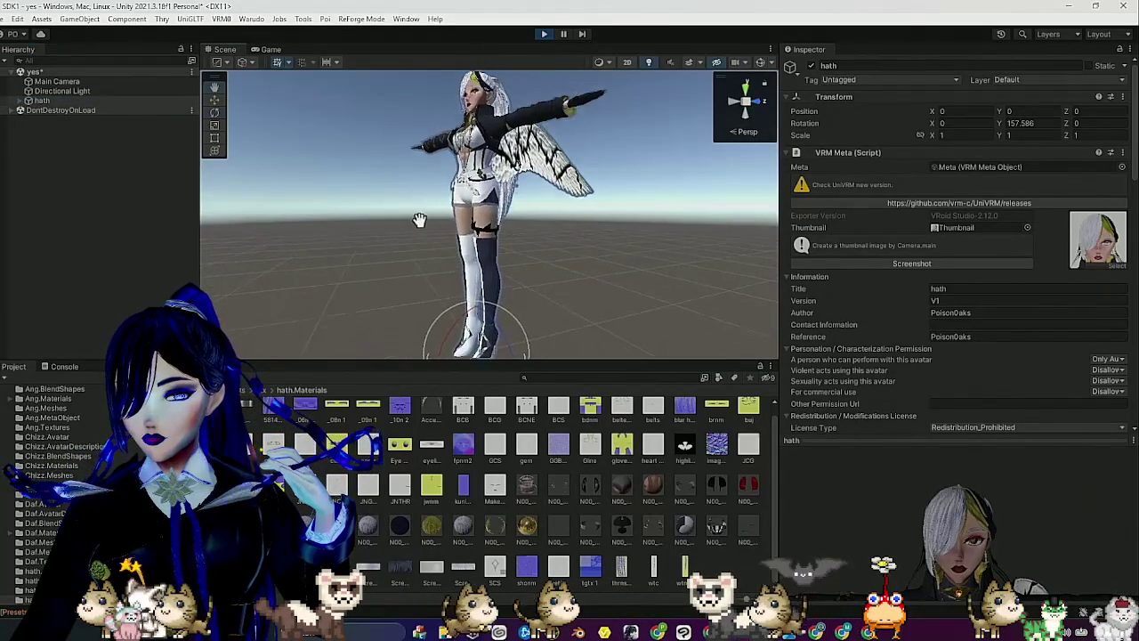
Move the hath avatar back to position 0, 0, 0 with the Move tool, then stop play mode.
{"action": "left_click", "coordinate": [214, 99]}
{"action": "scroll", "coordinate": [534, 237], "scroll_direction": "down", "scroll_amount": 5}
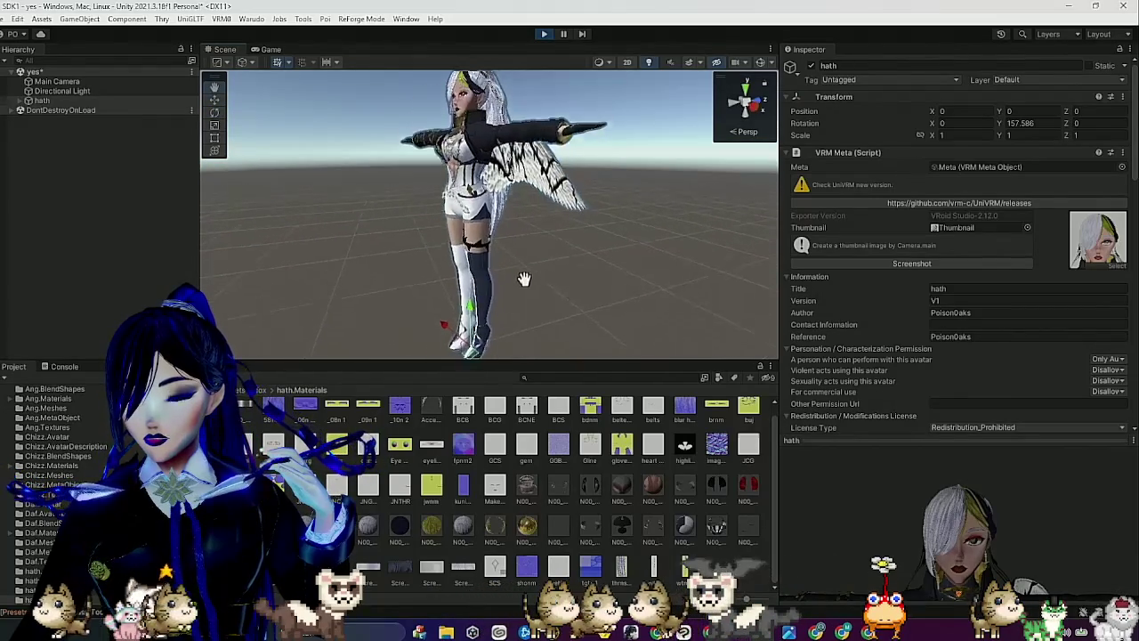
{"action": "mouse_move", "coordinate": [442, 354]}
{"action": "left_mouse_down"}
{"action": "mouse_move", "coordinate": [470, 326]}
{"action": "mouse_move", "coordinate": [401, 351]}
{"action": "mouse_move", "coordinate": [597, 321]}
{"action": "mouse_move", "coordinate": [628, 294]}
{"action": "left_mouse_up"}
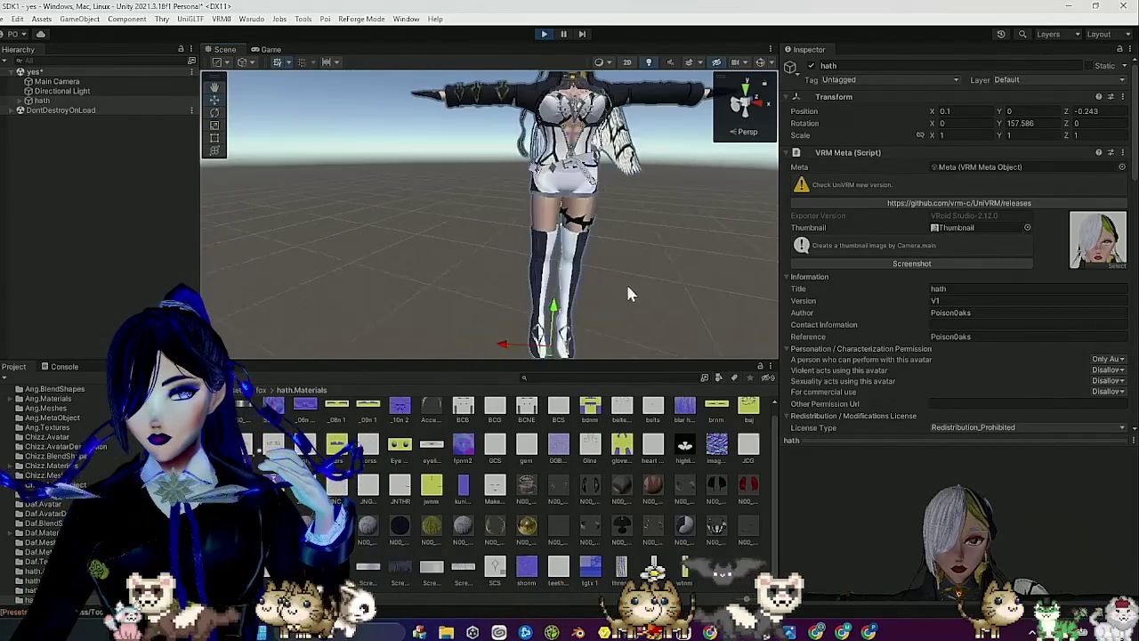
{"action": "scroll", "coordinate": [621, 323], "scroll_direction": "down", "scroll_amount": 3}
{"action": "mouse_move", "coordinate": [484, 341]}
{"action": "left_mouse_down"}
{"action": "mouse_move", "coordinate": [370, 336]}
{"action": "mouse_move", "coordinate": [525, 326]}
{"action": "mouse_move", "coordinate": [500, 342]}
{"action": "mouse_move", "coordinate": [470, 336]}
{"action": "mouse_move", "coordinate": [457, 300]}
{"action": "mouse_move", "coordinate": [430, 333]}
{"action": "mouse_move", "coordinate": [467, 346]}
{"action": "left_mouse_up"}
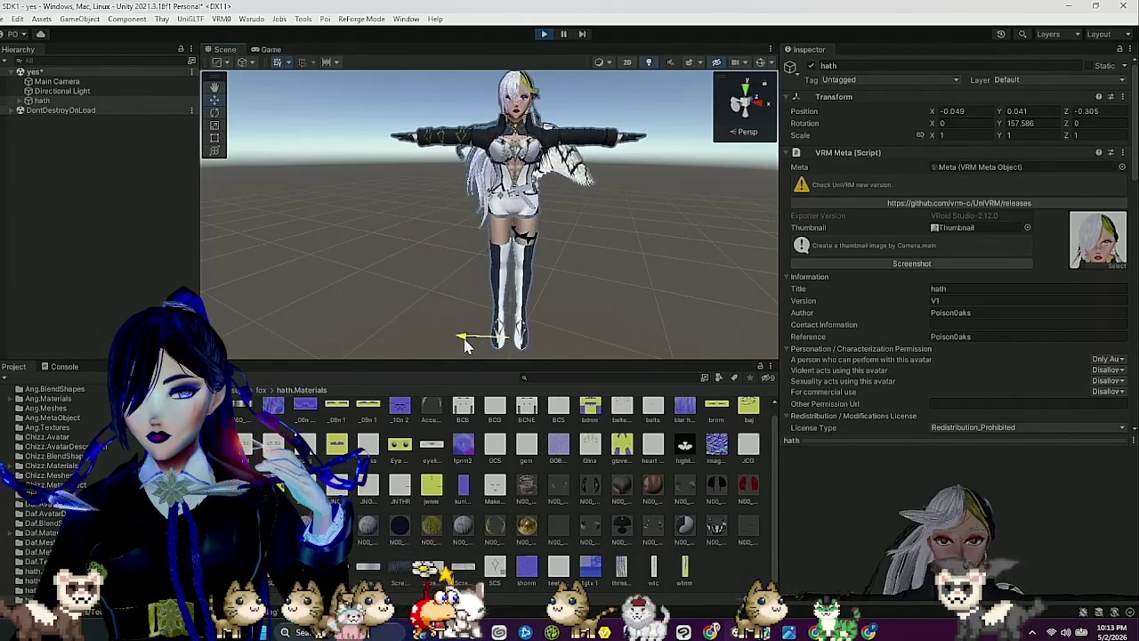
{"action": "mouse_move", "coordinate": [511, 298]}
{"action": "left_mouse_down"}
{"action": "mouse_move", "coordinate": [510, 311]}
{"action": "mouse_move", "coordinate": [493, 309]}
{"action": "left_mouse_up"}
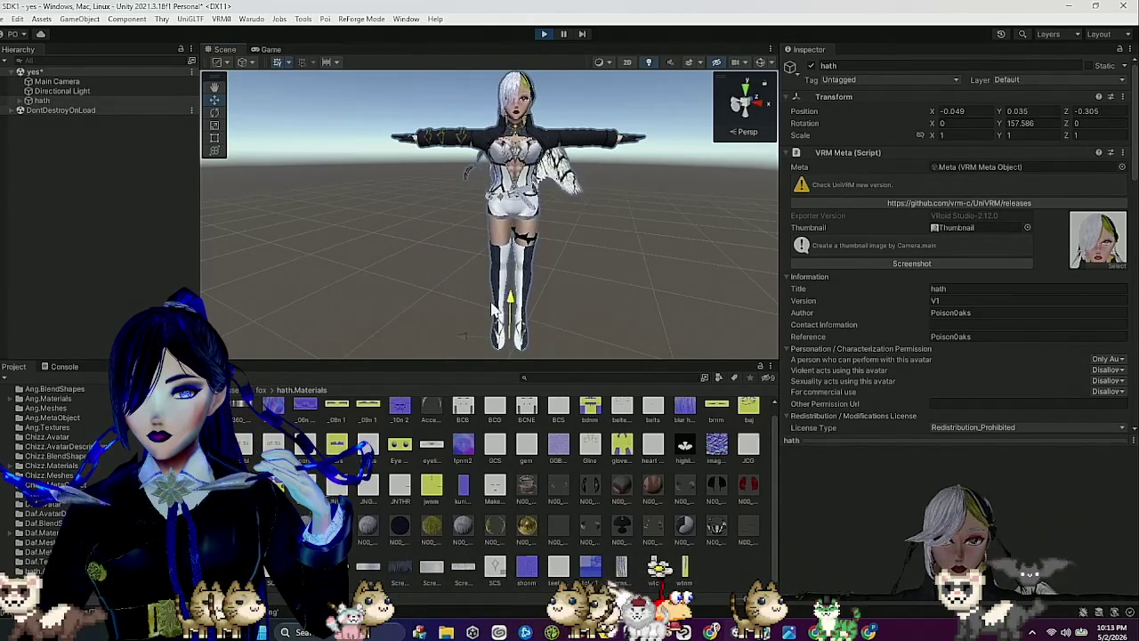
{"action": "left_click", "coordinate": [463, 335]}
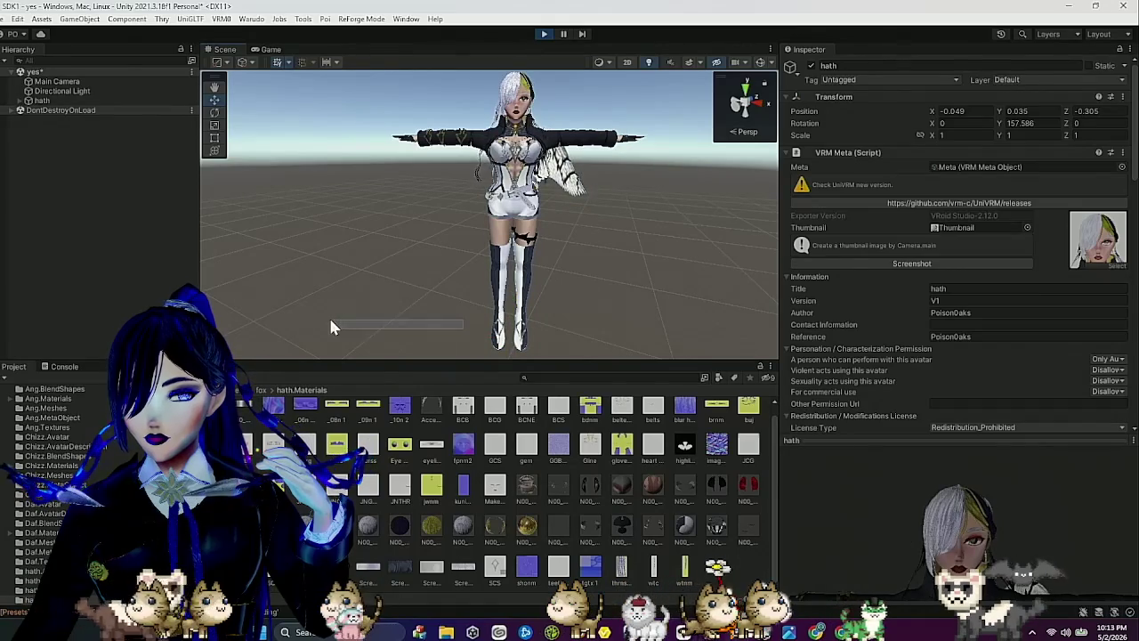
{"action": "left_click", "coordinate": [54, 103]}
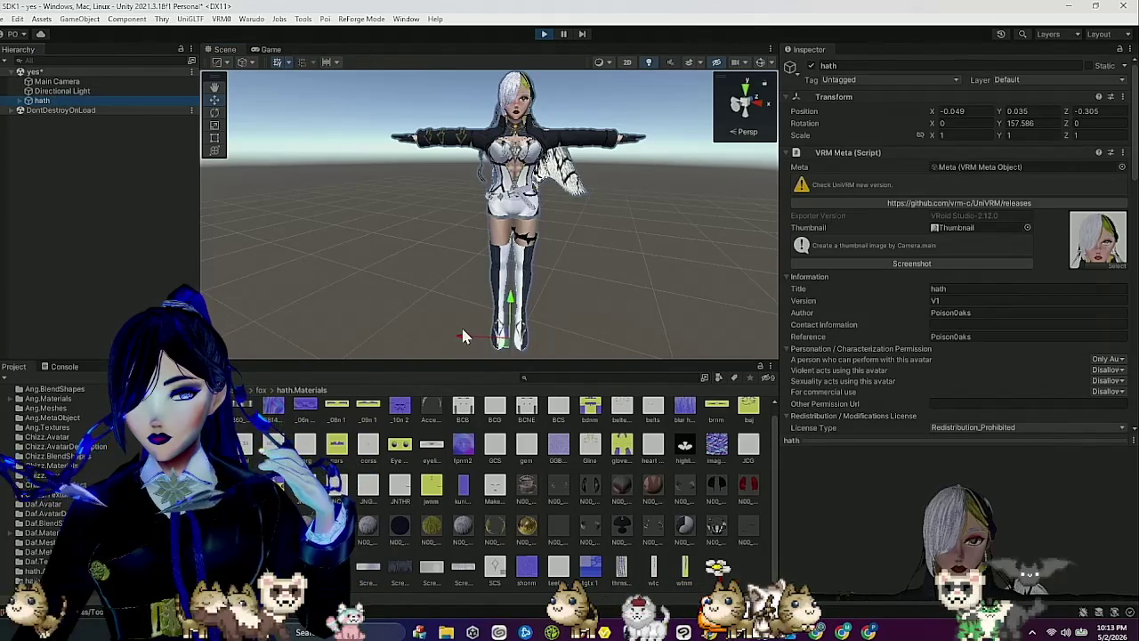
{"action": "mouse_move", "coordinate": [463, 336]}
{"action": "left_mouse_down"}
{"action": "mouse_move", "coordinate": [402, 334]}
{"action": "mouse_move", "coordinate": [440, 336]}
{"action": "mouse_move", "coordinate": [456, 365]}
{"action": "mouse_move", "coordinate": [449, 348]}
{"action": "left_mouse_up"}
{"action": "mouse_move", "coordinate": [506, 313]}
{"action": "left_mouse_down"}
{"action": "mouse_move", "coordinate": [499, 294]}
{"action": "mouse_move", "coordinate": [485, 309]}
{"action": "left_mouse_up"}
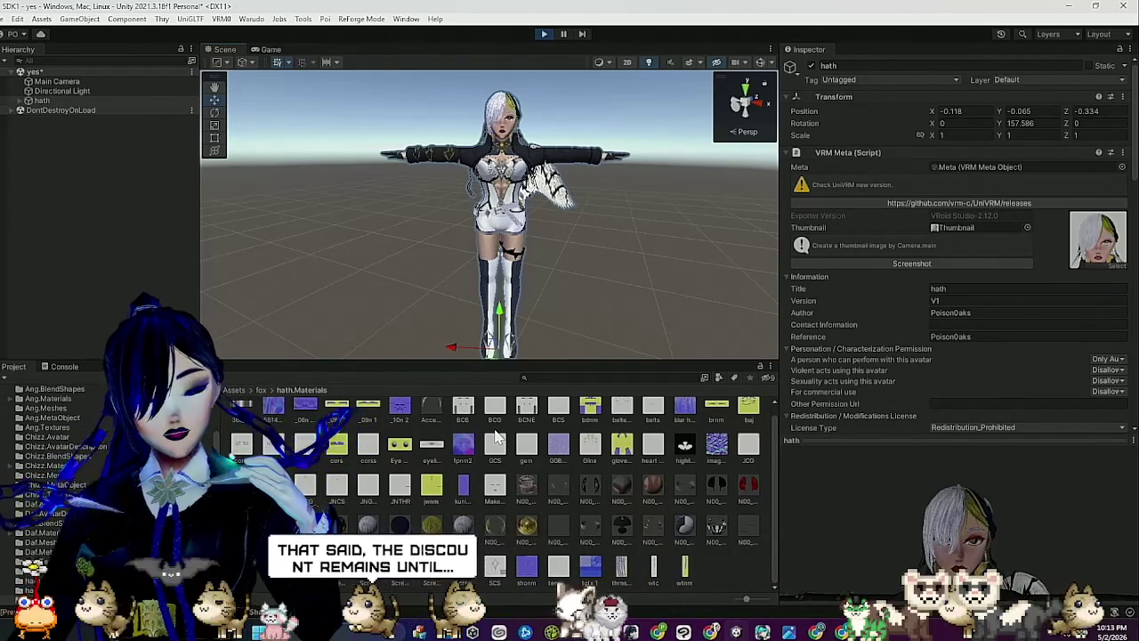
{"action": "left_click", "coordinate": [547, 32]}
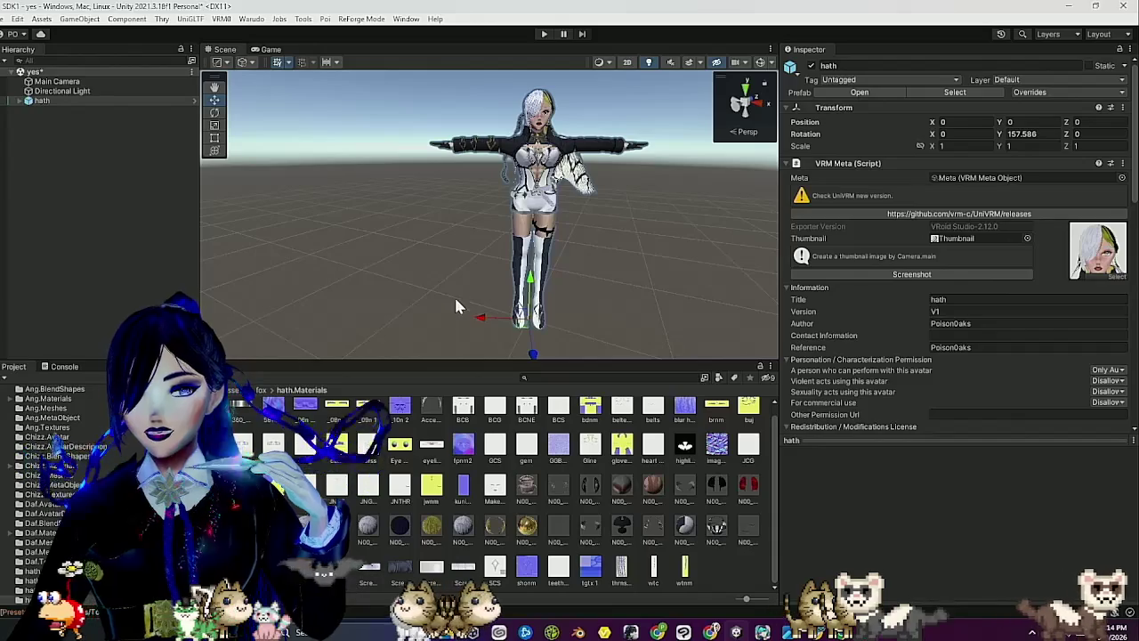
{"action": "left_click", "coordinate": [528, 488]}
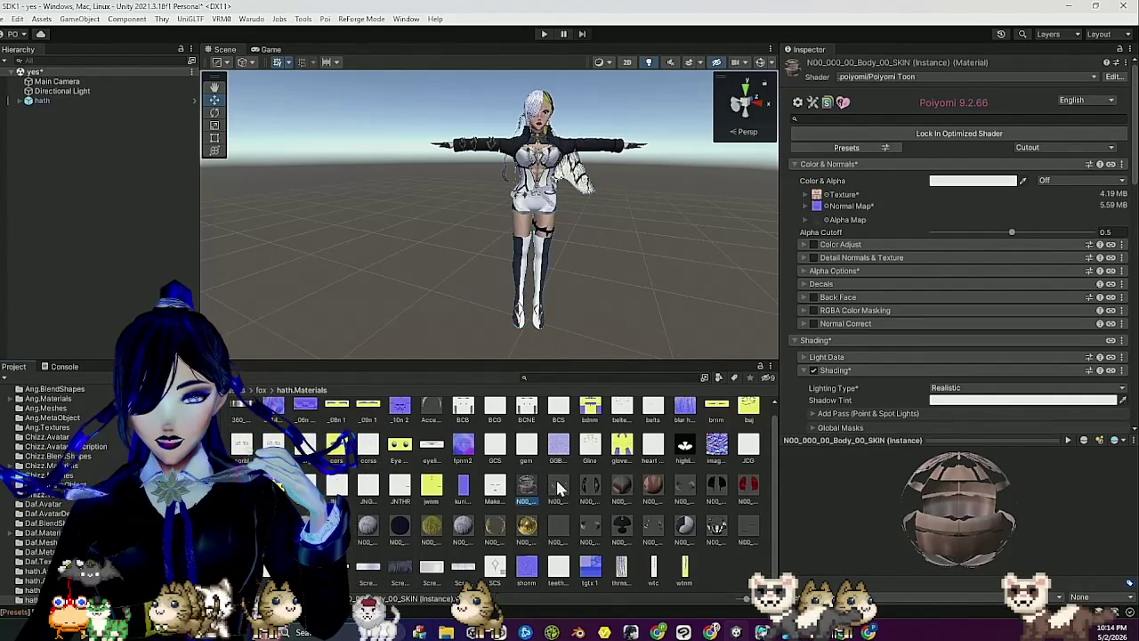
{"action": "key", "text": "Right"}
{"action": "key", "text": "Right"}
{"action": "key", "text": "Right"}
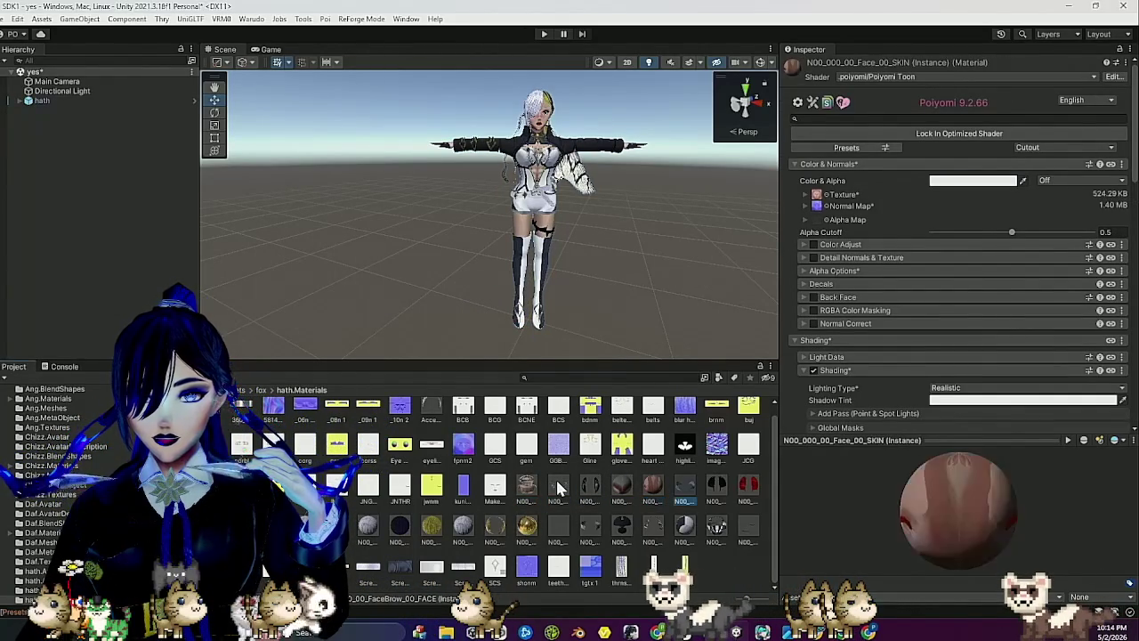
{"action": "key", "text": "Right"}
{"action": "key", "text": "Left"}
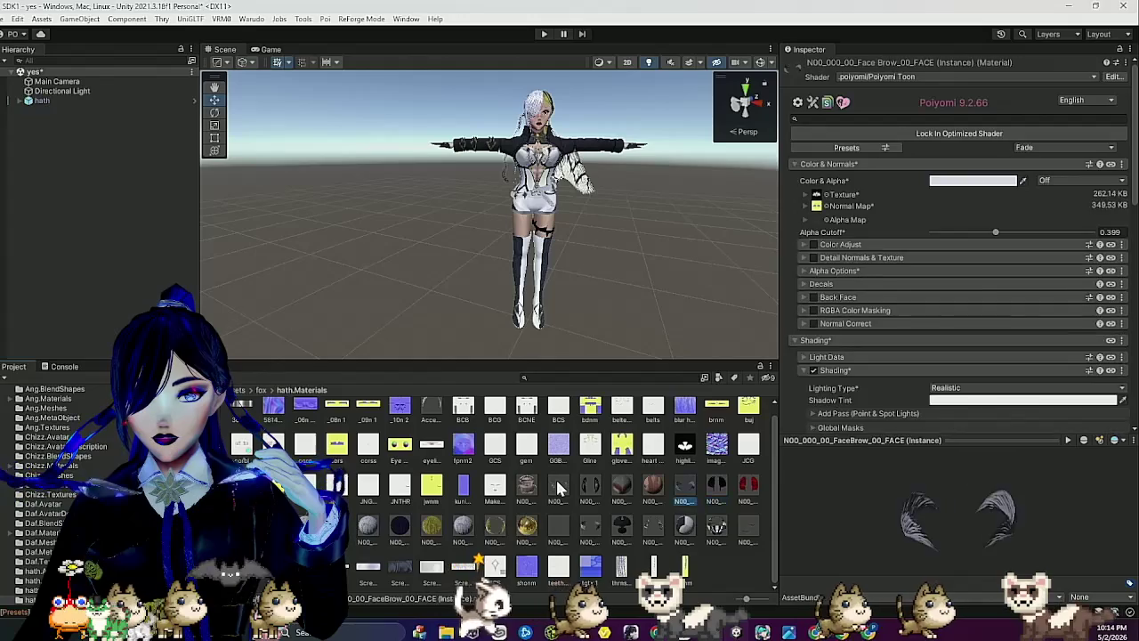
{"action": "key", "text": "Right"}
{"action": "key", "text": "Right"}
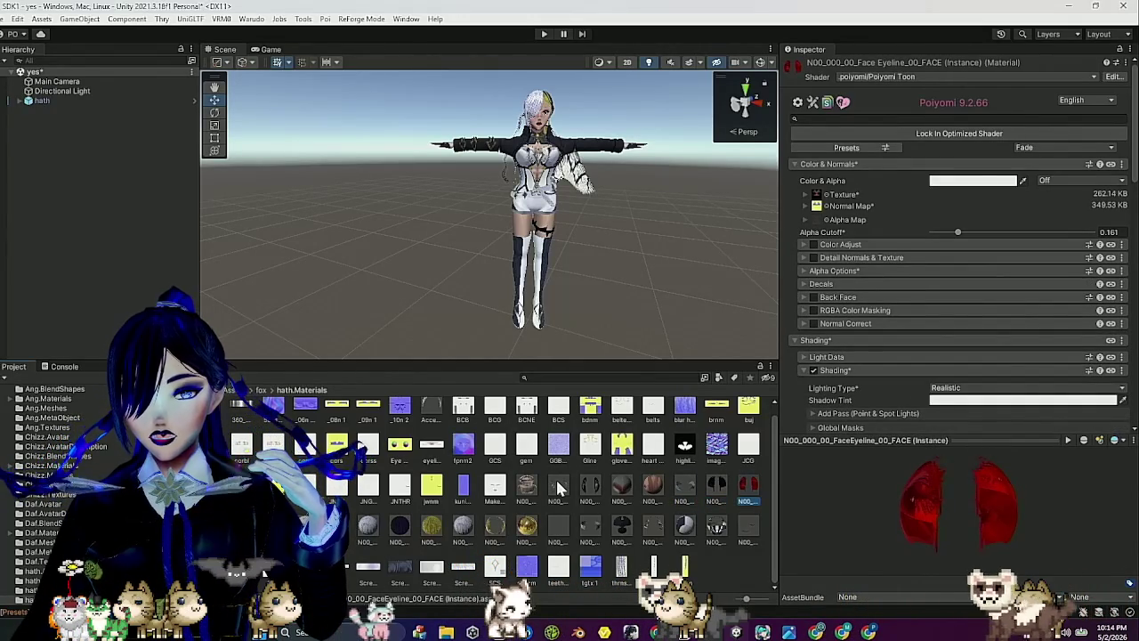
{"action": "left_click", "coordinate": [721, 480]}
{"action": "scroll", "coordinate": [864, 361], "scroll_direction": "down", "scroll_amount": 15}
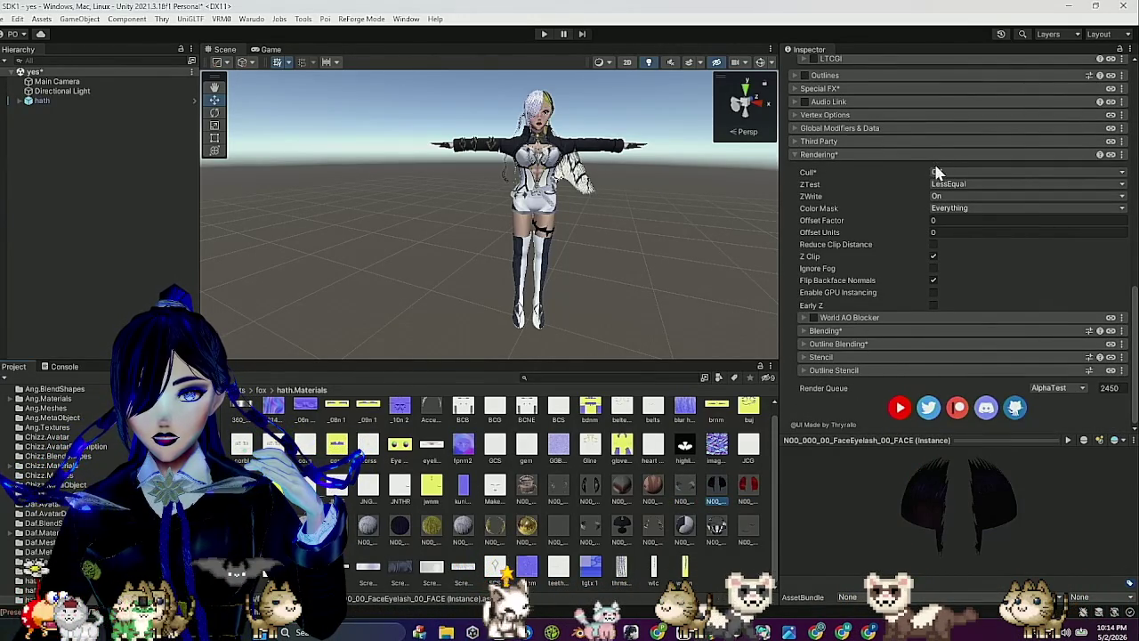
{"action": "left_click", "coordinate": [938, 173]}
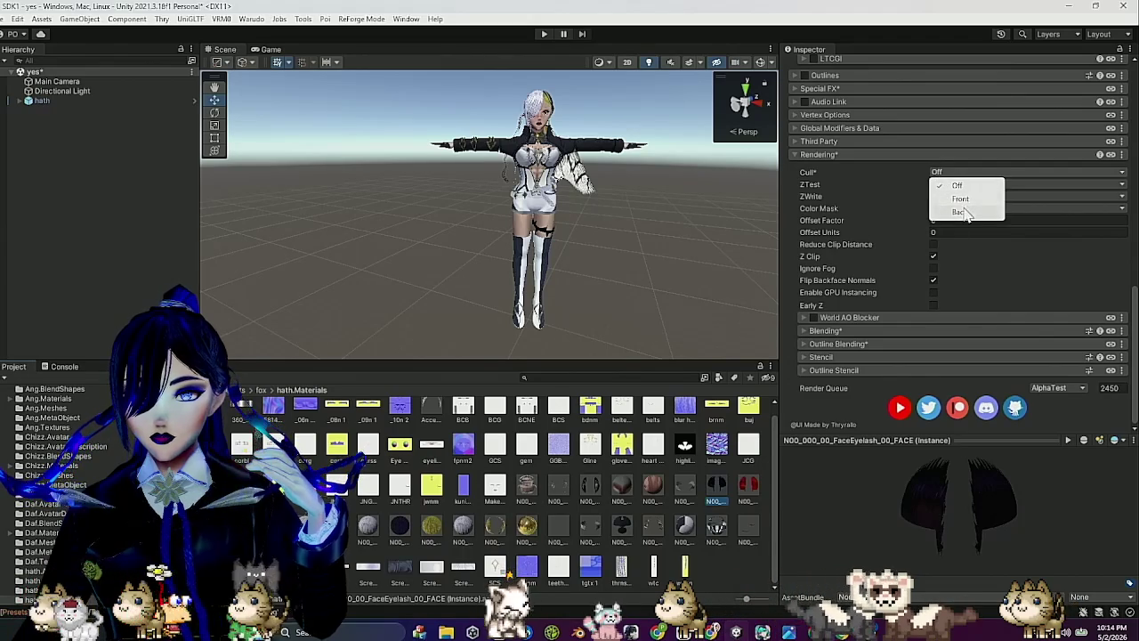
{"action": "left_click", "coordinate": [959, 212]}
{"action": "scroll", "coordinate": [589, 154], "scroll_direction": "up", "scroll_amount": 8}
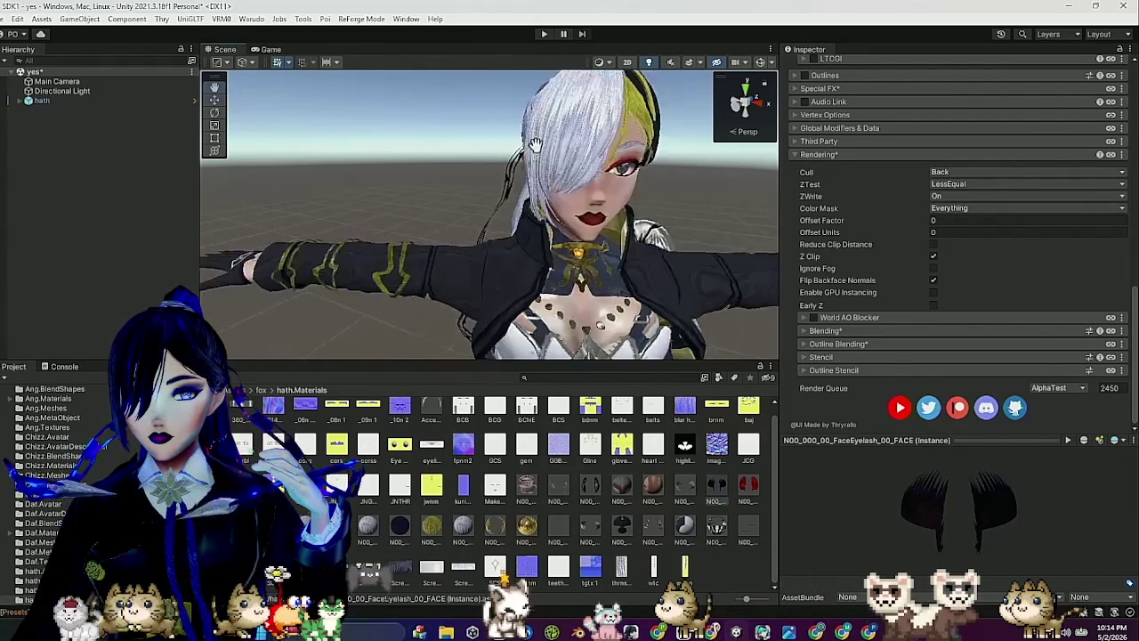
{"action": "mouse_move", "coordinate": [528, 144]}
{"action": "left_mouse_down"}
{"action": "mouse_move", "coordinate": [605, 200]}
{"action": "mouse_move", "coordinate": [472, 266]}
{"action": "mouse_move", "coordinate": [414, 315]}
{"action": "mouse_move", "coordinate": [437, 282]}
{"action": "mouse_move", "coordinate": [454, 331]}
{"action": "mouse_move", "coordinate": [566, 298]}
{"action": "mouse_move", "coordinate": [629, 203]}
{"action": "mouse_move", "coordinate": [626, 236]}
{"action": "mouse_move", "coordinate": [638, 224]}
{"action": "mouse_move", "coordinate": [654, 258]}
{"action": "left_mouse_up"}
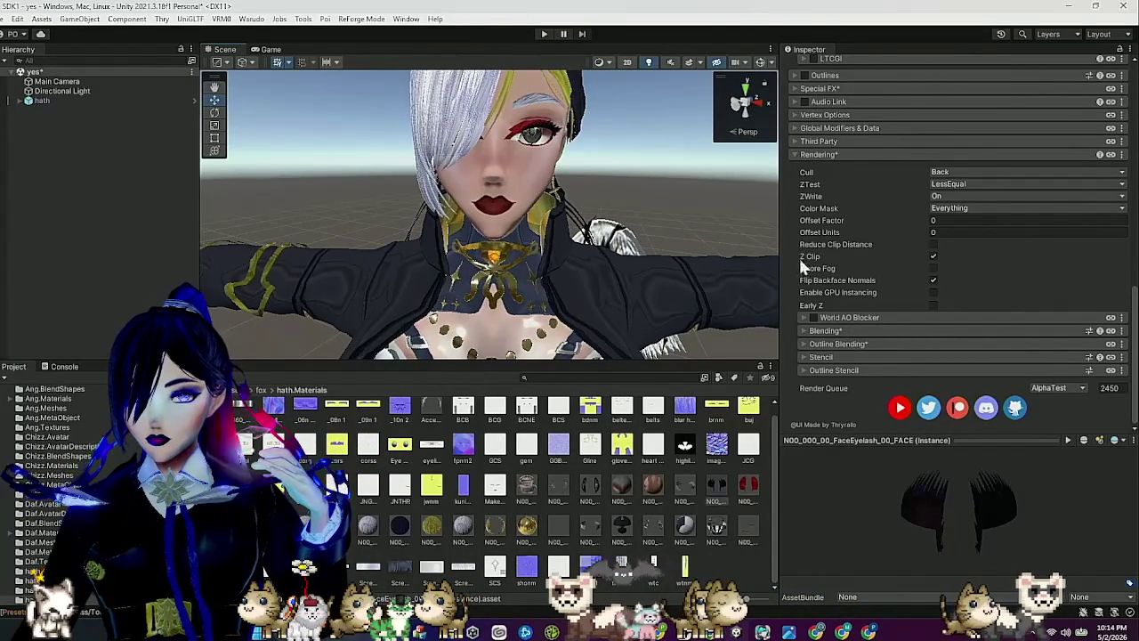
{"action": "scroll", "coordinate": [913, 213], "scroll_direction": "up", "scroll_amount": 5}
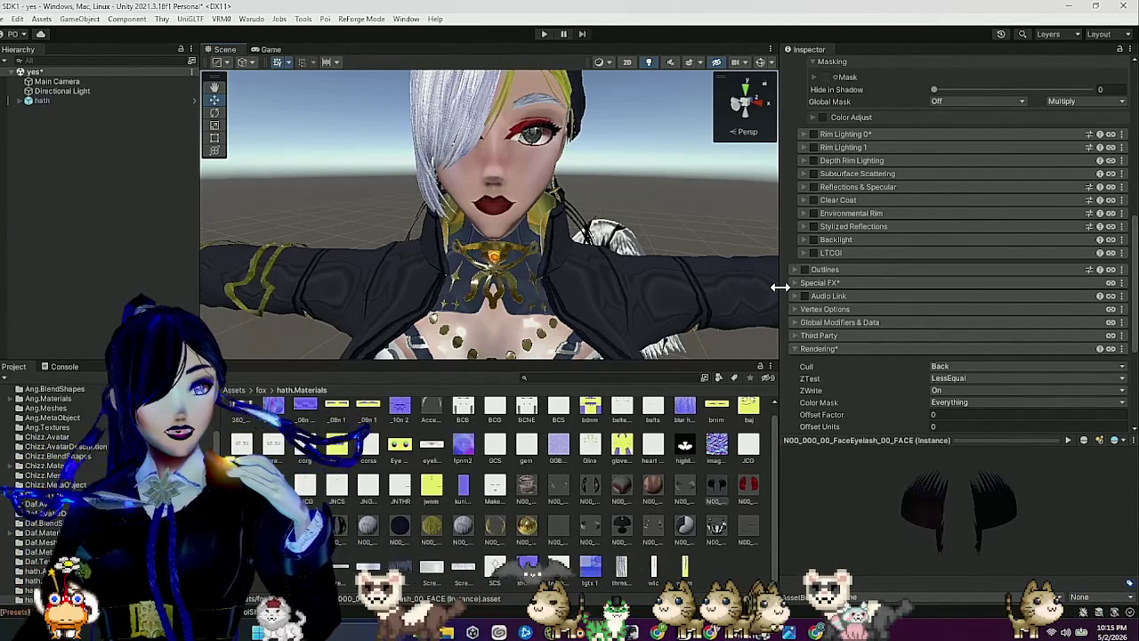
{"action": "left_click_drag", "start_coordinate": [696, 269], "coordinate": [676, 254]}
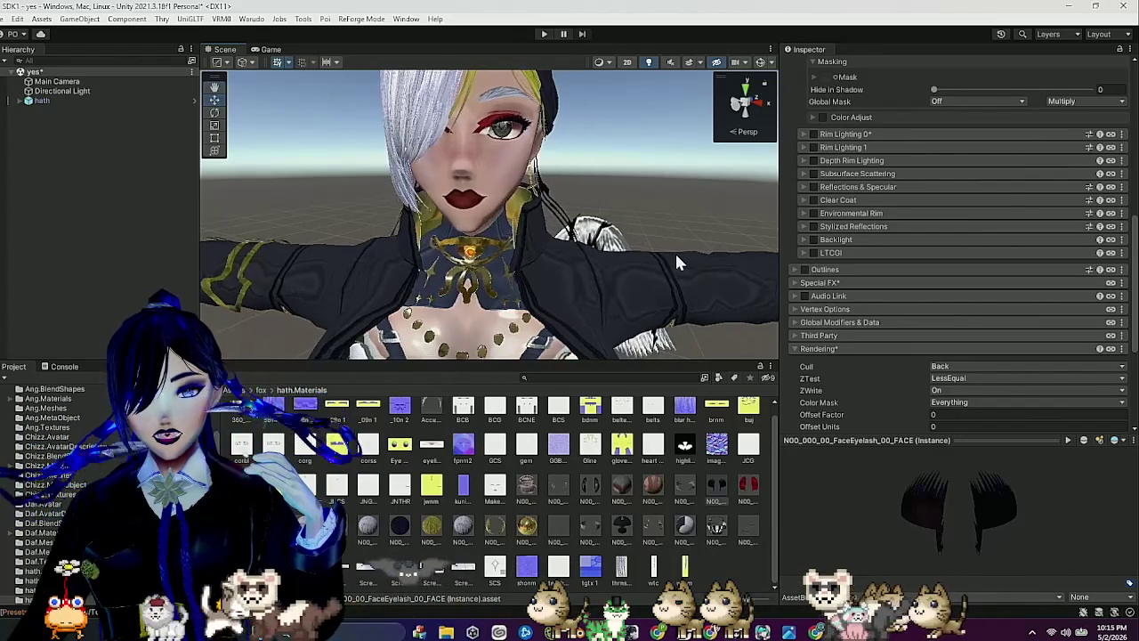
{"action": "scroll", "coordinate": [925, 253], "scroll_direction": "up", "scroll_amount": 15}
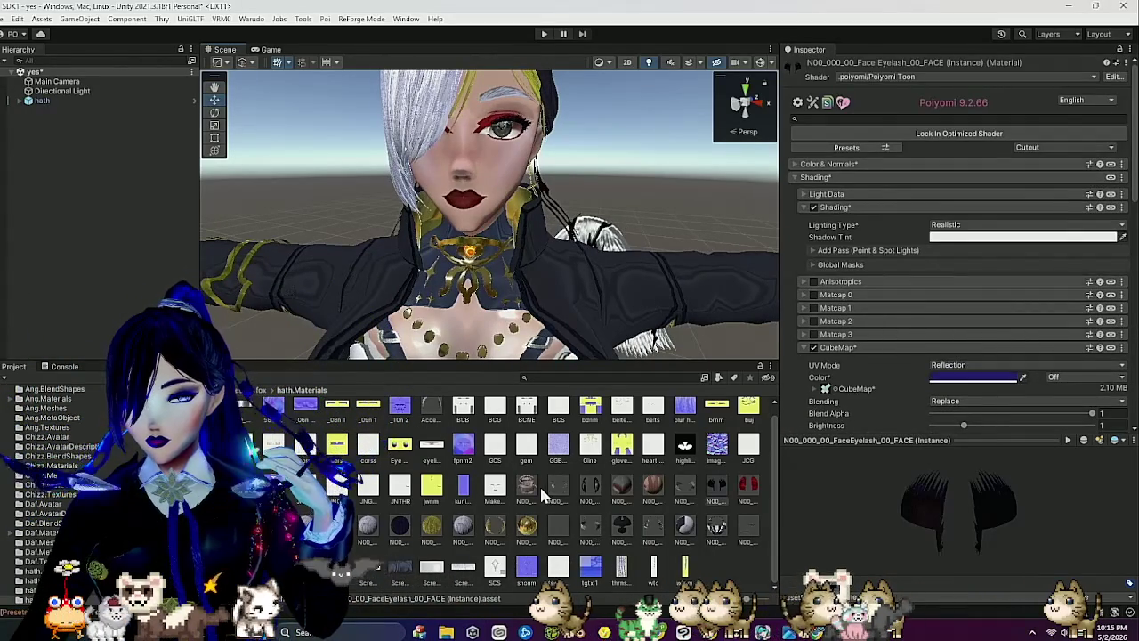
Lock all 27 selected hath materials into optimized Poiyomi shaders.
{"action": "left_click", "coordinate": [539, 484]}
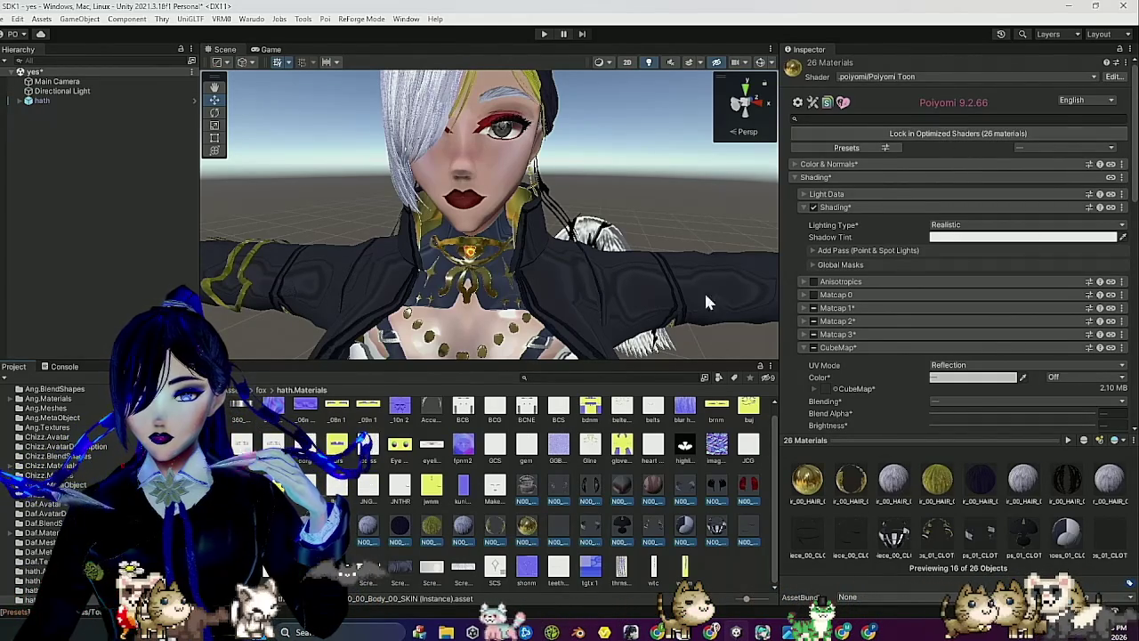
{"action": "scroll", "coordinate": [435, 408], "scroll_direction": "up", "scroll_amount": 1}
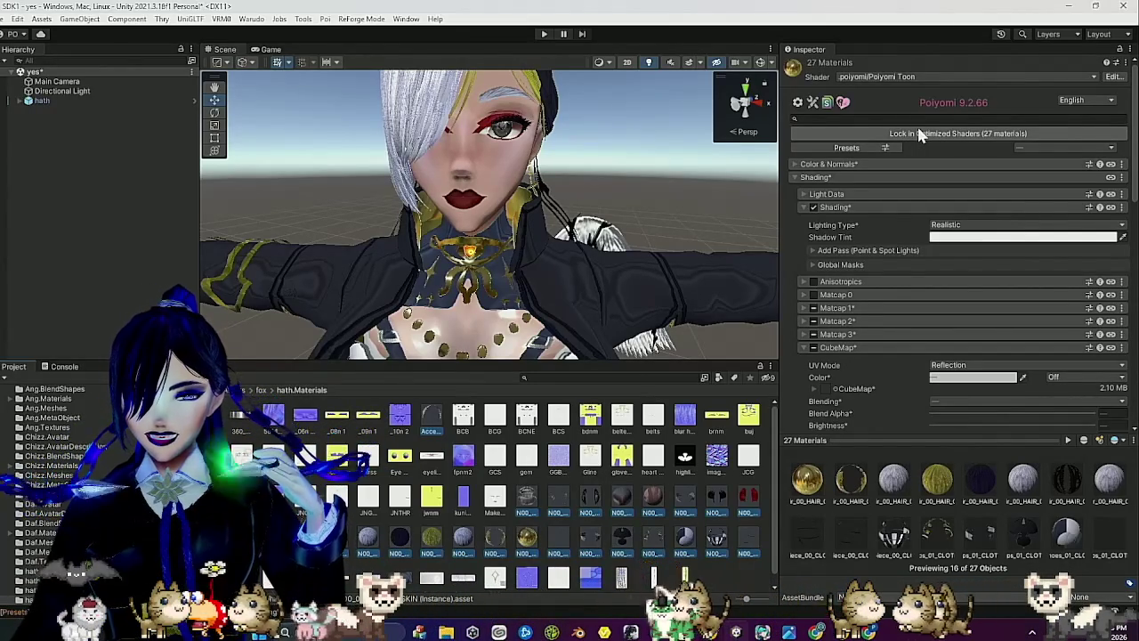
{"action": "left_click", "coordinate": [921, 134]}
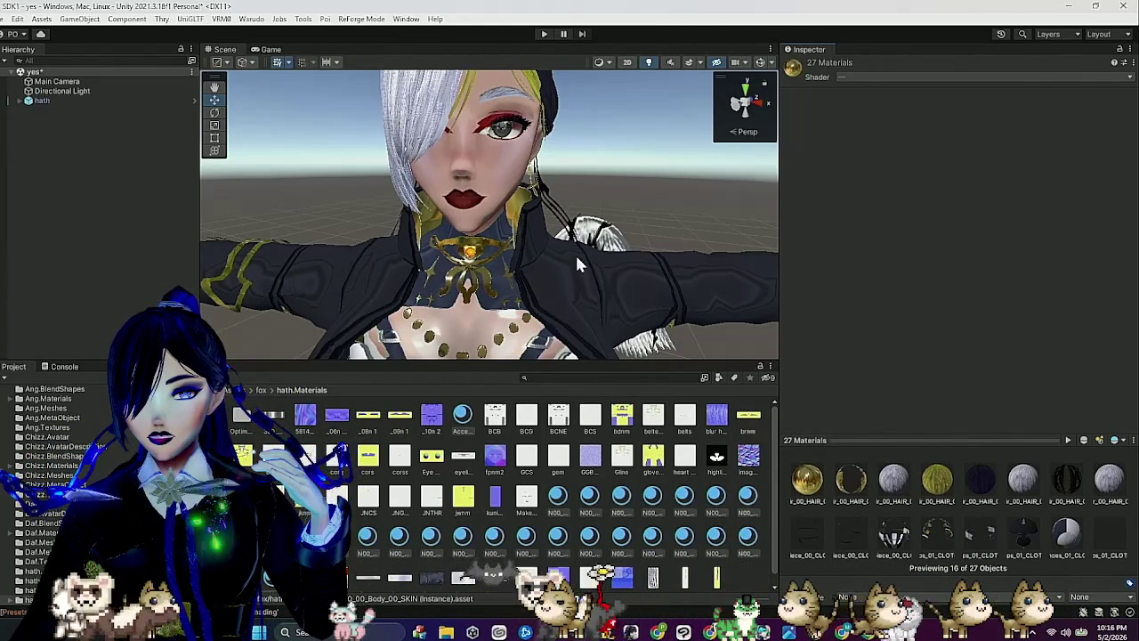
Zoom out to the whole avatar and inspect the eye, face and HAIR_04 materials.
{"action": "scroll", "coordinate": [576, 264], "scroll_direction": "down", "scroll_amount": 5}
{"action": "mouse_move", "coordinate": [594, 270]}
{"action": "left_mouse_down"}
{"action": "mouse_move", "coordinate": [627, 258]}
{"action": "mouse_move", "coordinate": [635, 378]}
{"action": "left_mouse_up"}
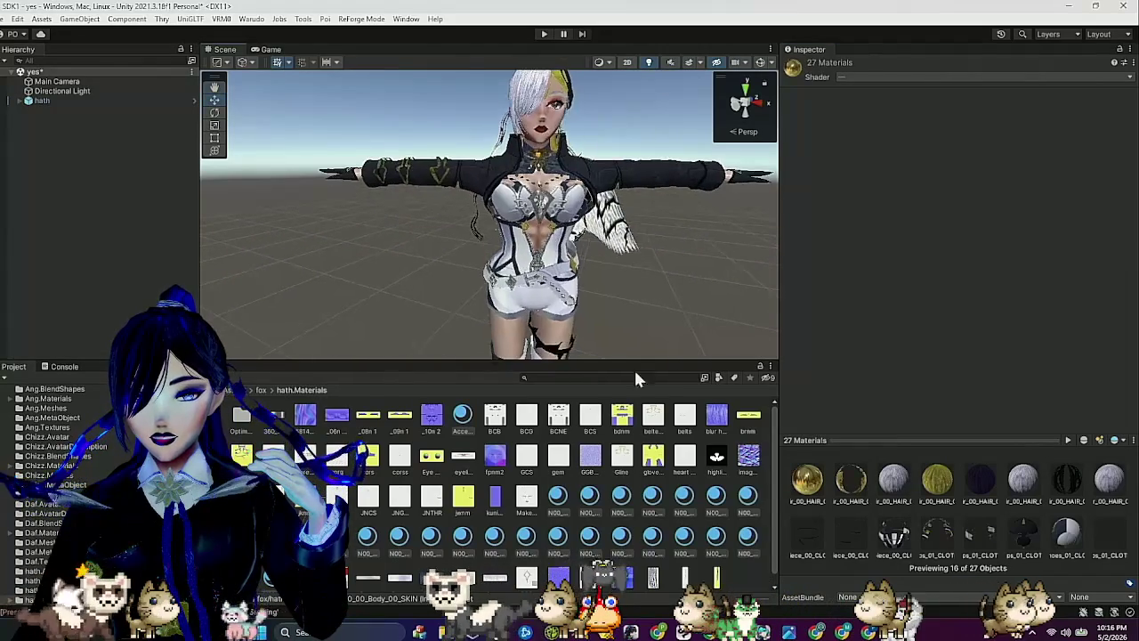
{"action": "left_click", "coordinate": [650, 498]}
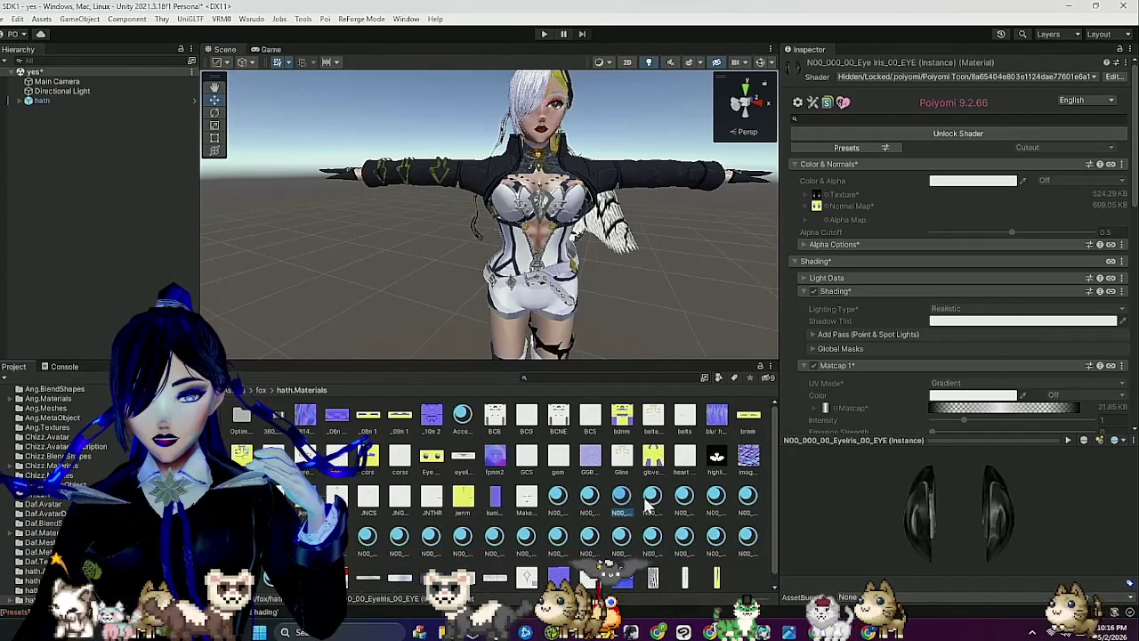
{"action": "left_click", "coordinate": [691, 504]}
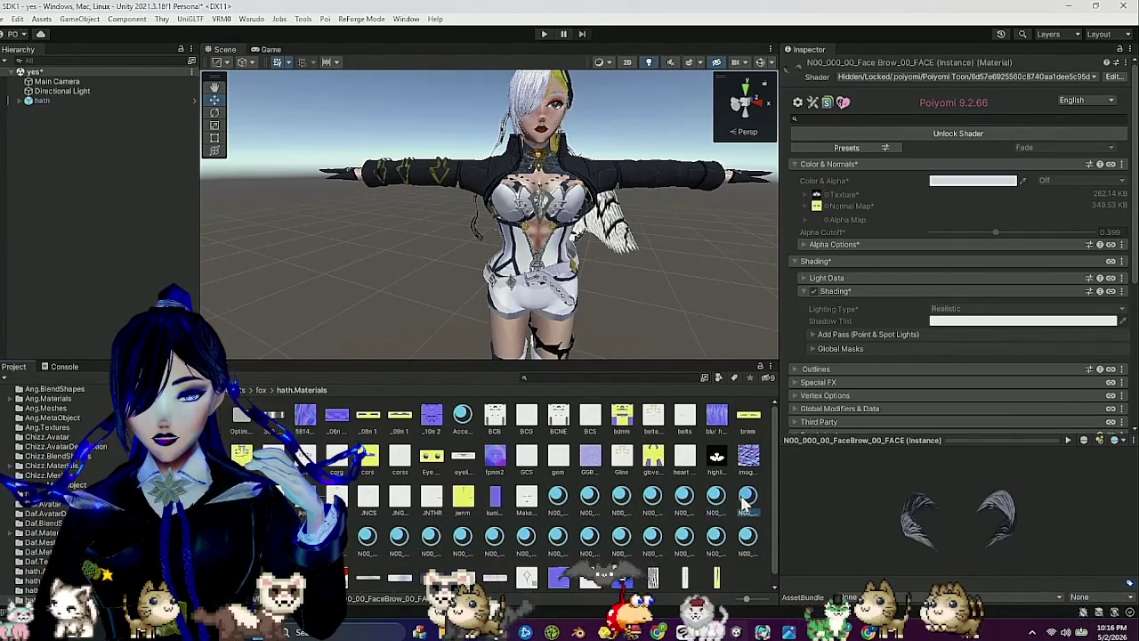
{"action": "left_click", "coordinate": [491, 532]}
{"action": "left_click", "coordinate": [448, 537]}
{"action": "left_click", "coordinate": [440, 535]}
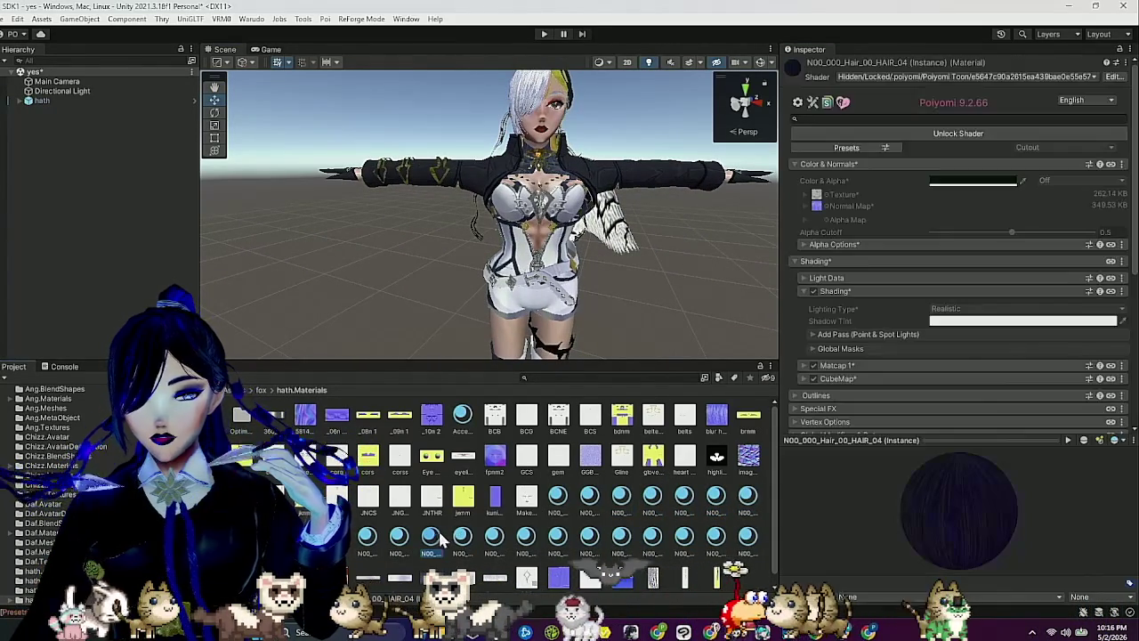
Select the N00_007_03_Tops_01_CLOTH_01 material and unlock its shader.
{"action": "left_click", "coordinate": [492, 537]}
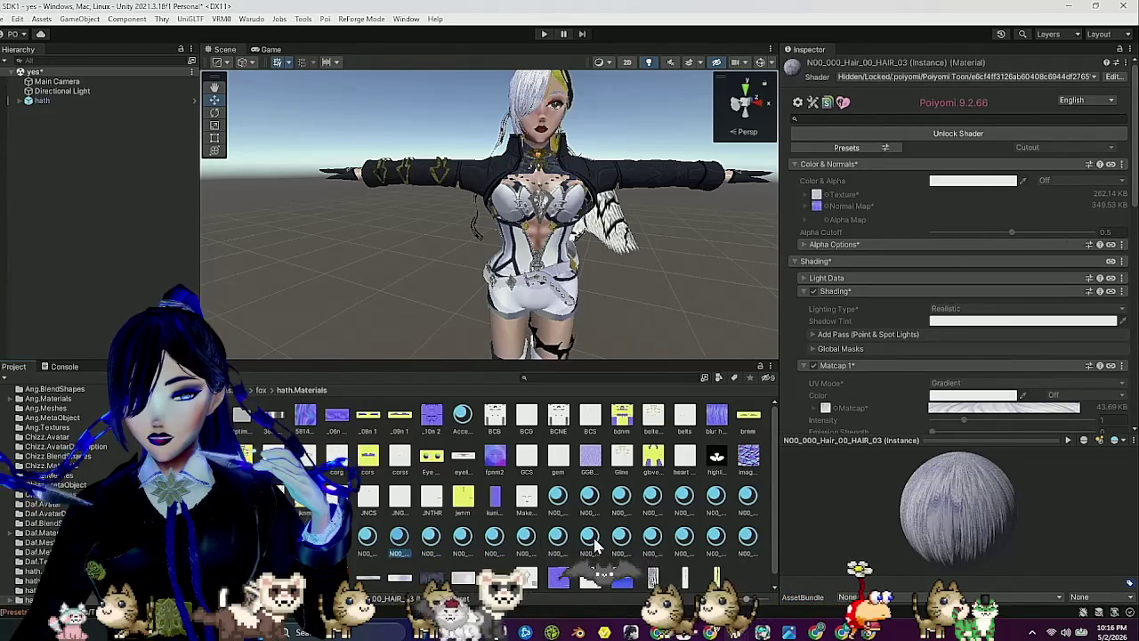
{"action": "left_click", "coordinate": [556, 537]}
{"action": "left_click", "coordinate": [649, 539]}
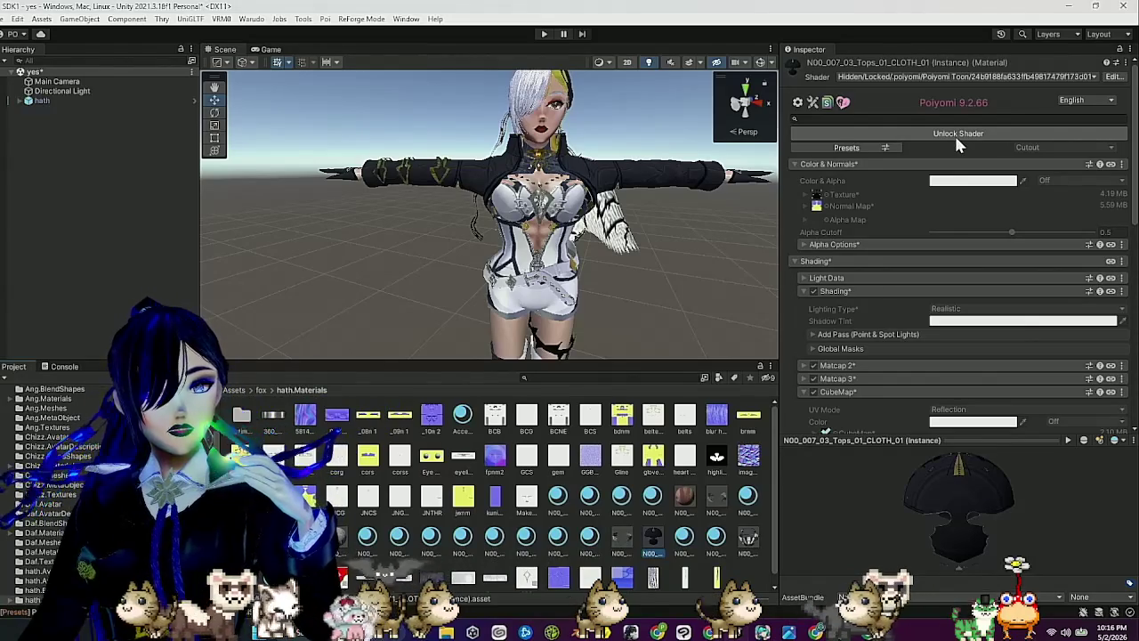
{"action": "left_click", "coordinate": [956, 141]}
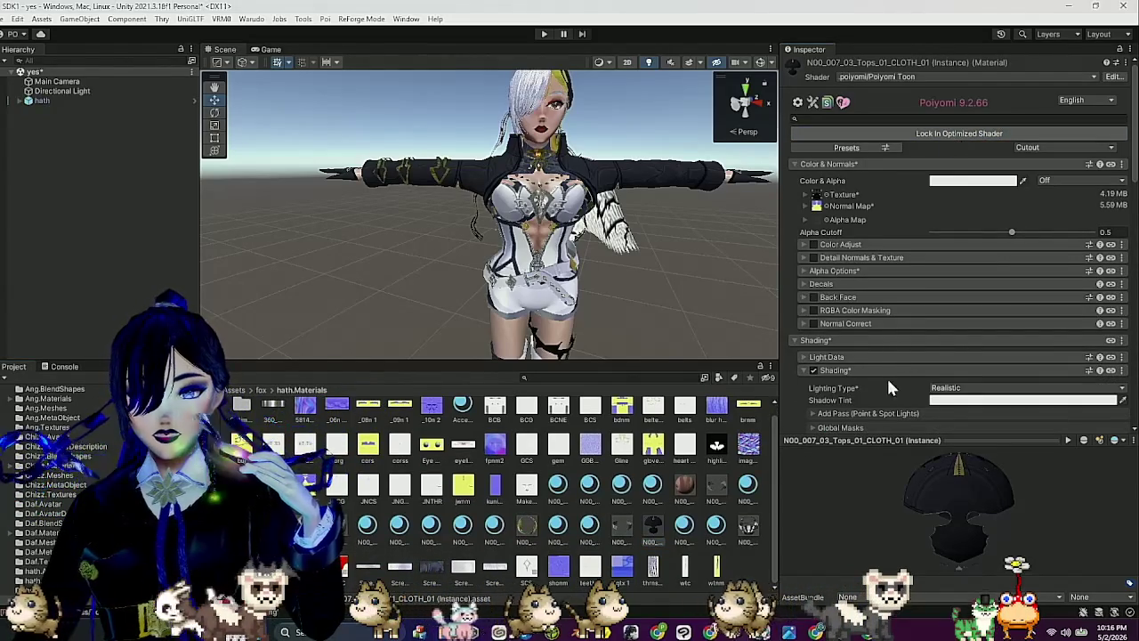
Collapse Shading and expand the top material's Matcap 2 section to view its options.
{"action": "scroll", "coordinate": [849, 343], "scroll_direction": "down", "scroll_amount": 2}
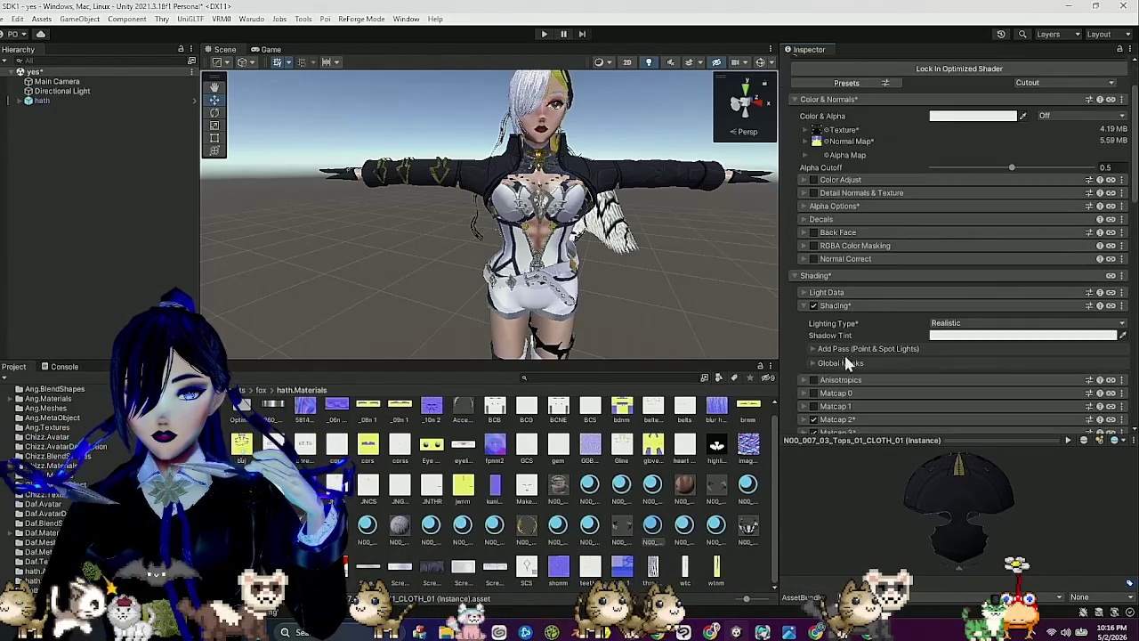
{"action": "left_click", "coordinate": [861, 307]}
{"action": "scroll", "coordinate": [858, 307], "scroll_direction": "down", "scroll_amount": 3}
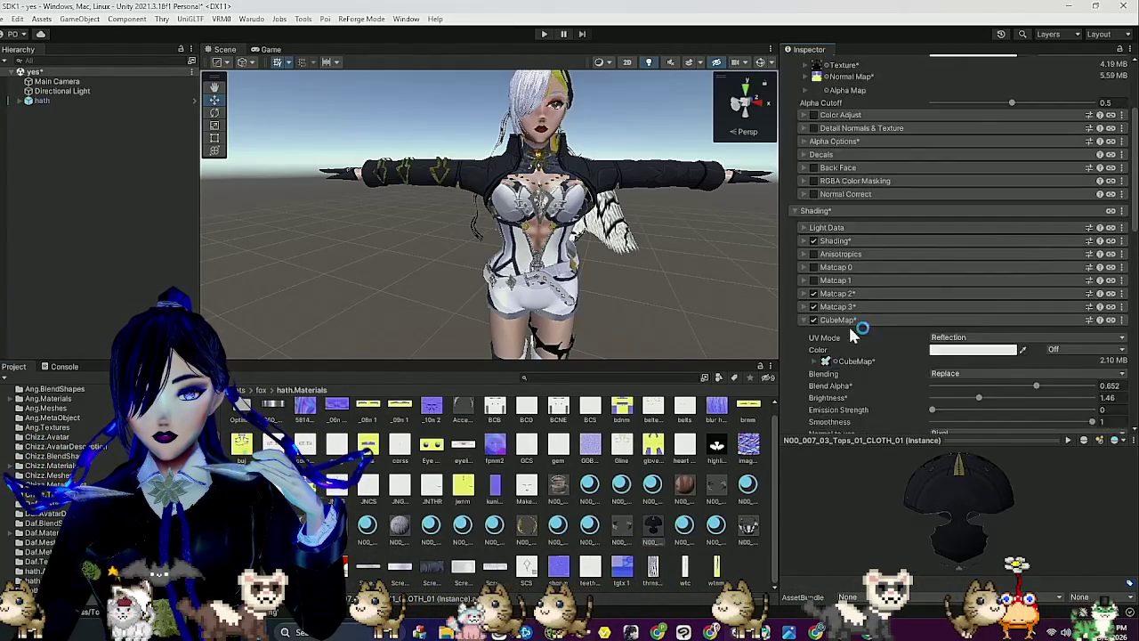
{"action": "scroll", "coordinate": [854, 298], "scroll_direction": "down", "scroll_amount": 3}
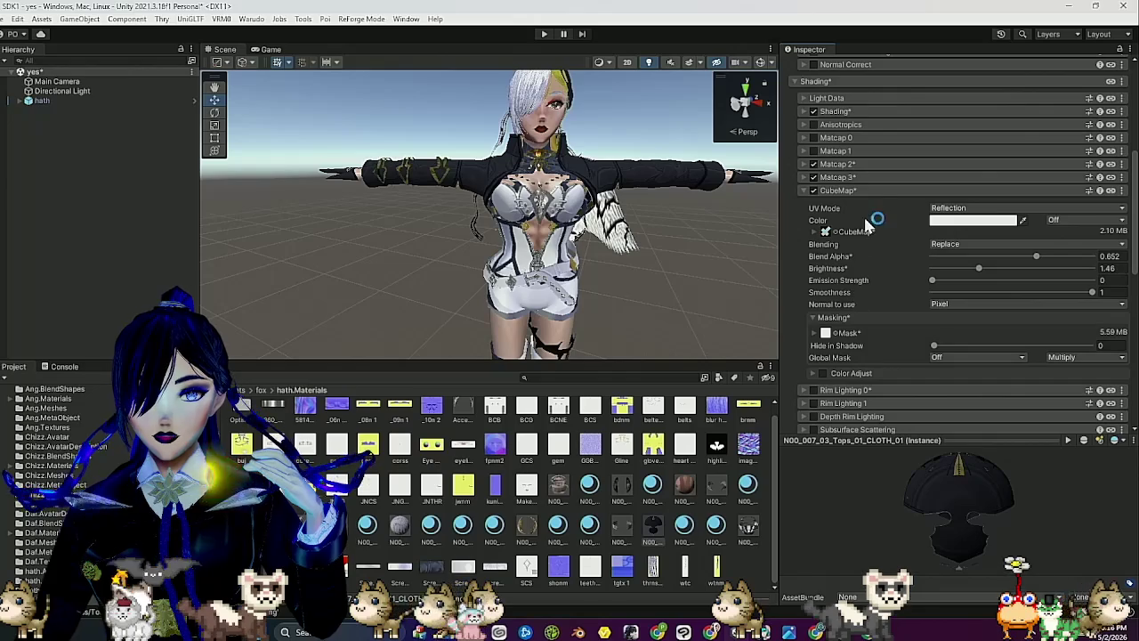
{"action": "left_click", "coordinate": [849, 178]}
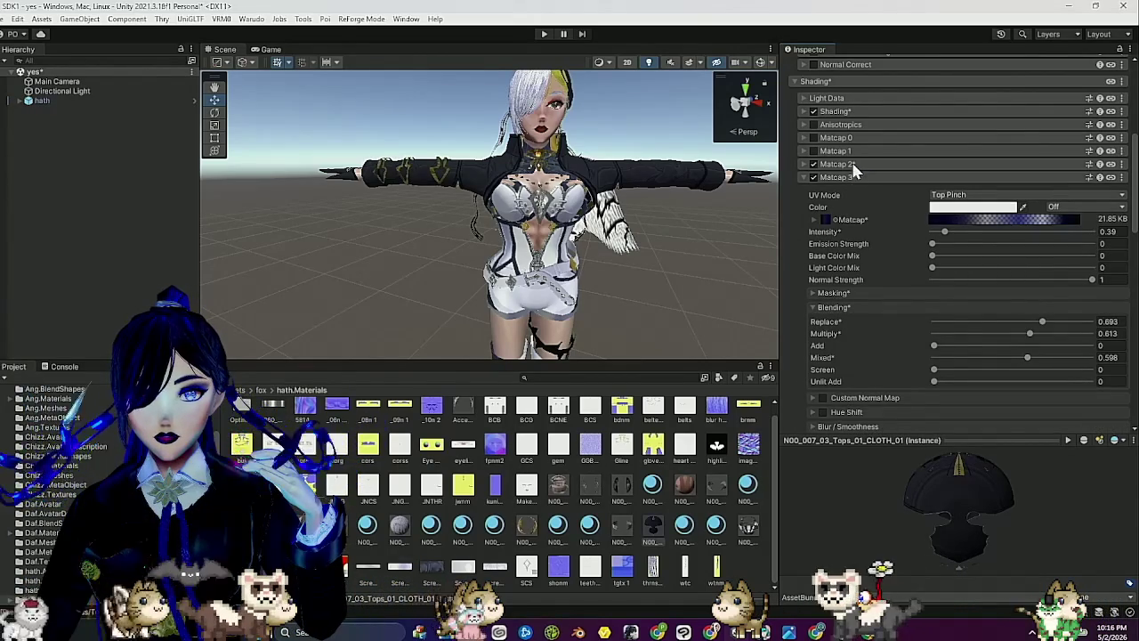
{"action": "left_click", "coordinate": [851, 163]}
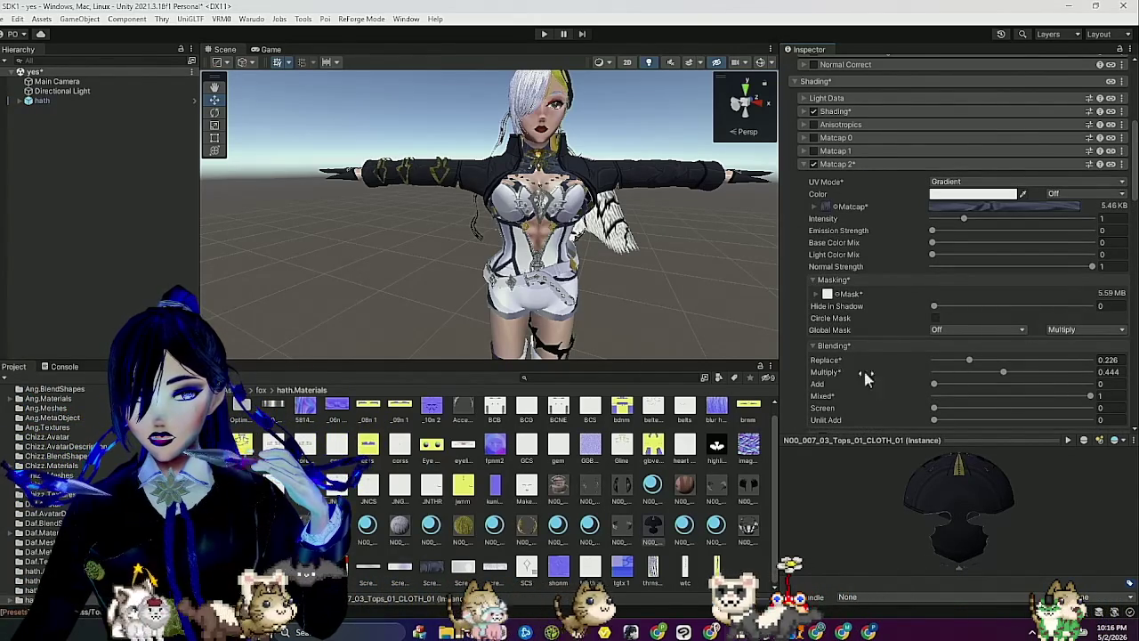
{"action": "scroll", "coordinate": [852, 366], "scroll_direction": "down", "scroll_amount": 3}
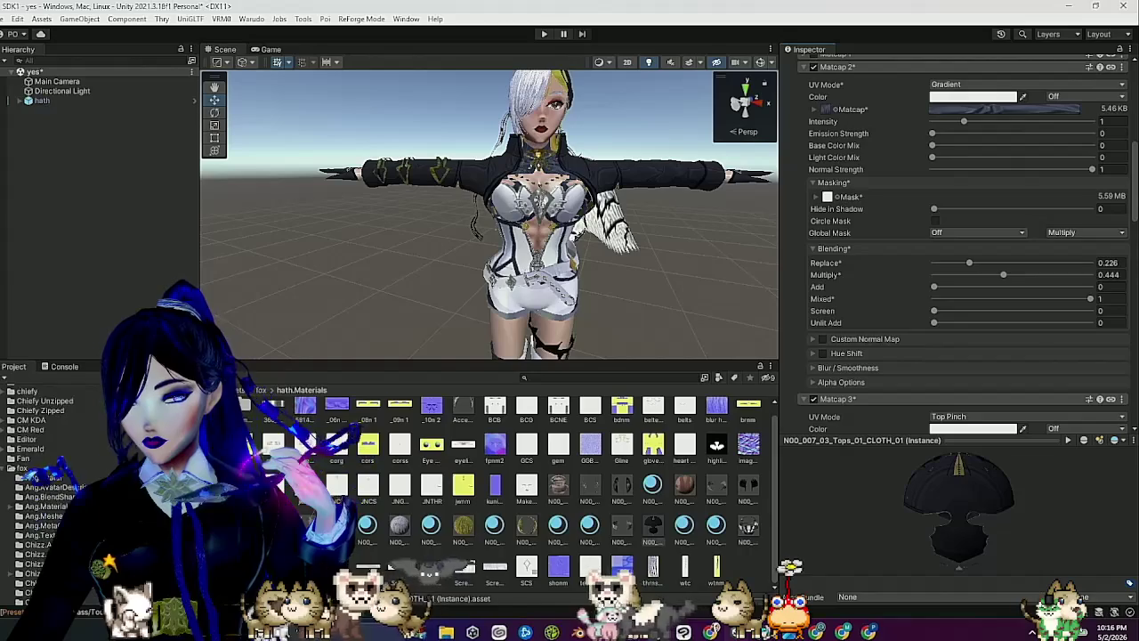
{"action": "scroll", "coordinate": [551, 481], "scroll_direction": "up", "scroll_amount": 1}
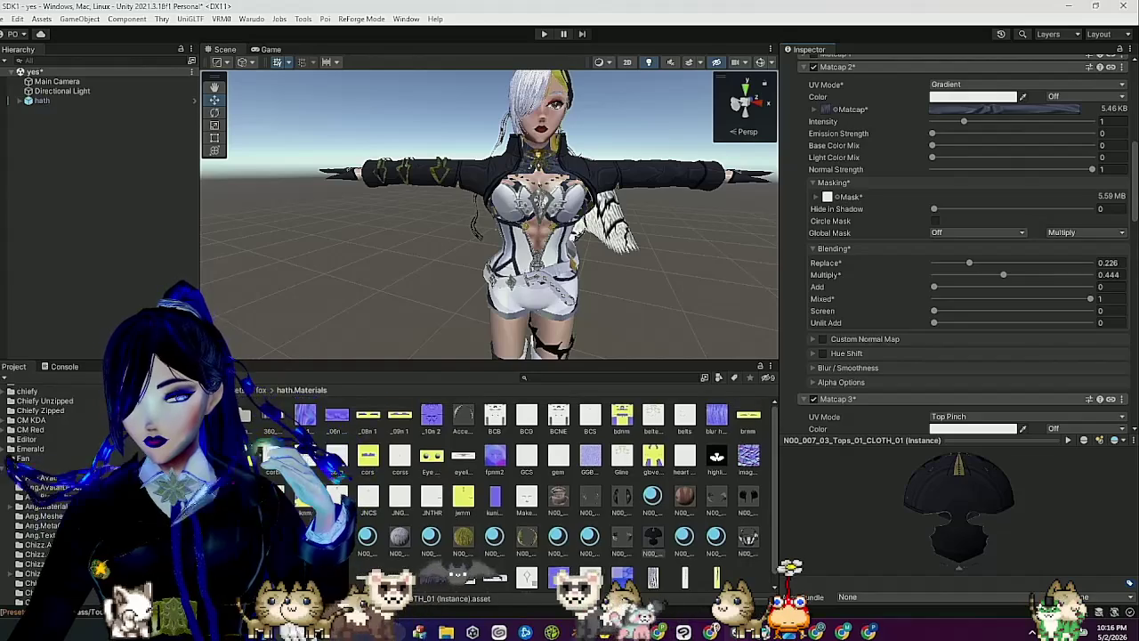
Enable a custom normal map on Matcap 2 and assign the purple texture to it.
{"action": "left_click", "coordinate": [822, 339]}
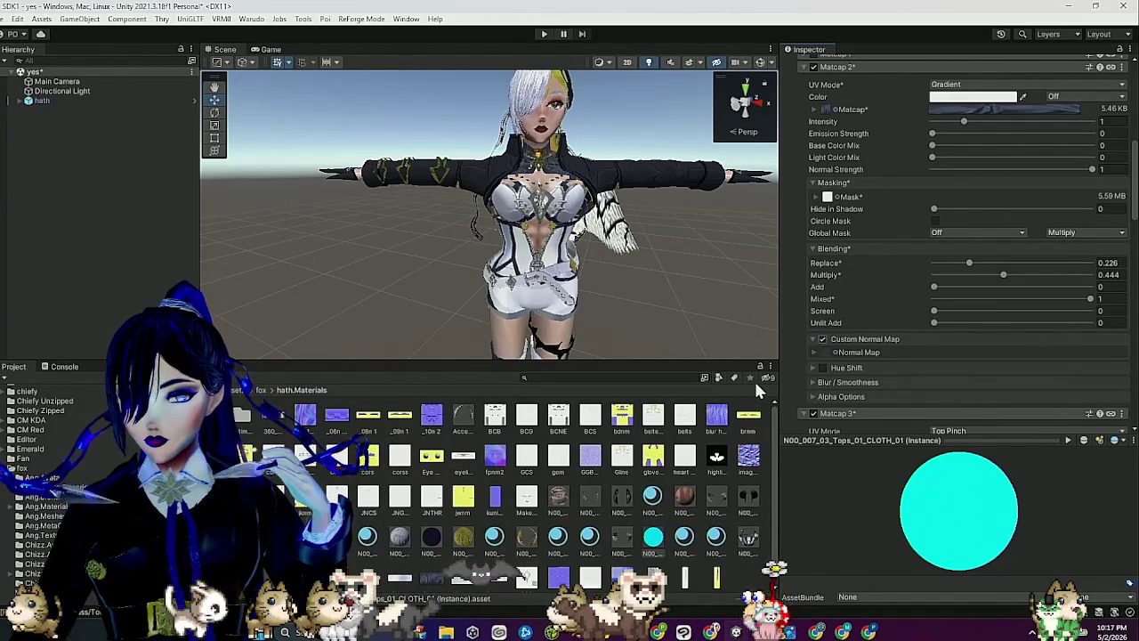
{"action": "left_click", "coordinate": [812, 353]}
{"action": "scroll", "coordinate": [846, 391], "scroll_direction": "down", "scroll_amount": 3}
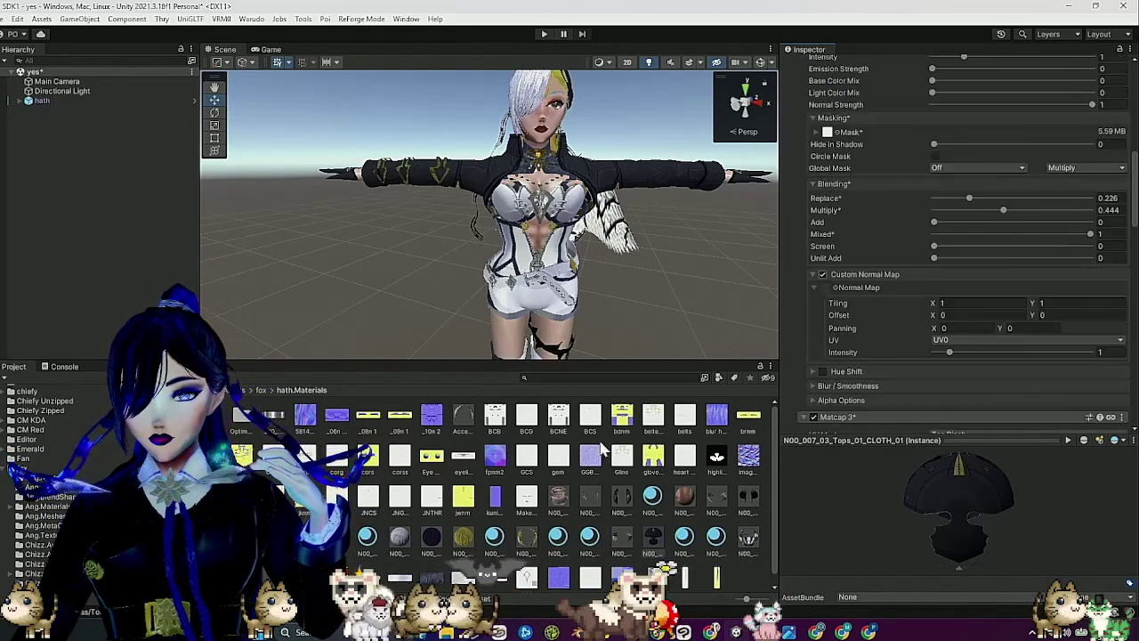
{"action": "mouse_move", "coordinate": [895, 293]}
{"action": "left_mouse_down"}
{"action": "mouse_move", "coordinate": [819, 287]}
{"action": "mouse_move", "coordinate": [829, 290]}
{"action": "left_mouse_up"}
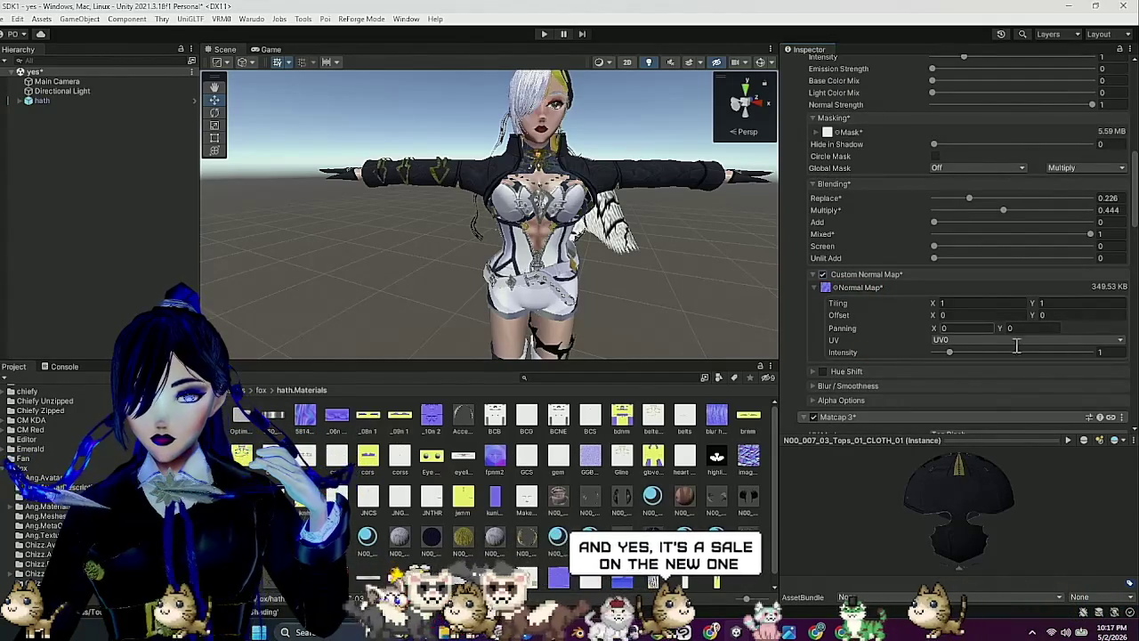
{"action": "scroll", "coordinate": [623, 259], "scroll_direction": "up", "scroll_amount": 3}
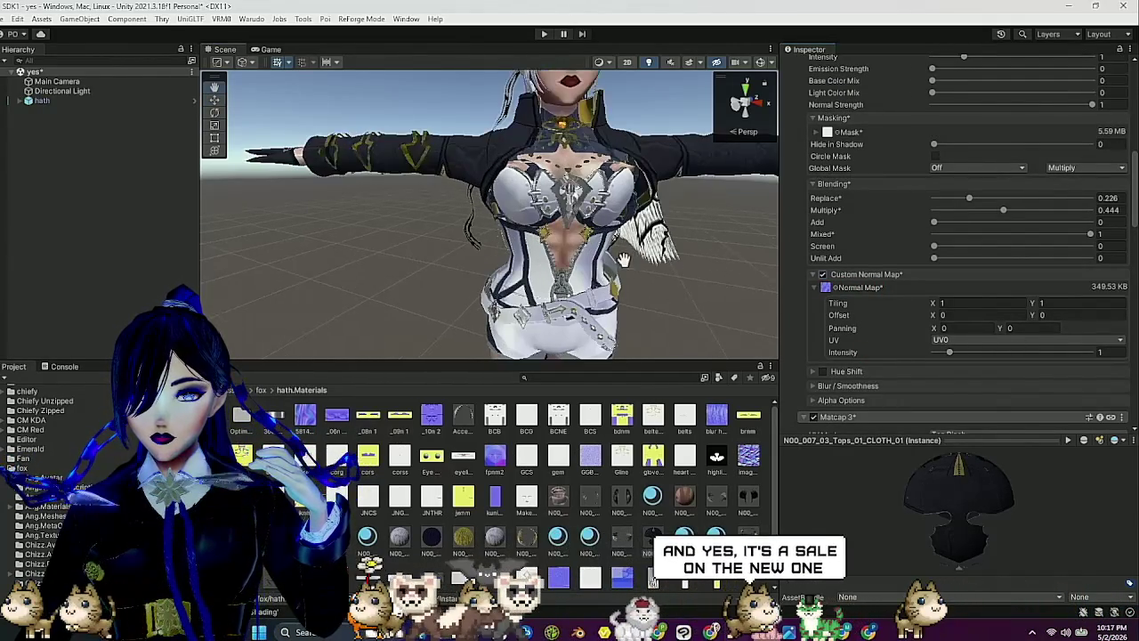
{"action": "left_click_drag", "start_coordinate": [623, 259], "coordinate": [578, 330]}
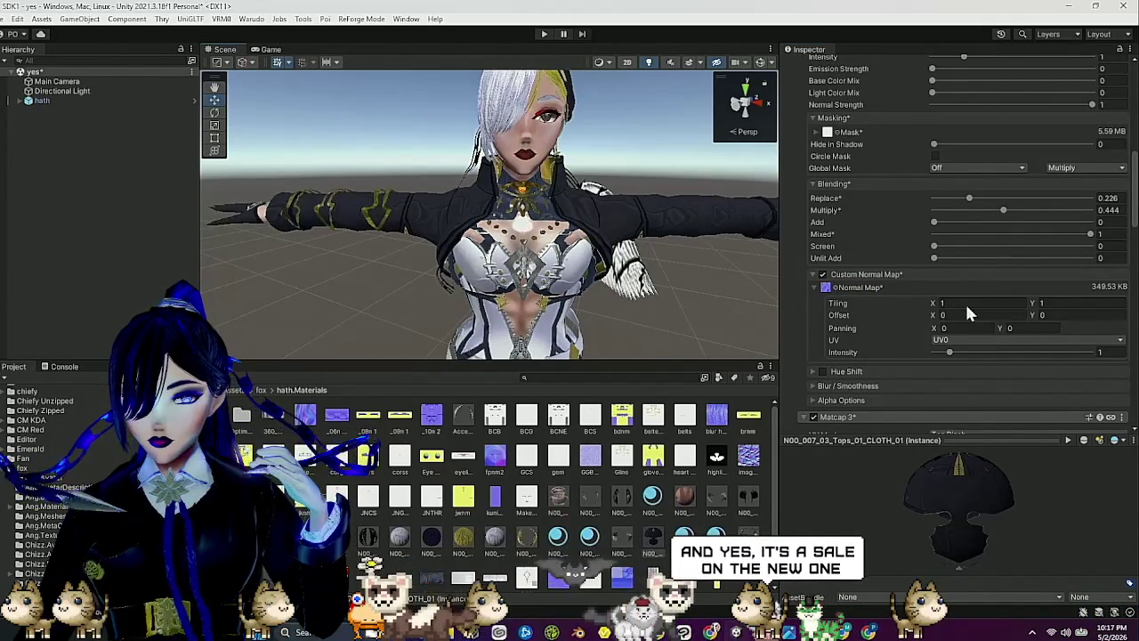
Tile the normal map 2×2, set its intensity to about 1.6, and re-lock the material.
{"action": "left_click", "coordinate": [1066, 303]}
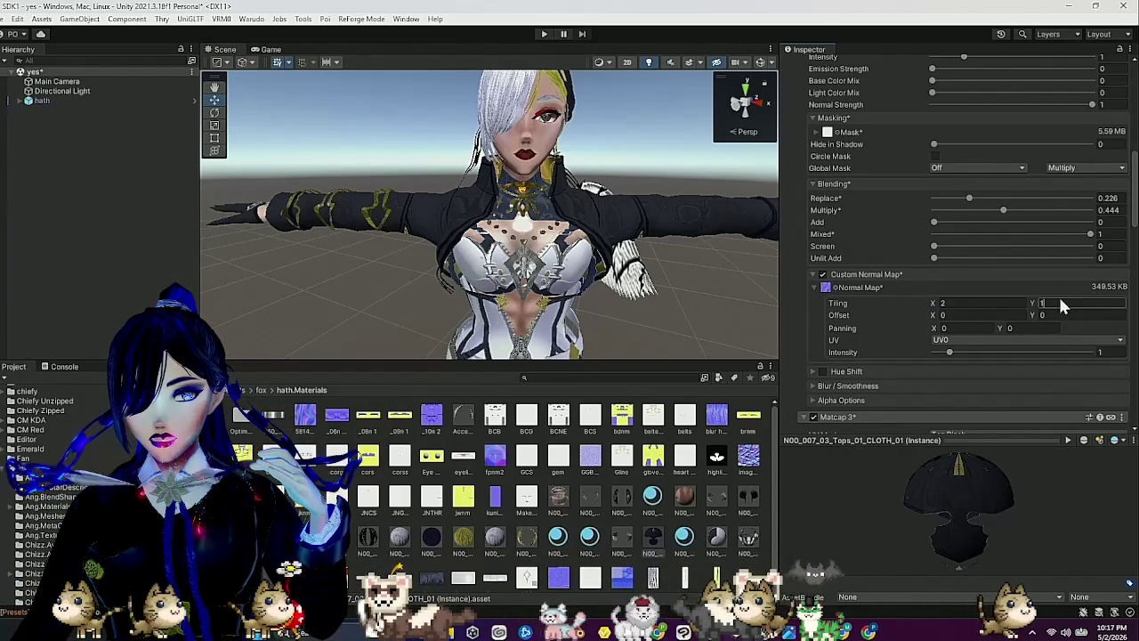
{"action": "type", "text": "4"}
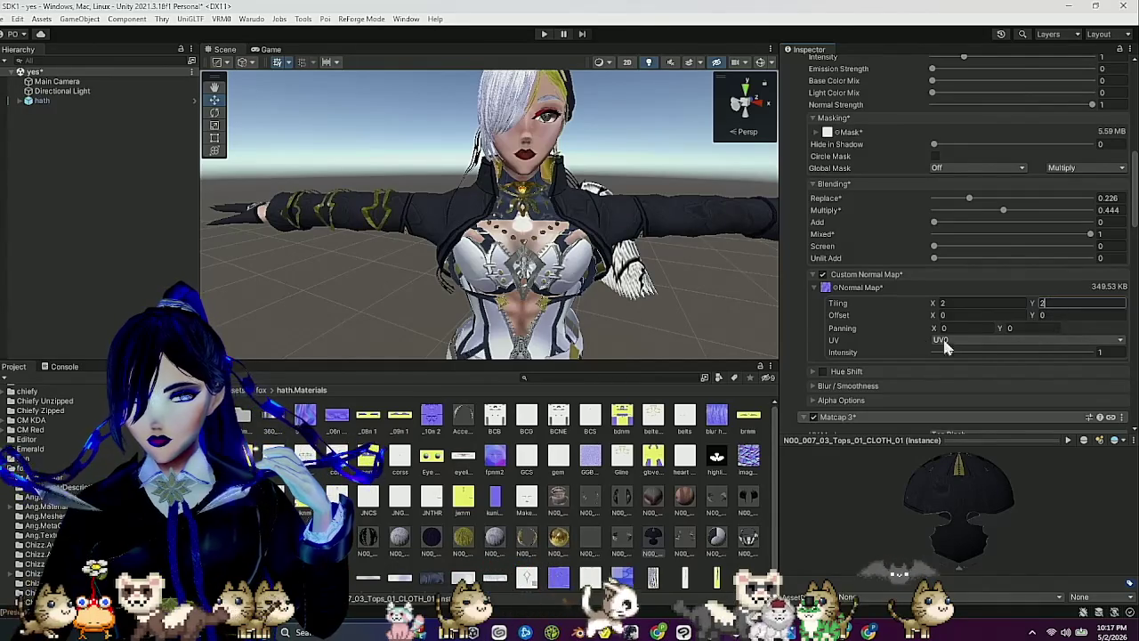
{"action": "mouse_move", "coordinate": [674, 289]}
{"action": "left_mouse_down"}
{"action": "mouse_move", "coordinate": [595, 293]}
{"action": "mouse_move", "coordinate": [649, 293]}
{"action": "left_mouse_up"}
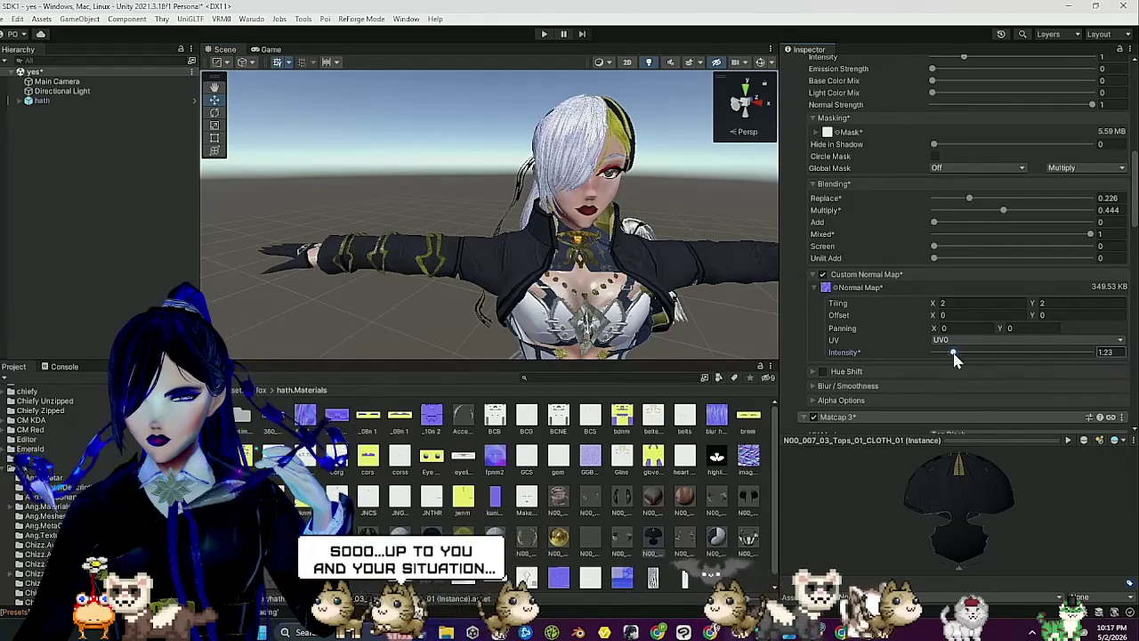
{"action": "left_click_drag", "start_coordinate": [965, 354], "coordinate": [959, 359]}
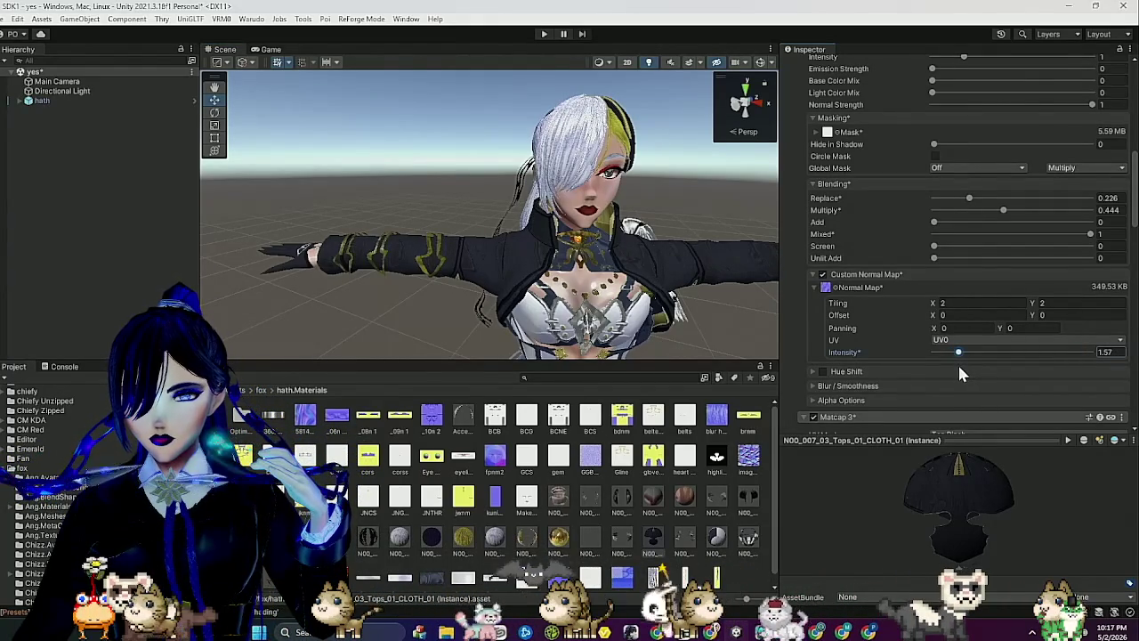
{"action": "scroll", "coordinate": [950, 294], "scroll_direction": "up", "scroll_amount": 3}
{"action": "scroll", "coordinate": [950, 287], "scroll_direction": "up", "scroll_amount": 7}
{"action": "left_click", "coordinate": [933, 133]}
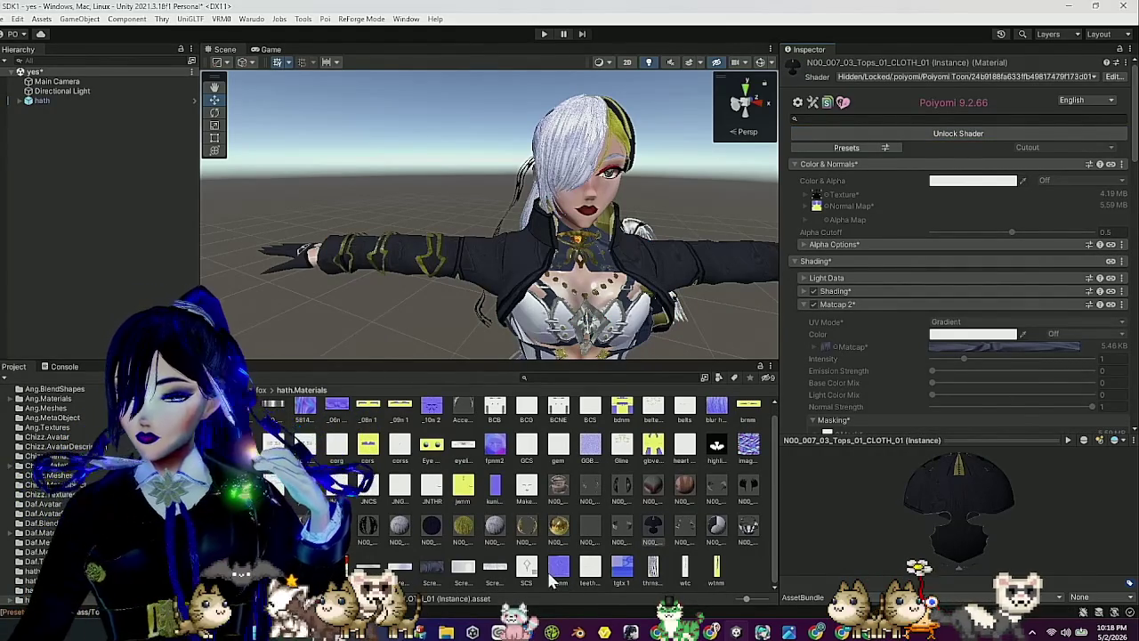
Review the Body_00_SKIN, eyeline, hair and clothing materials, ending on Accessory_CatTail_01_CLOTH.
{"action": "left_click", "coordinate": [550, 479]}
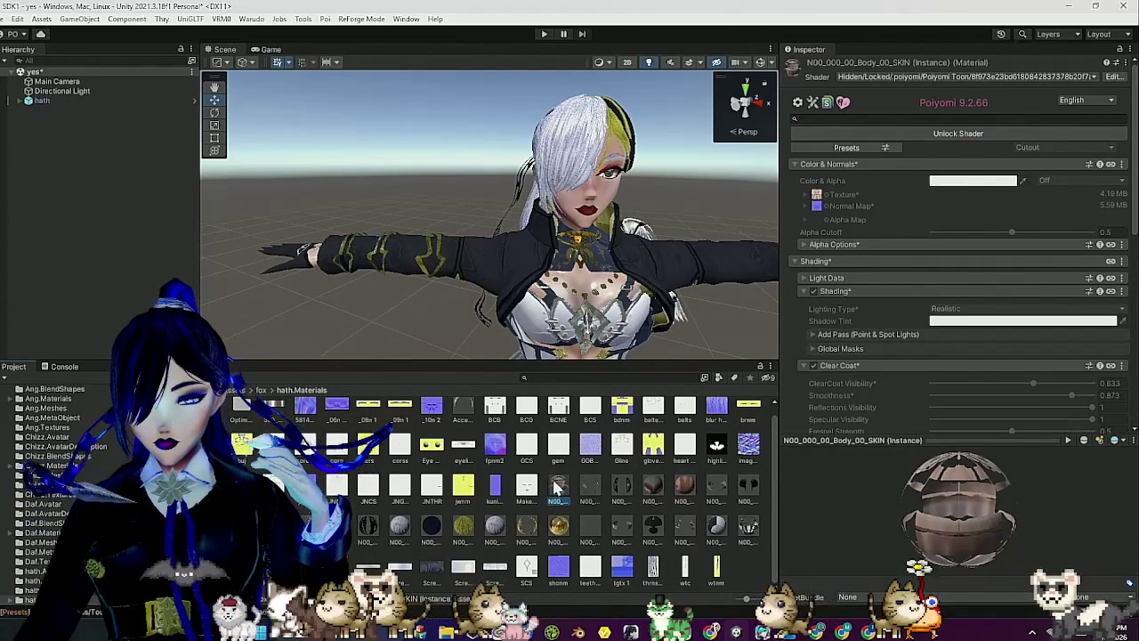
{"action": "left_click", "coordinate": [625, 484]}
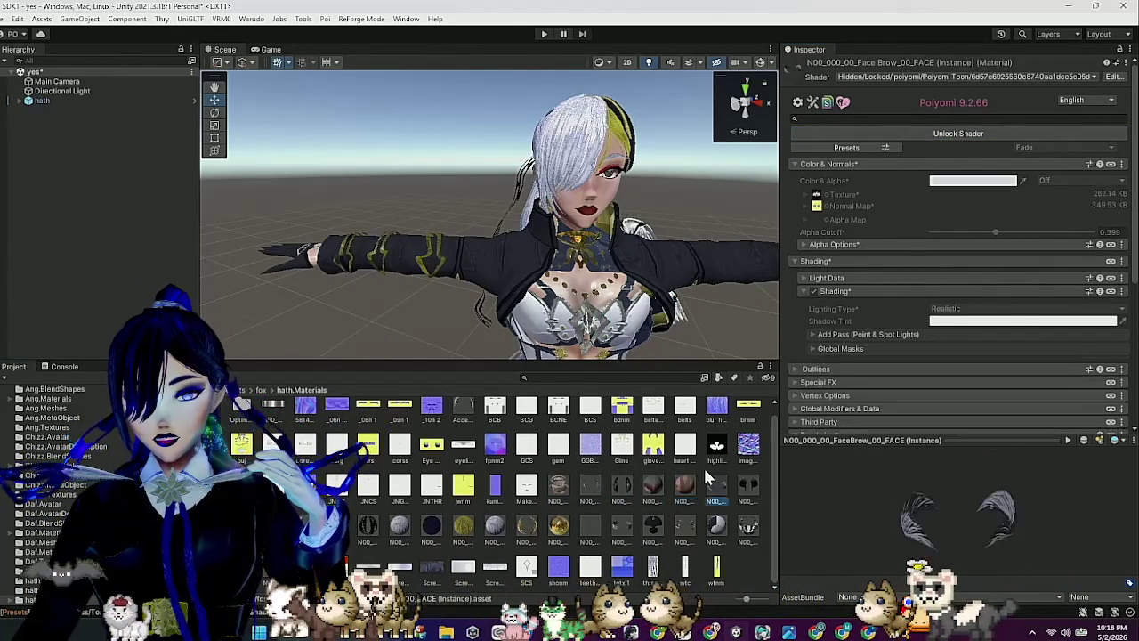
{"action": "left_click", "coordinate": [681, 500]}
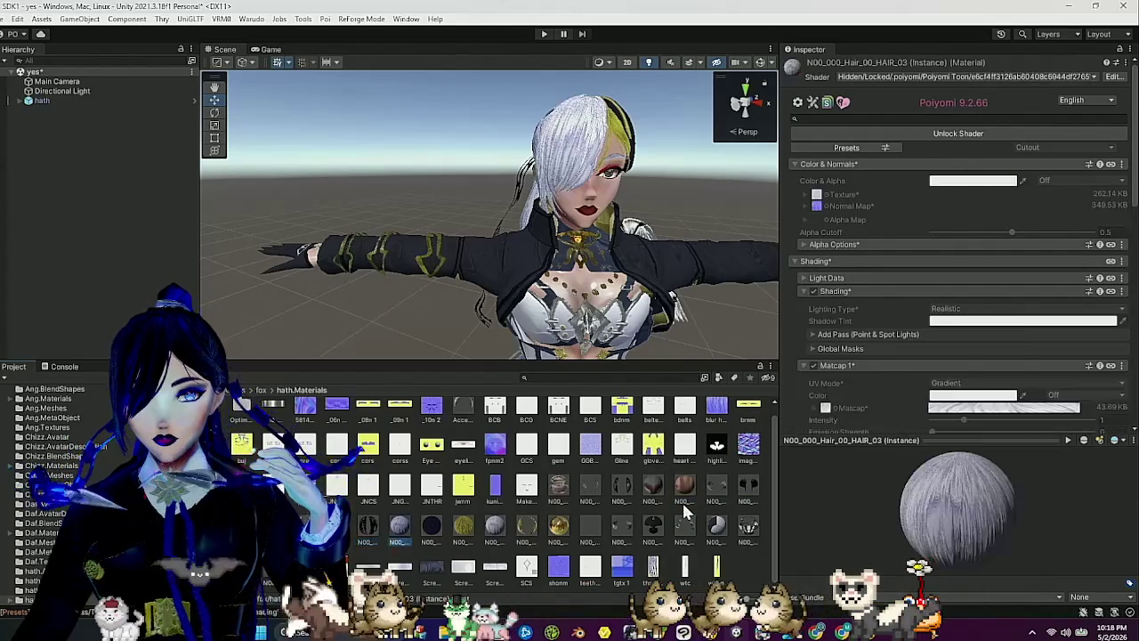
{"action": "key", "text": "Left"}
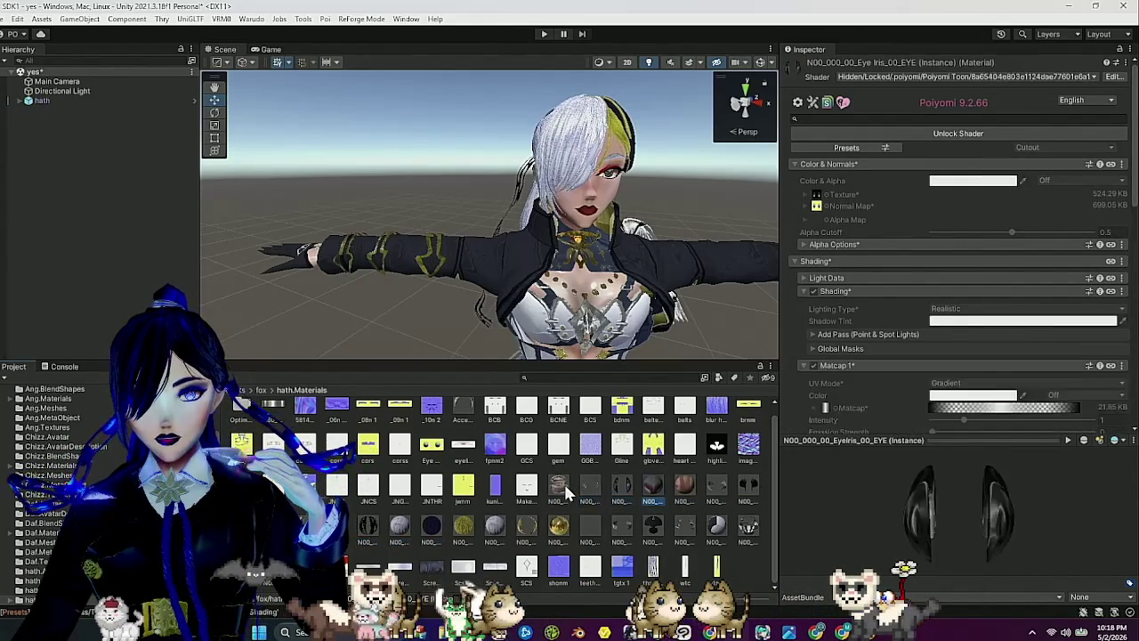
{"action": "key", "text": "Down"}
{"action": "key", "text": "Left"}
{"action": "key", "text": "Left"}
{"action": "key", "text": "Left"}
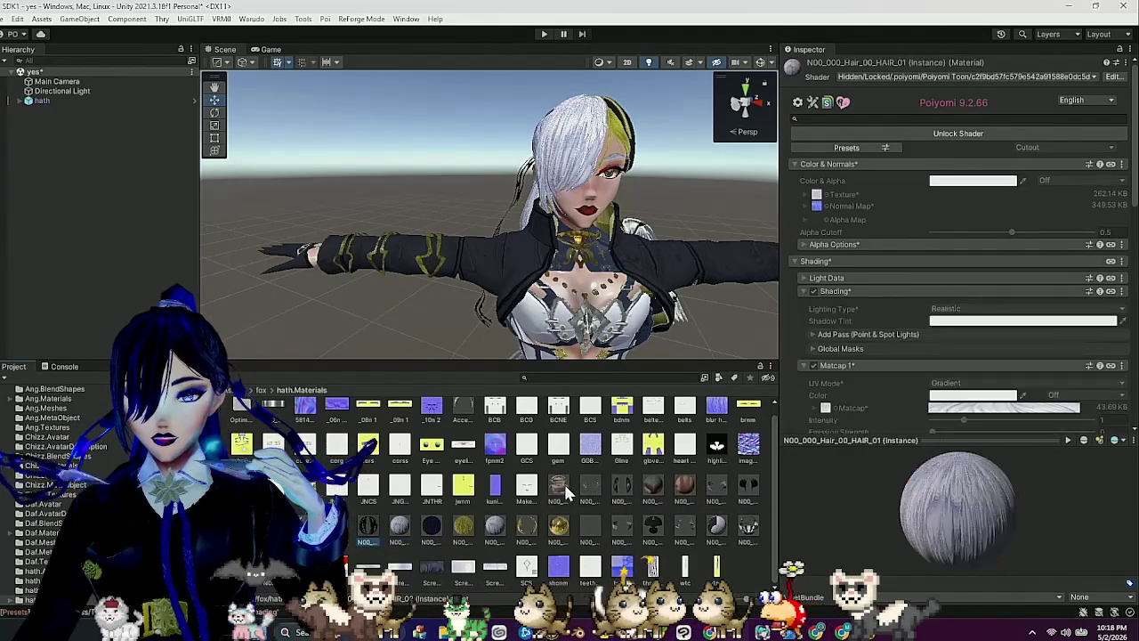
{"action": "key", "text": "Left"}
{"action": "key", "text": "Left"}
{"action": "key", "text": "Left"}
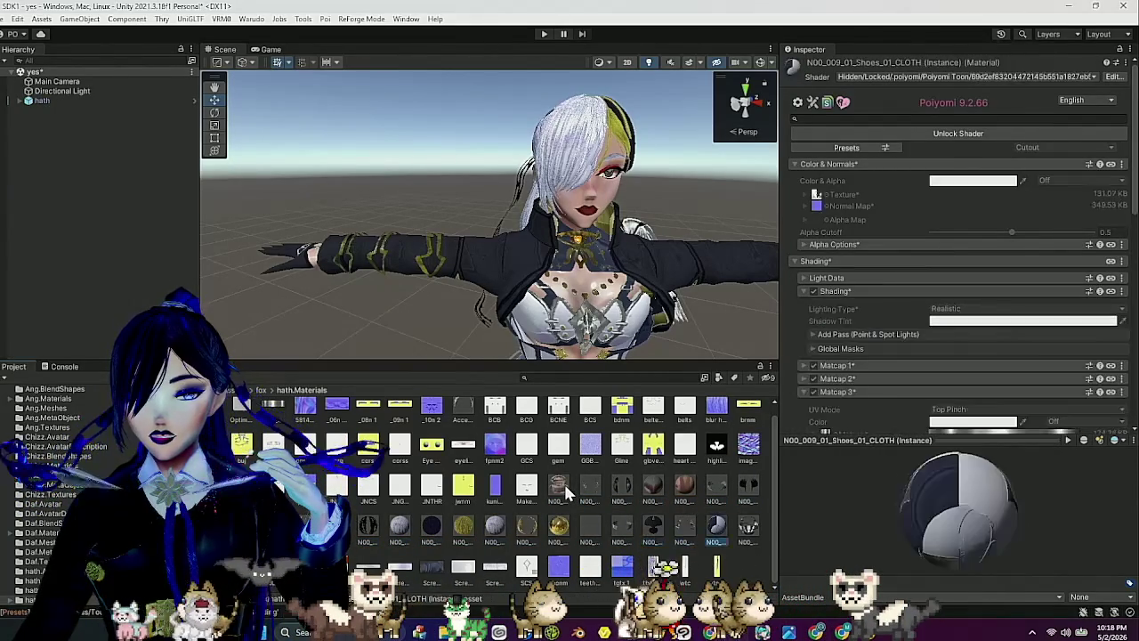
{"action": "key", "text": "Right"}
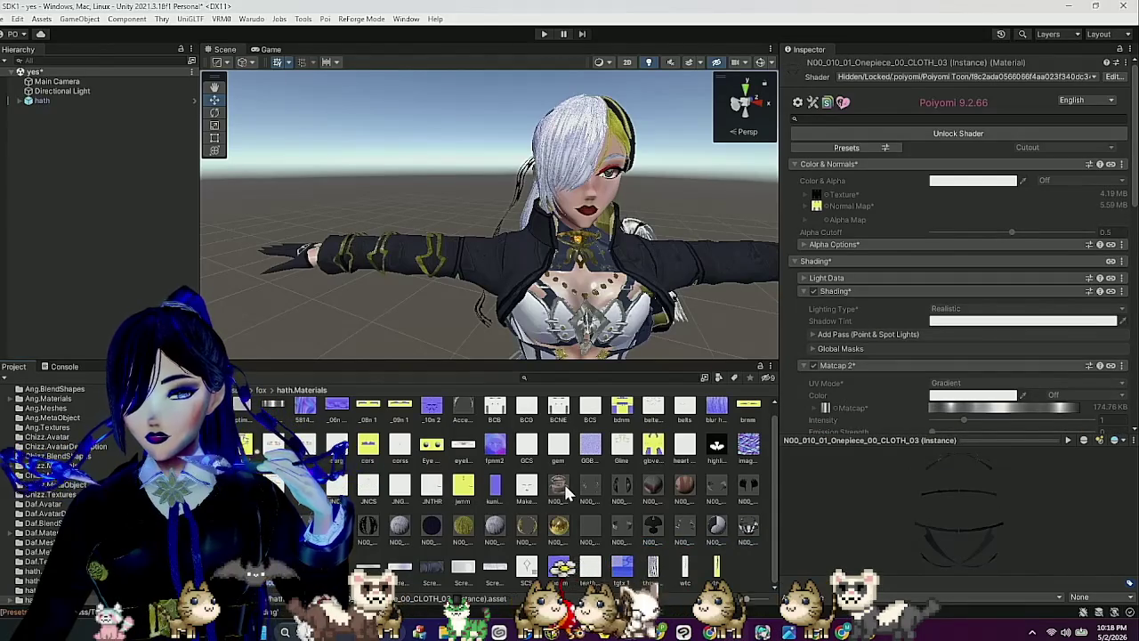
{"action": "left_click", "coordinate": [457, 410]}
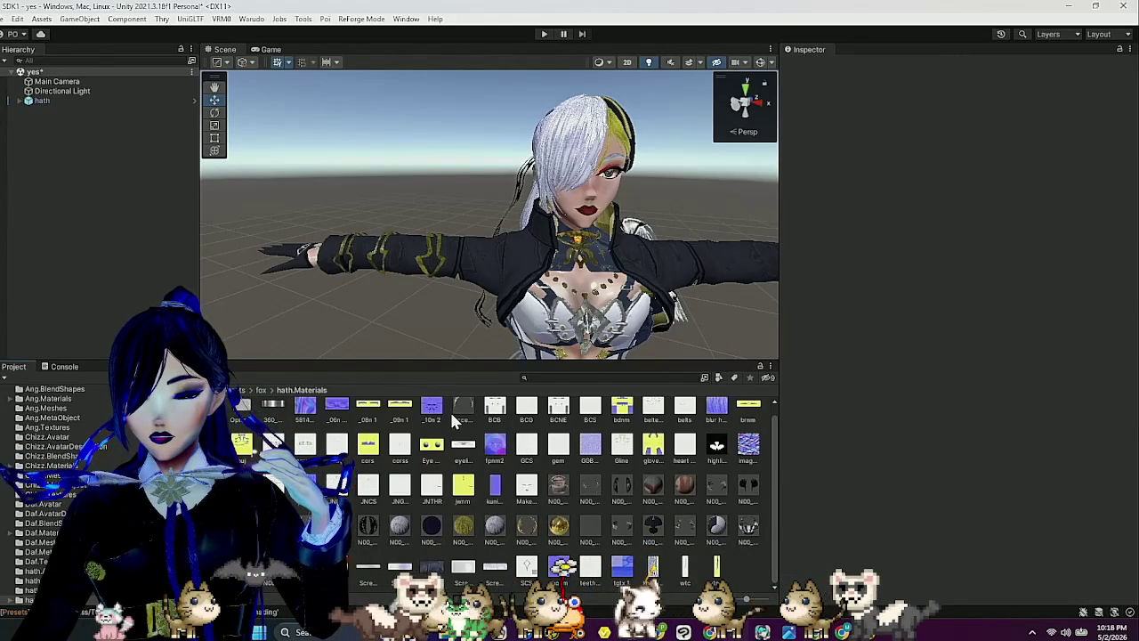
{"action": "left_click", "coordinate": [251, 18]}
Create a Warudo mod named 'Poison Hathor' in Assets as the active build target.
{"action": "left_click", "coordinate": [274, 36]}
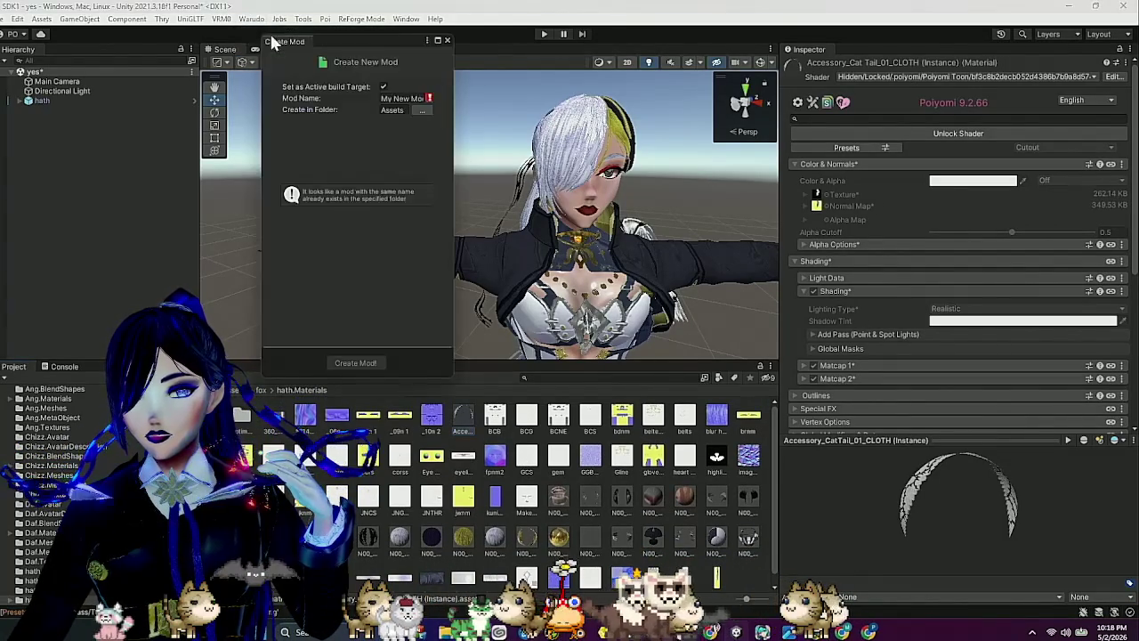
{"action": "left_click", "coordinate": [388, 97]}
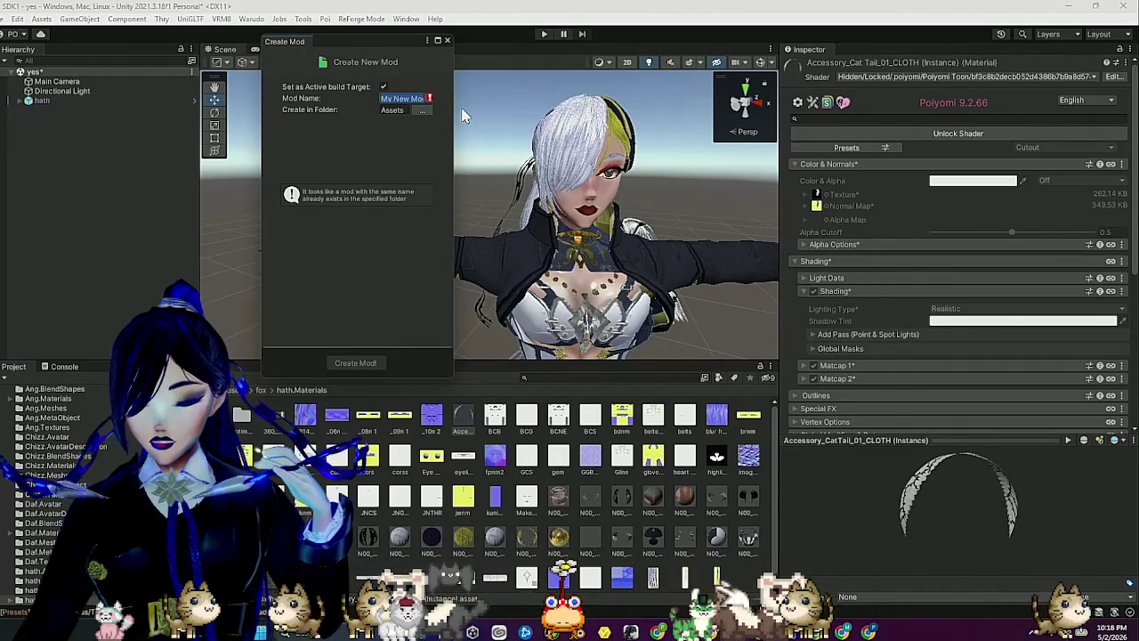
{"action": "type", "text": "Poison"}
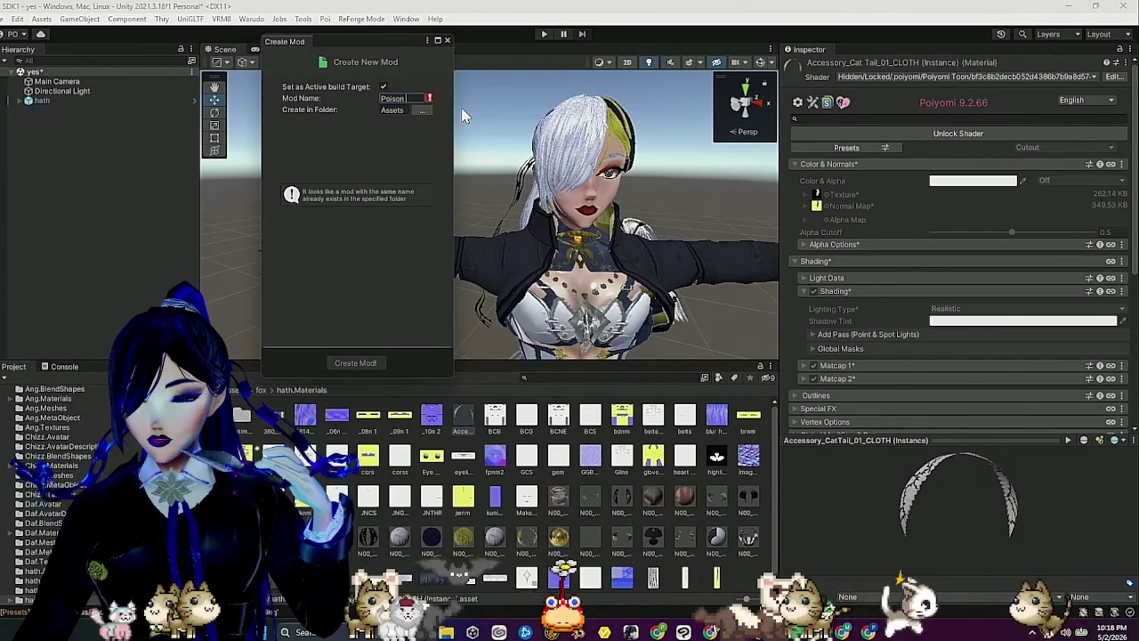
{"action": "type", "text": " Hathom"}
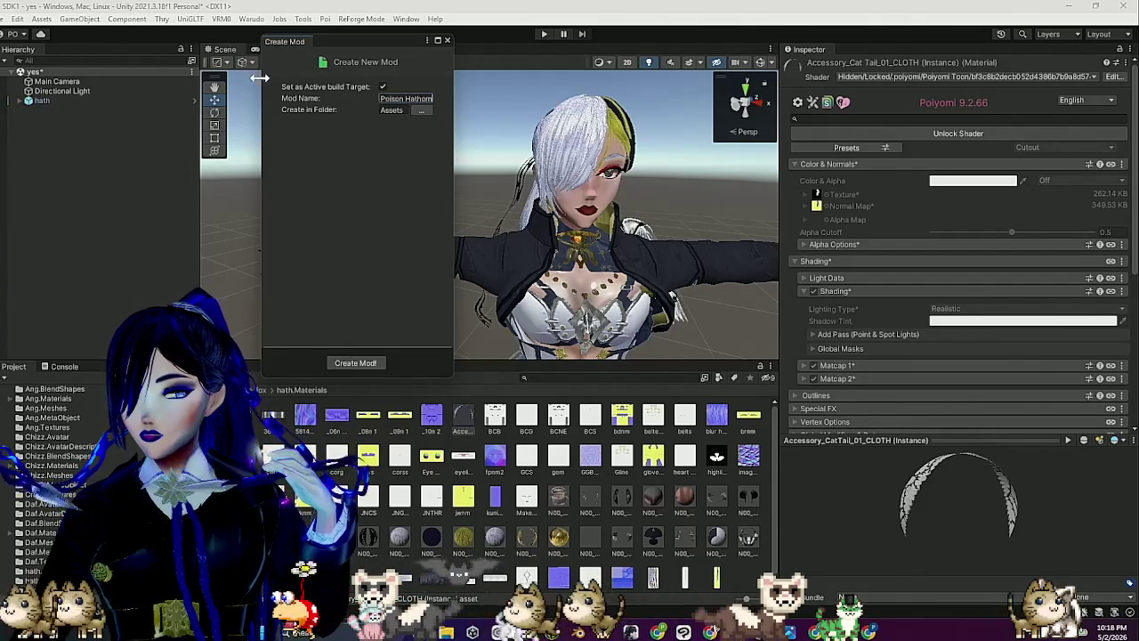
{"action": "key", "text": "BackSpace"}
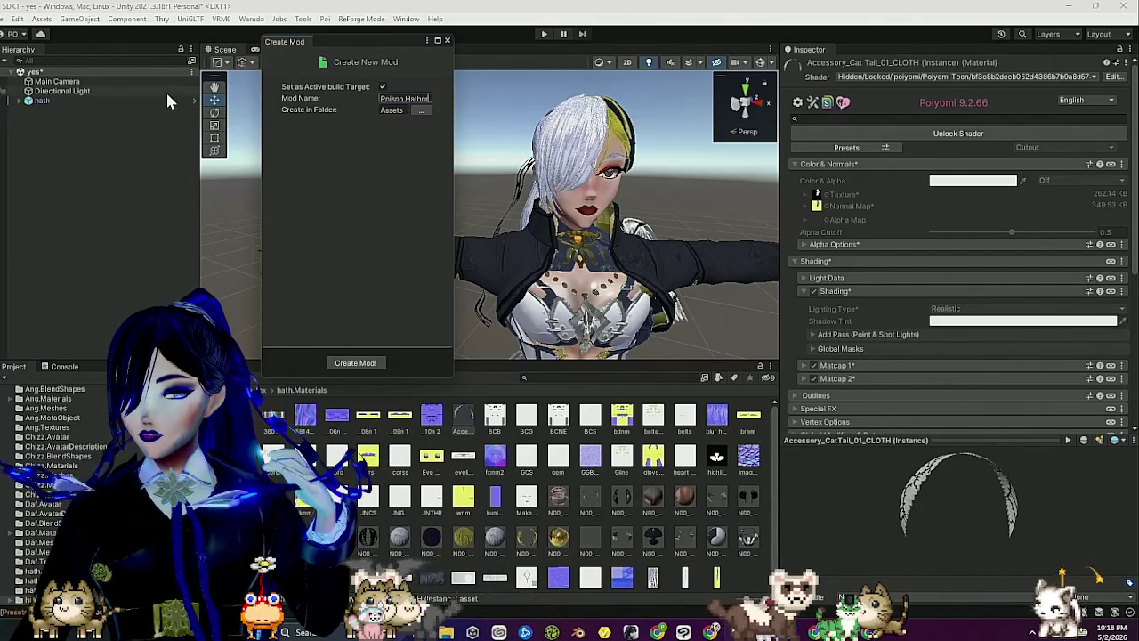
{"action": "left_click", "coordinate": [374, 361]}
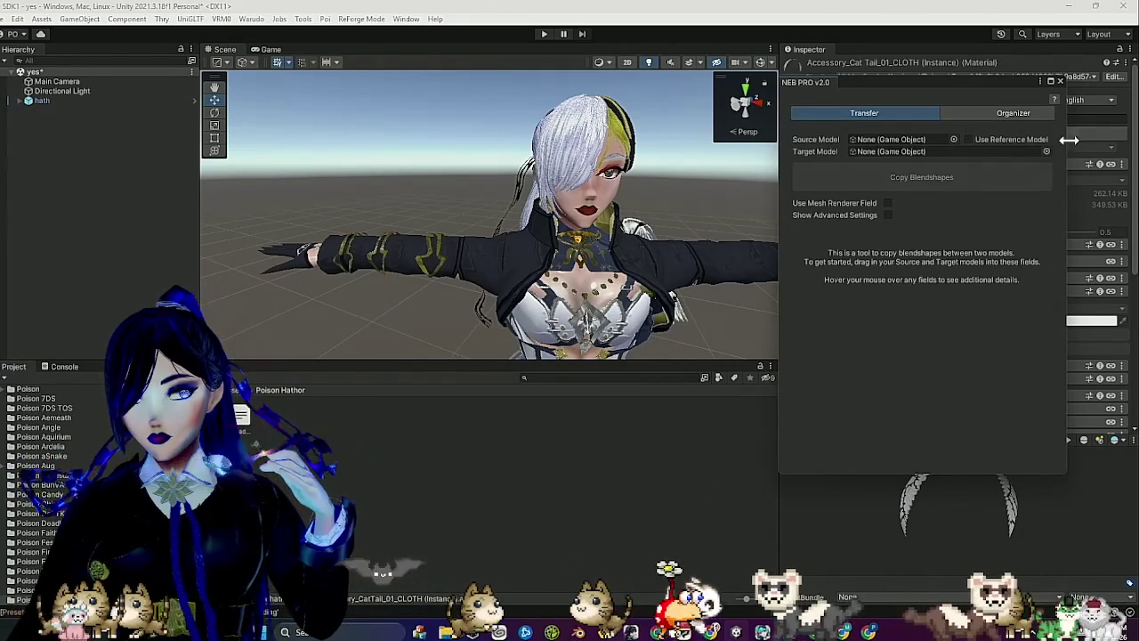
In NEB PRO, copy the built-in reference model's 174 blendshapes onto the hath avatar.
{"action": "left_click", "coordinate": [968, 139]}
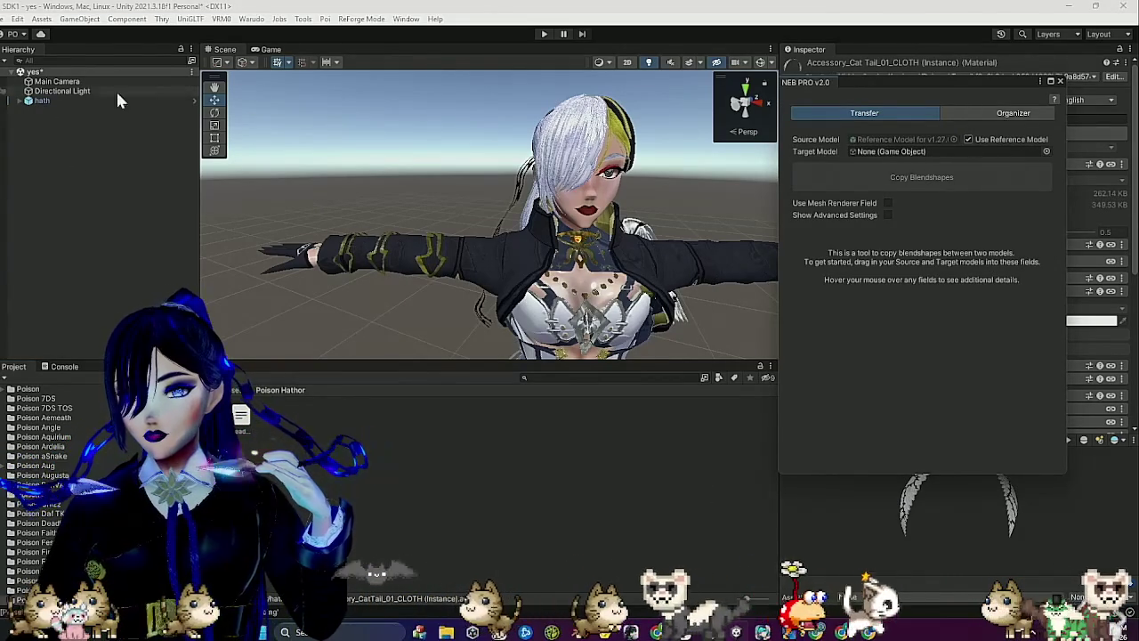
{"action": "mouse_move", "coordinate": [45, 100]}
{"action": "left_mouse_down"}
{"action": "mouse_move", "coordinate": [916, 157]}
{"action": "mouse_move", "coordinate": [925, 169]}
{"action": "left_mouse_up"}
{"action": "left_click", "coordinate": [929, 178]}
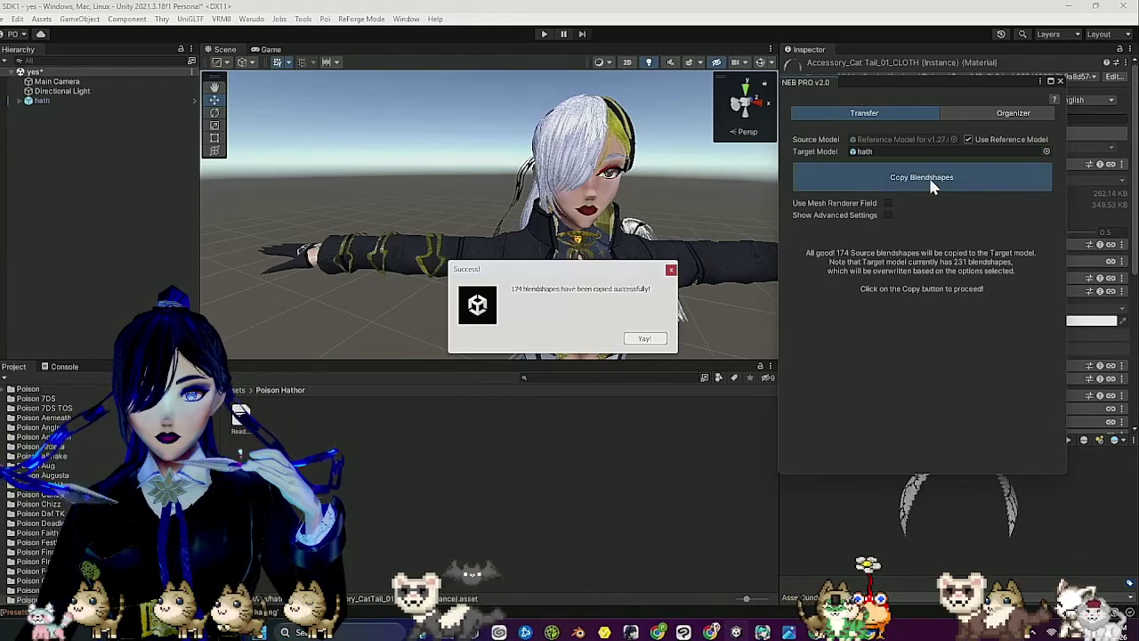
{"action": "left_click", "coordinate": [654, 339]}
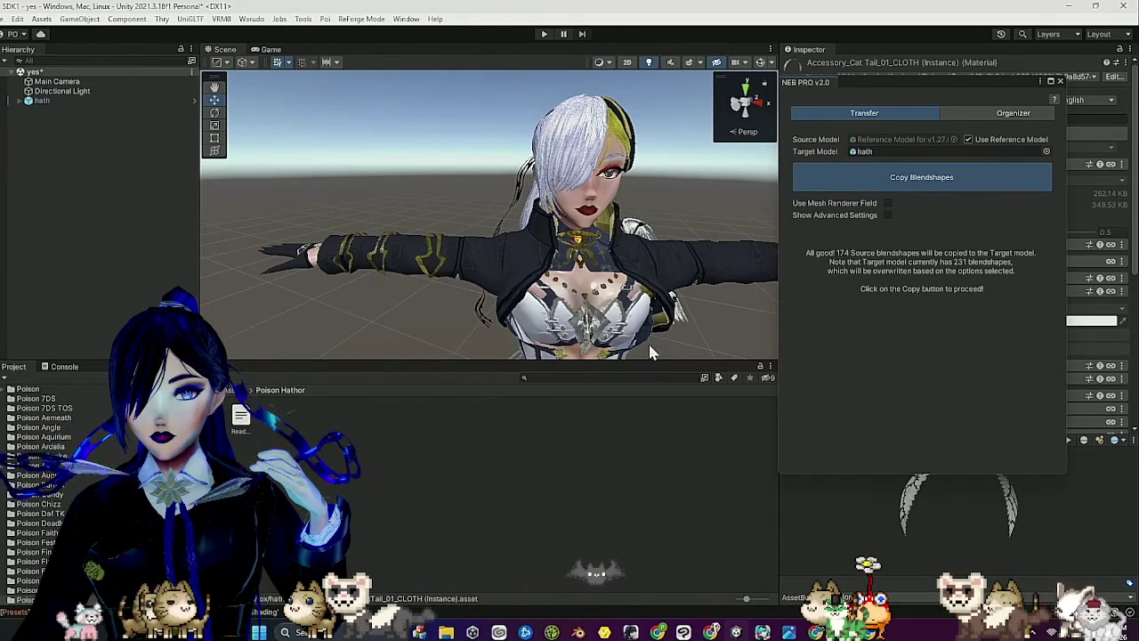
Close NEB PRO and bring up the Warudo Build Mod export settings for Poison Hathor.
{"action": "left_click", "coordinate": [1061, 81]}
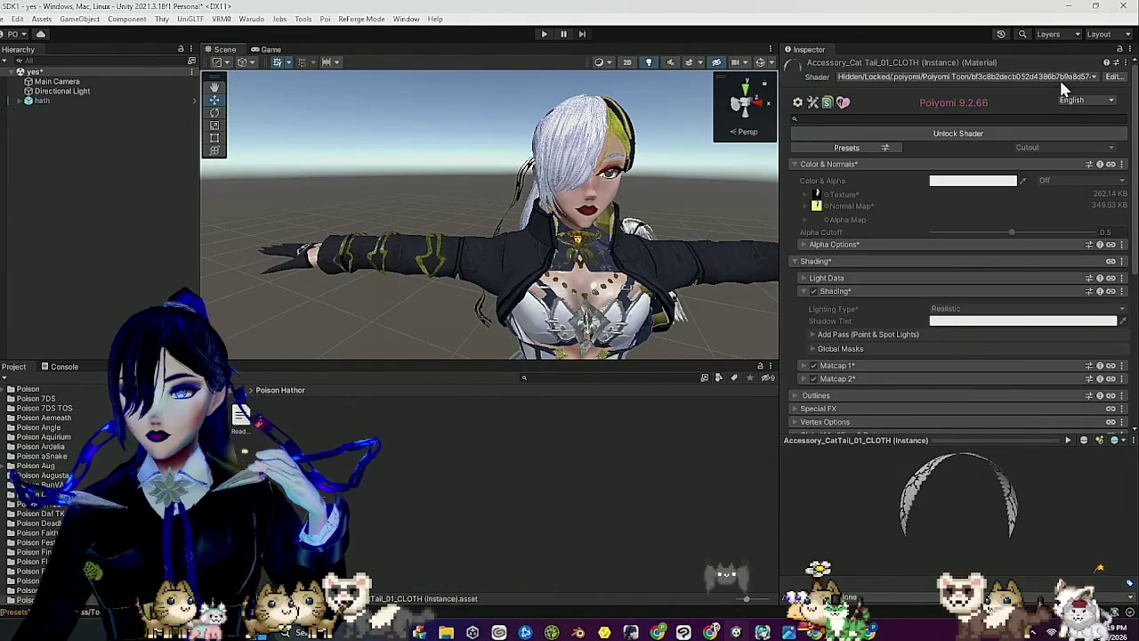
{"action": "left_click", "coordinate": [242, 19]}
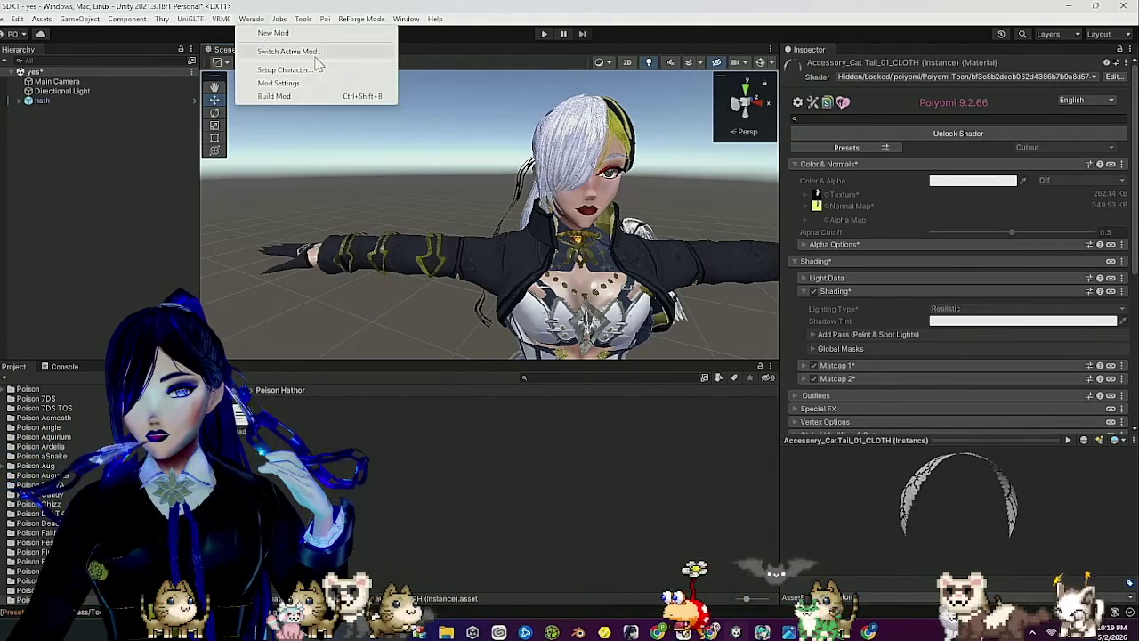
{"action": "left_click", "coordinate": [307, 51]}
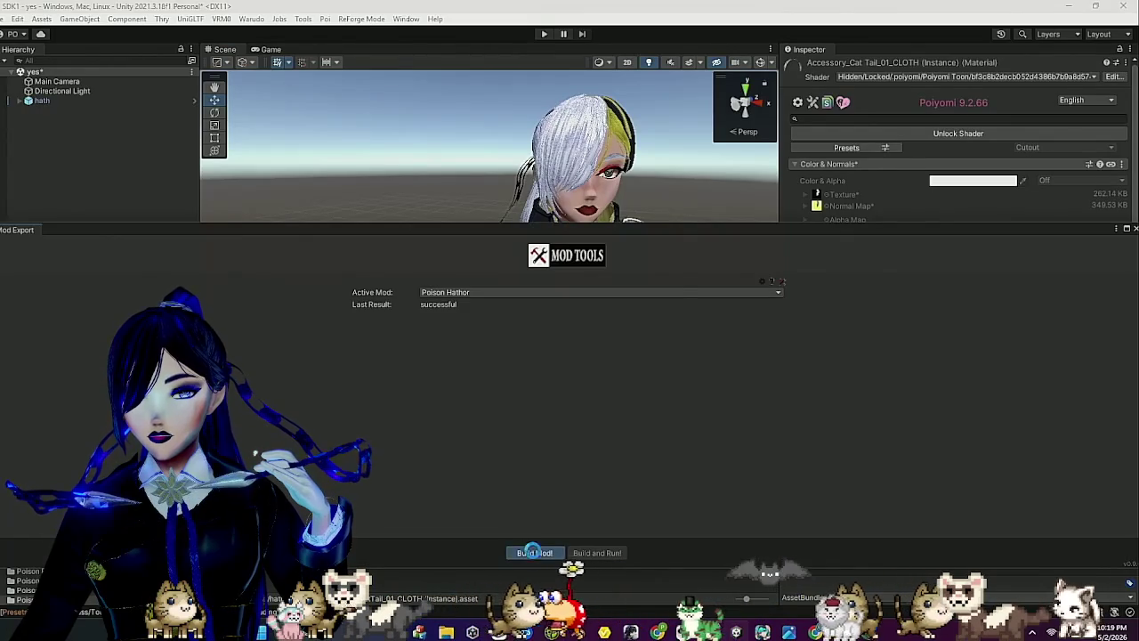
Build the Poison Hathor mod, saving the modified scene, then choose the Steam profile.
{"action": "left_click", "coordinate": [533, 552]}
{"action": "left_click", "coordinate": [549, 339]}
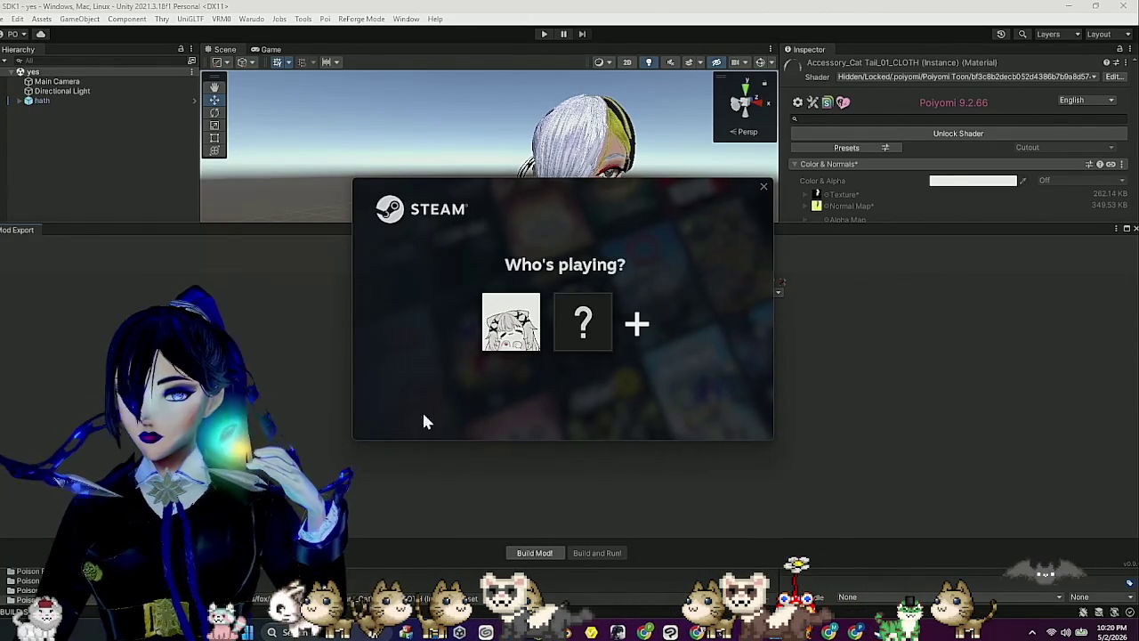
{"action": "left_click", "coordinate": [495, 313]}
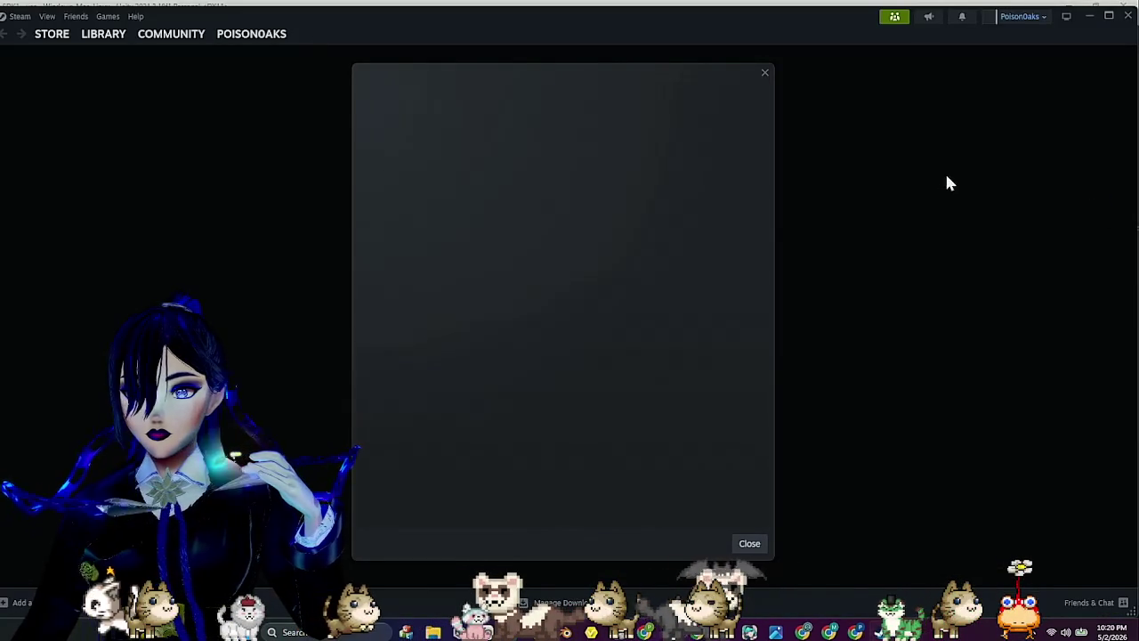
{"action": "left_click", "coordinate": [764, 73]}
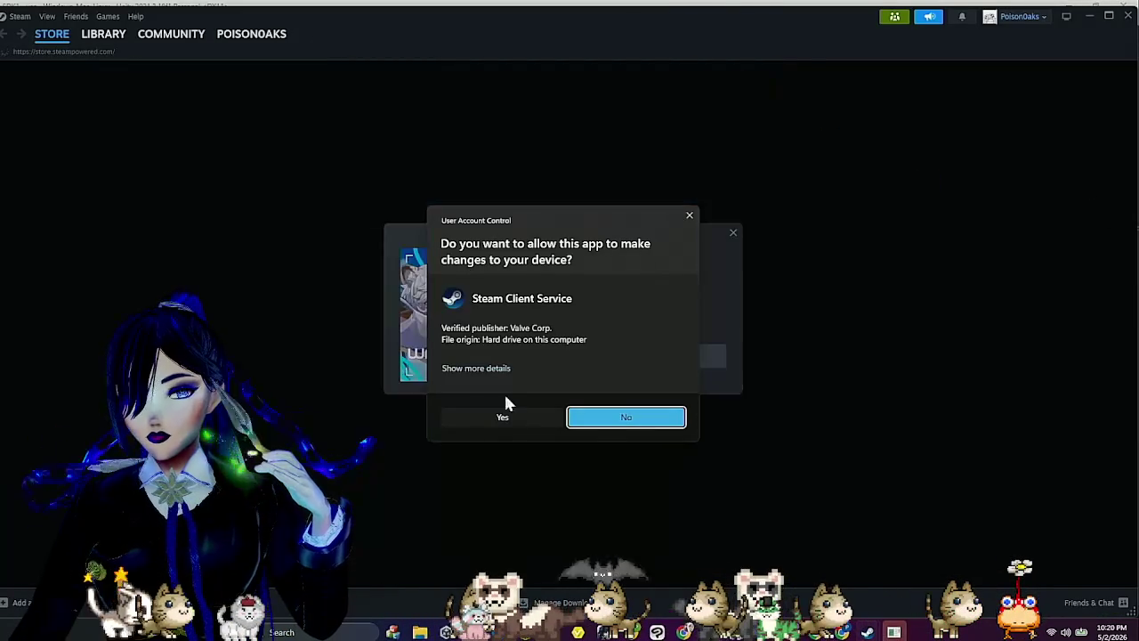
{"action": "left_click", "coordinate": [497, 420]}
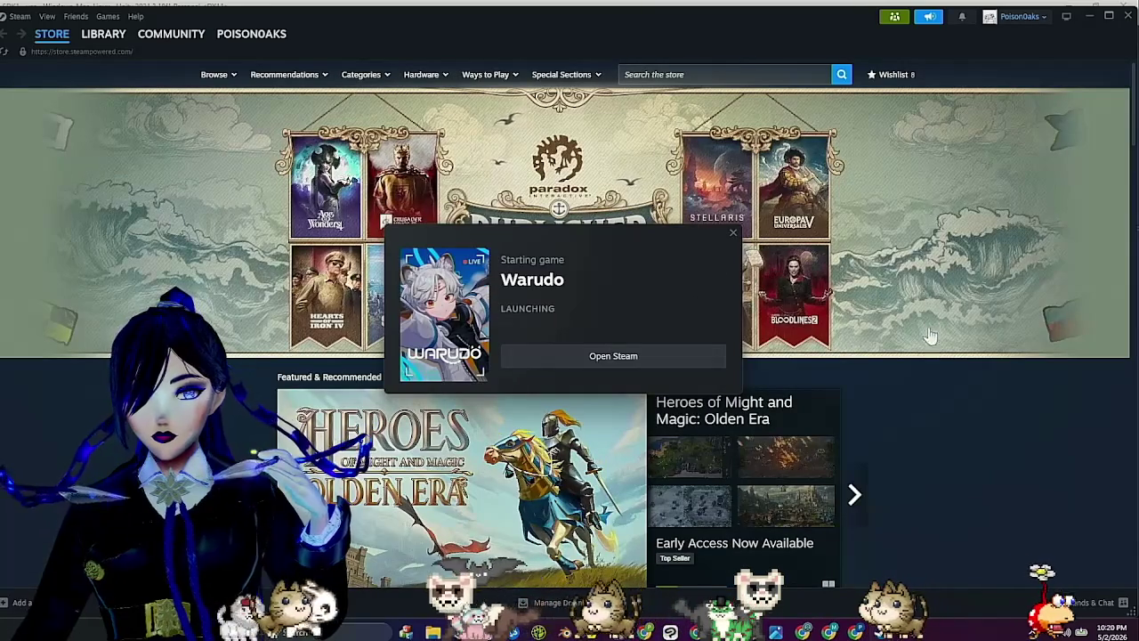
{"action": "left_click", "coordinate": [834, 277]}
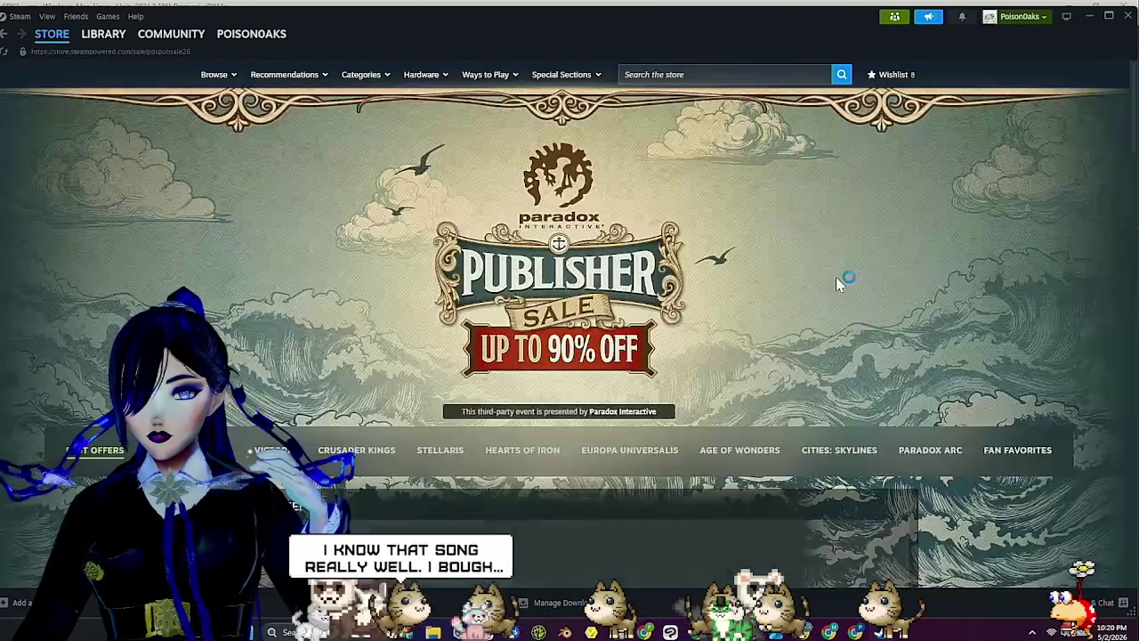
{"action": "scroll", "coordinate": [843, 302], "scroll_direction": "down", "scroll_amount": 10}
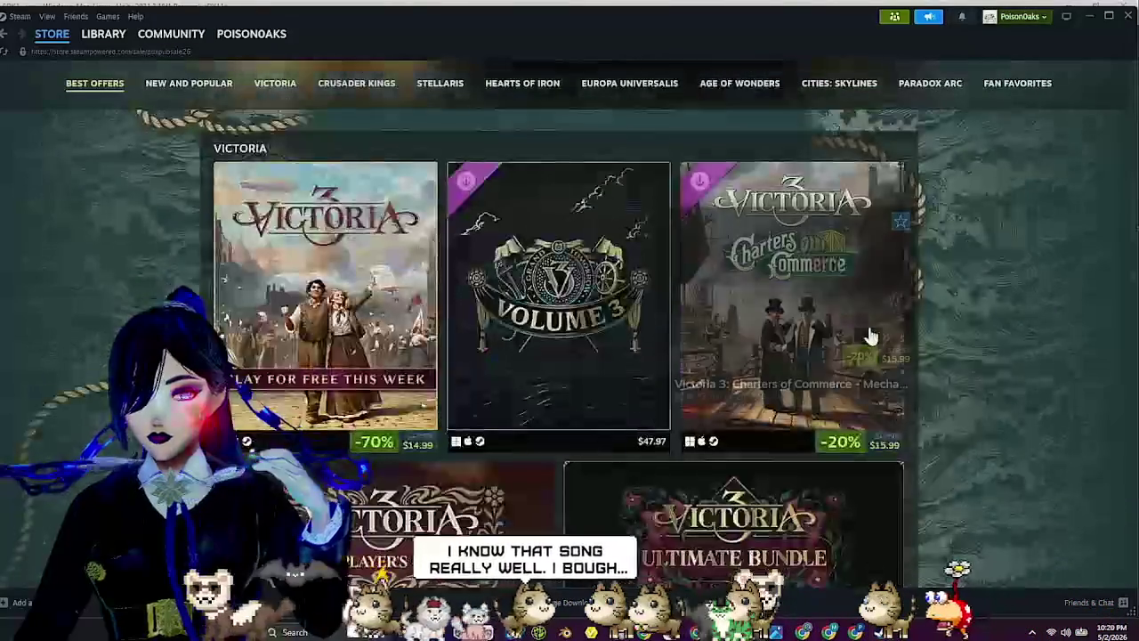
{"action": "scroll", "coordinate": [851, 334], "scroll_direction": "down", "scroll_amount": 15}
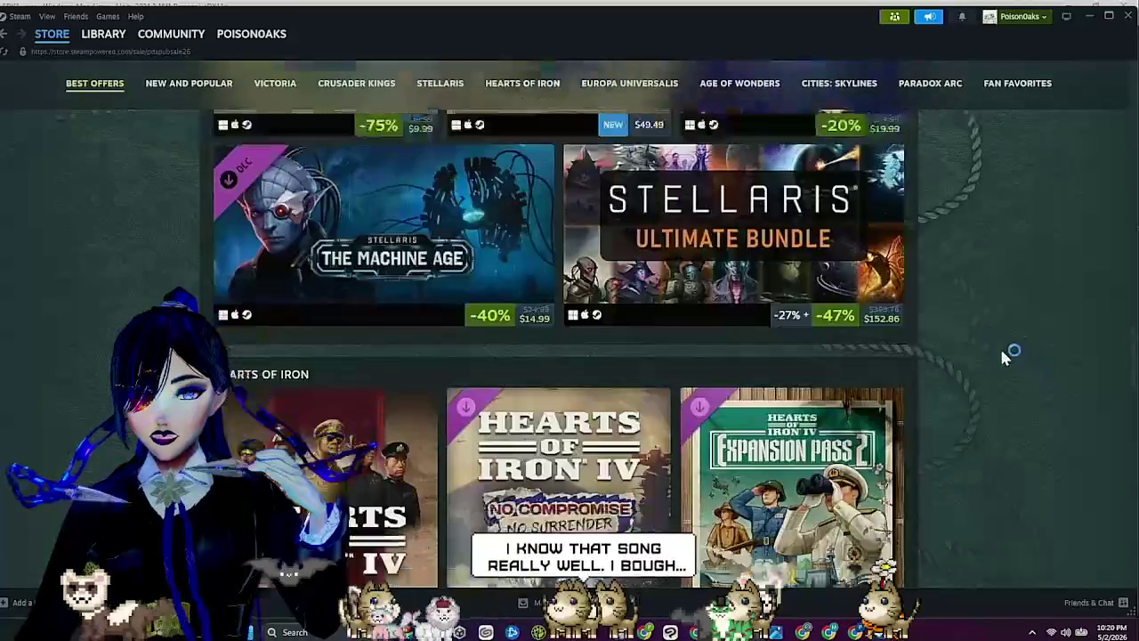
{"action": "scroll", "coordinate": [970, 378], "scroll_direction": "down", "scroll_amount": 15}
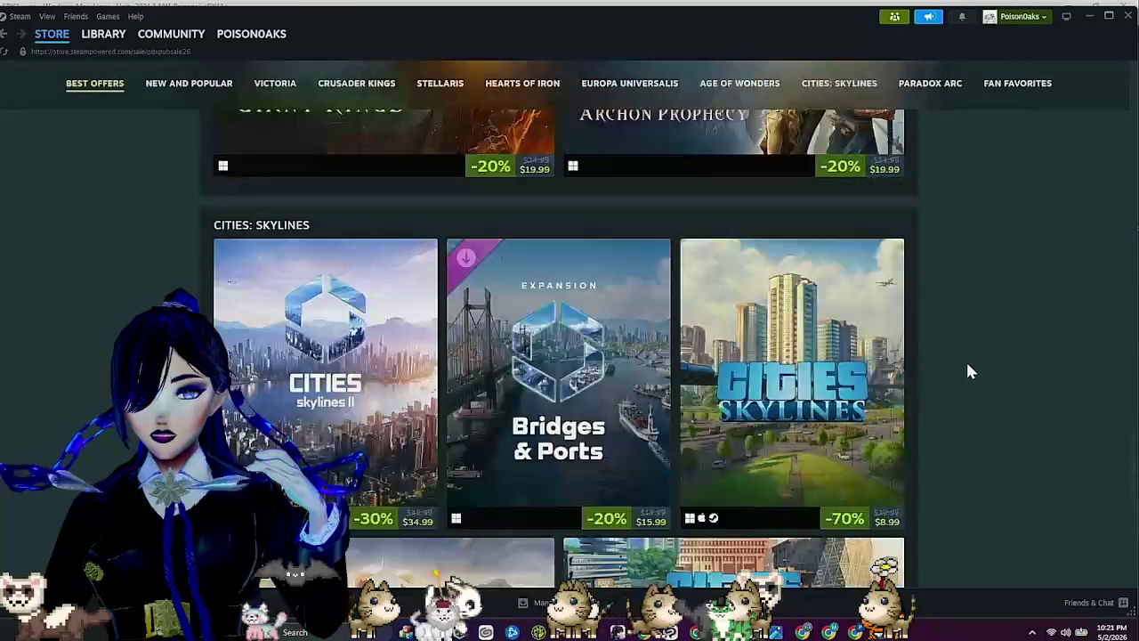
{"action": "scroll", "coordinate": [968, 374], "scroll_direction": "up", "scroll_amount": 5}
{"action": "scroll", "coordinate": [970, 391], "scroll_direction": "down", "scroll_amount": 15}
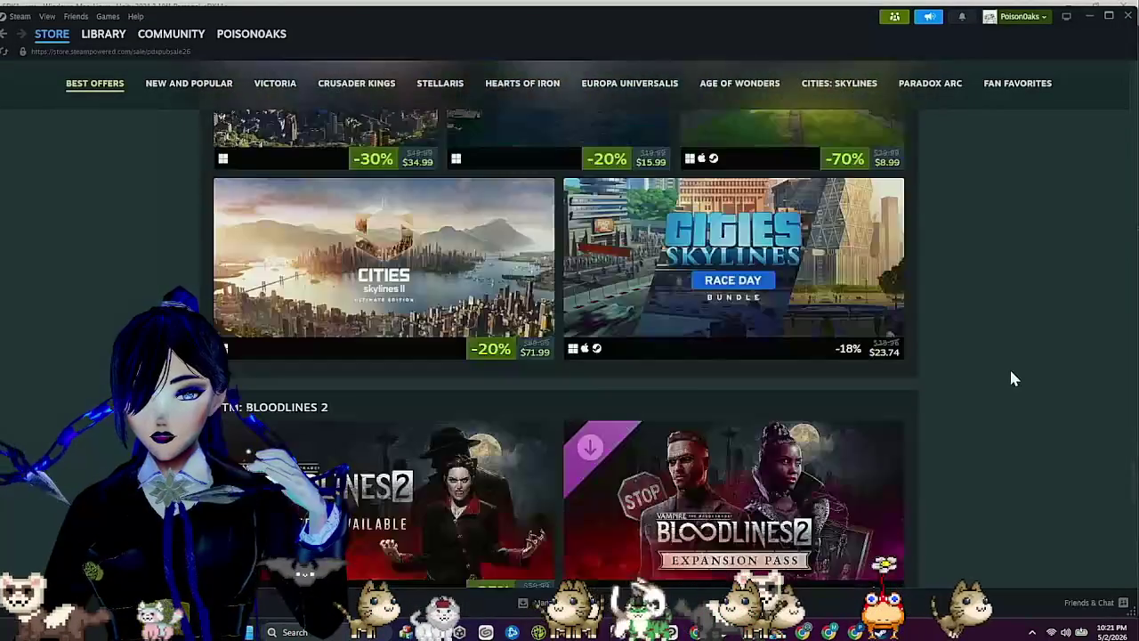
{"action": "scroll", "coordinate": [1011, 373], "scroll_direction": "up", "scroll_amount": 1}
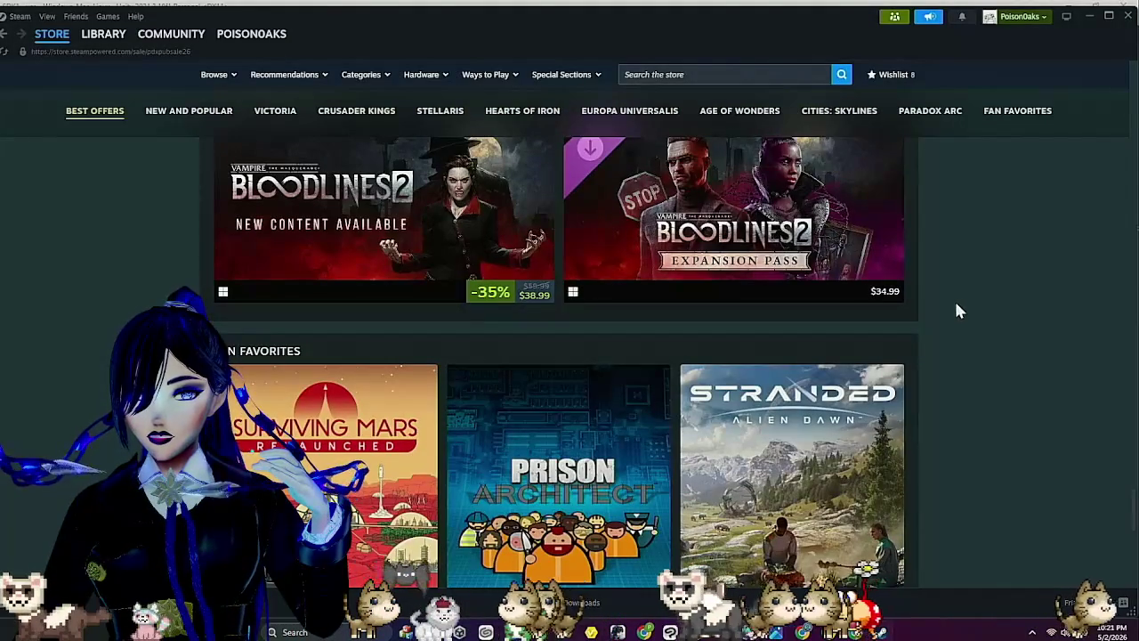
{"action": "mouse_move", "coordinate": [487, 264]}
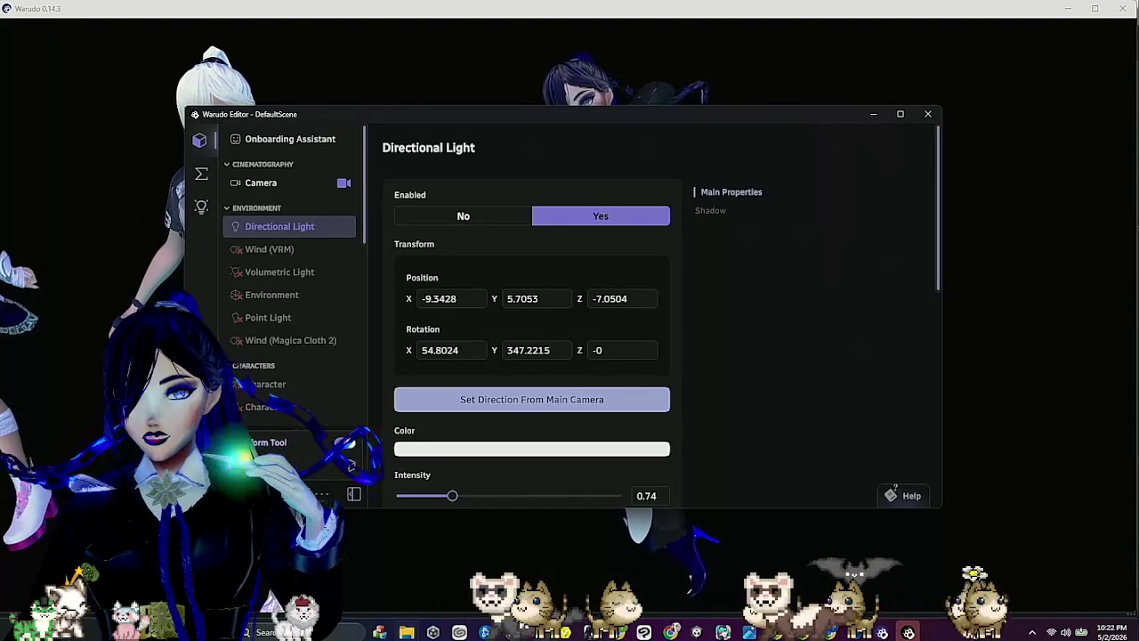
Set Enabled to No for Character 6 and Character 4 in Warudo.
{"action": "scroll", "coordinate": [264, 312], "scroll_direction": "down", "scroll_amount": 5}
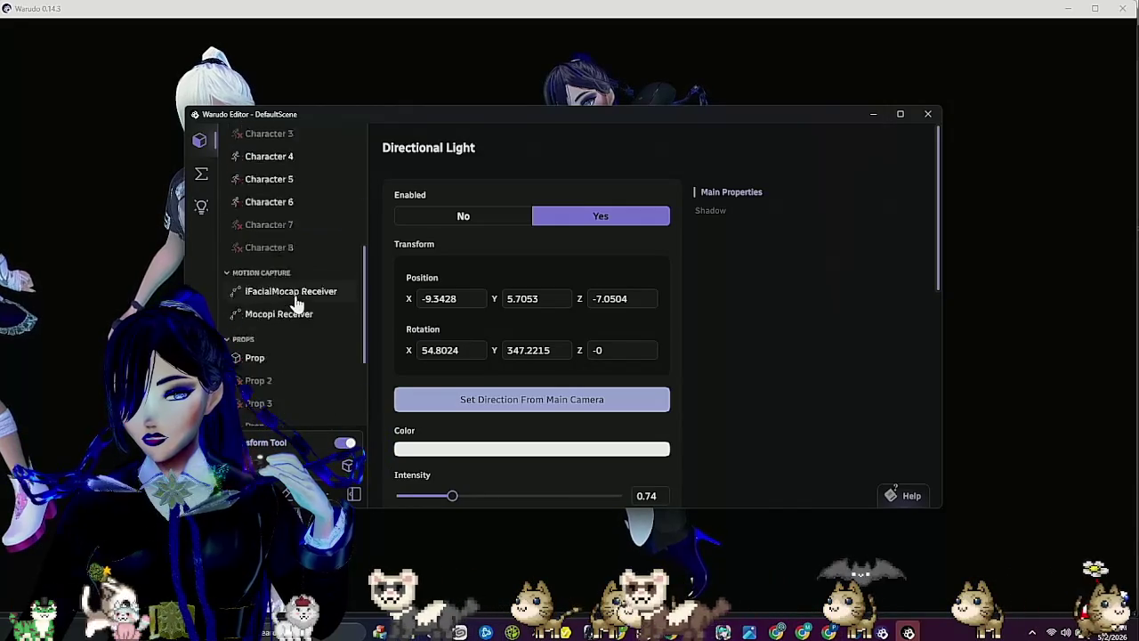
{"action": "scroll", "coordinate": [310, 228], "scroll_direction": "up", "scroll_amount": 3}
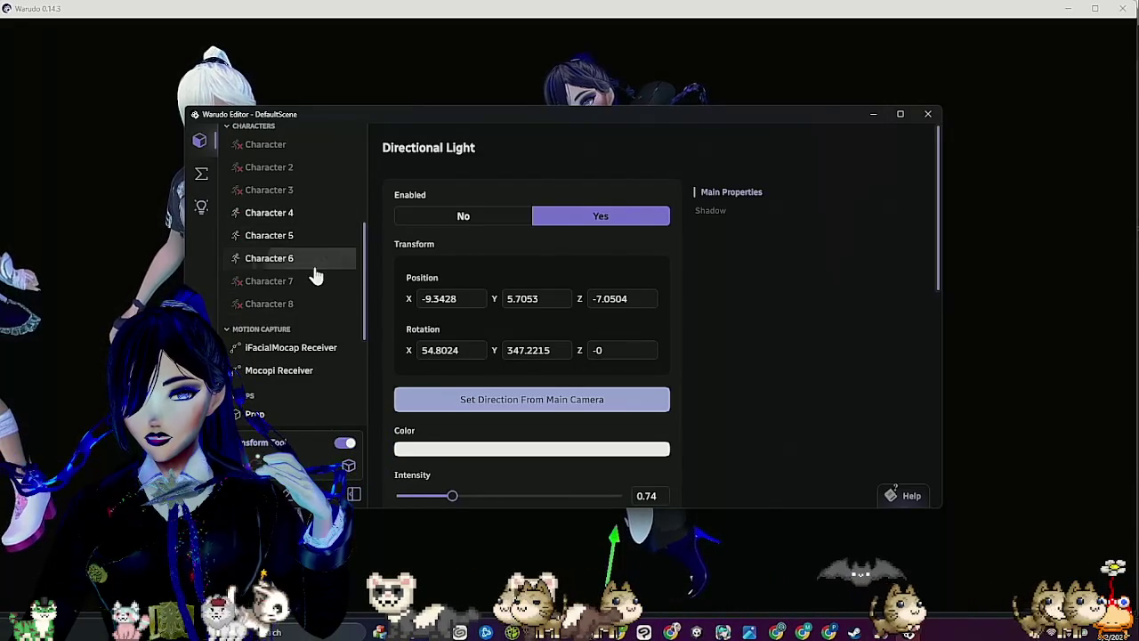
{"action": "left_click", "coordinate": [311, 259]}
{"action": "left_click", "coordinate": [494, 220]}
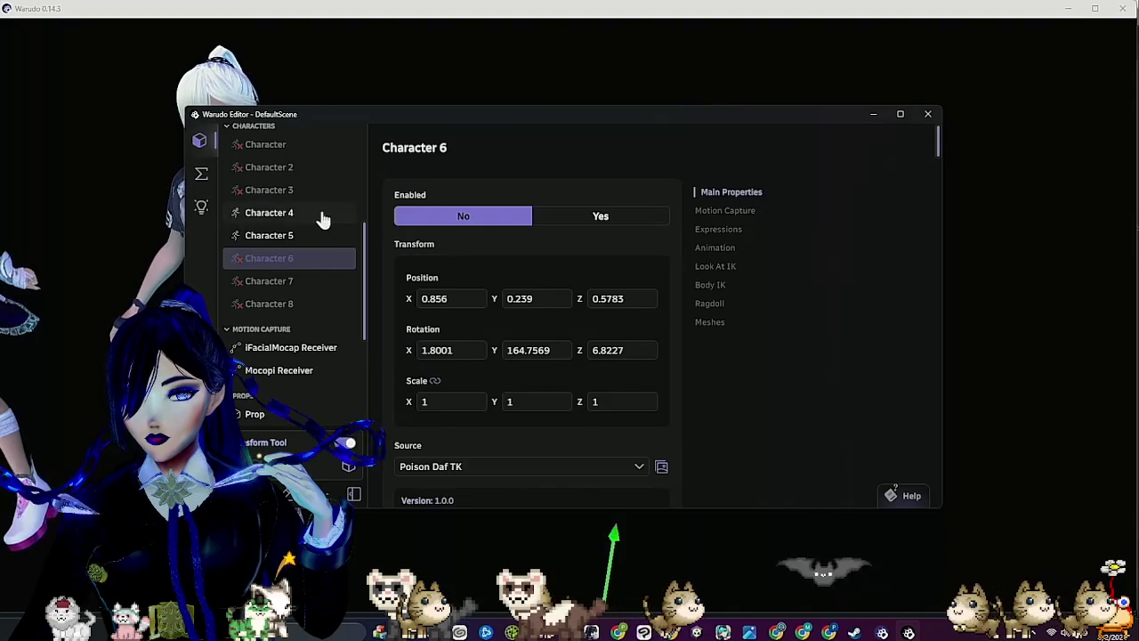
{"action": "left_click", "coordinate": [323, 217]}
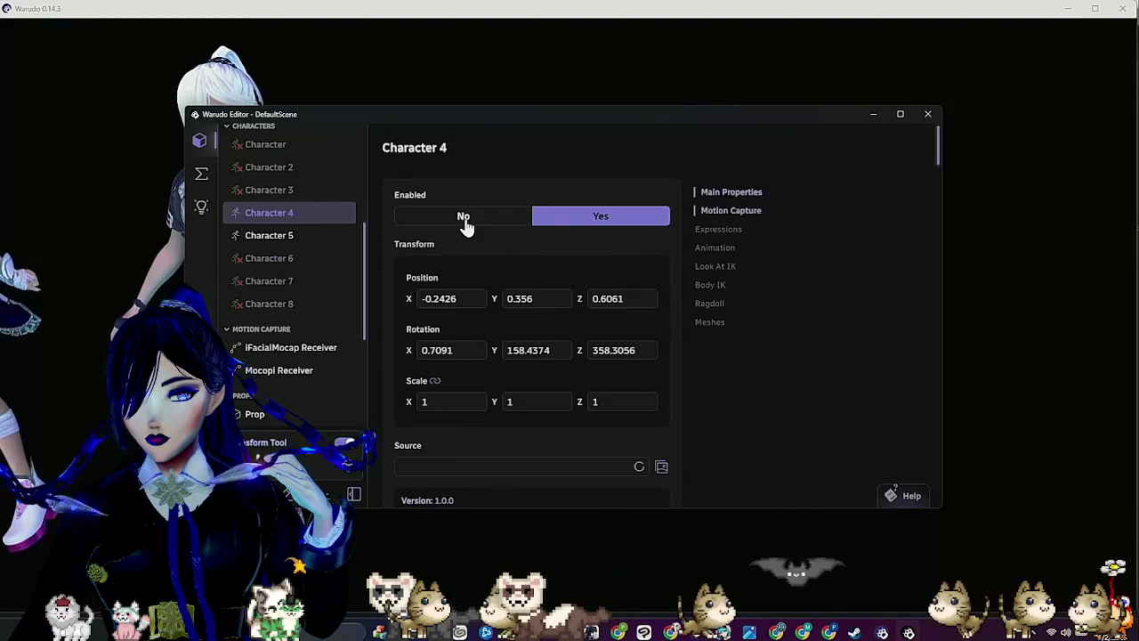
{"action": "left_click", "coordinate": [465, 217]}
Select Character 5 to show its properties and bring the main scene view forward.
{"action": "left_click", "coordinate": [284, 239]}
{"action": "left_click", "coordinate": [283, 237]}
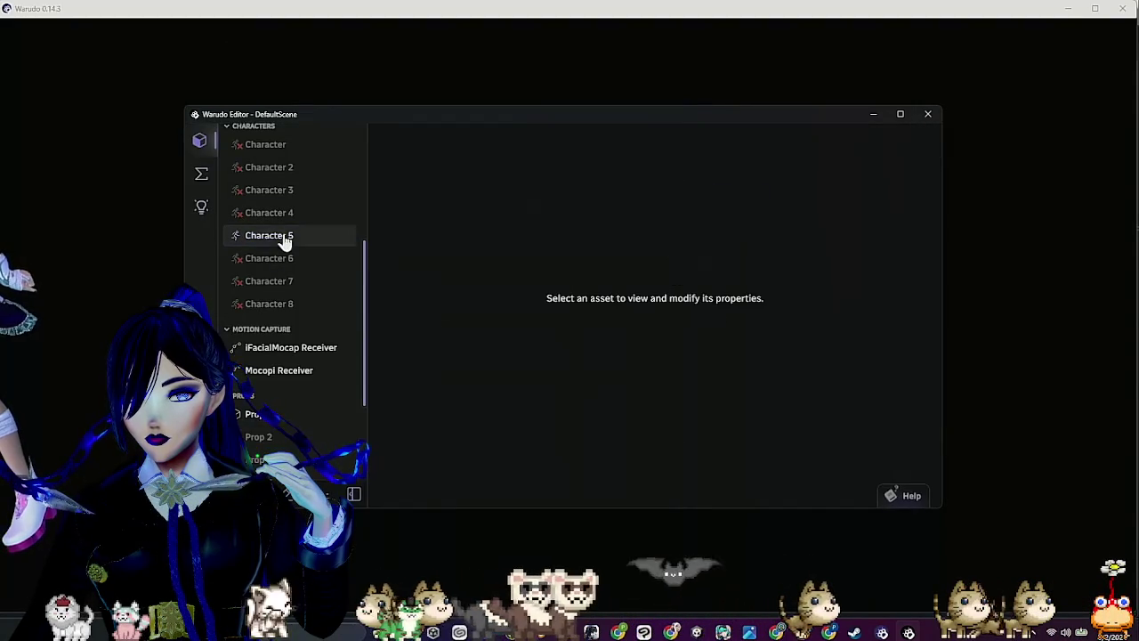
{"action": "left_click", "coordinate": [288, 242]}
{"action": "left_click", "coordinate": [114, 259]}
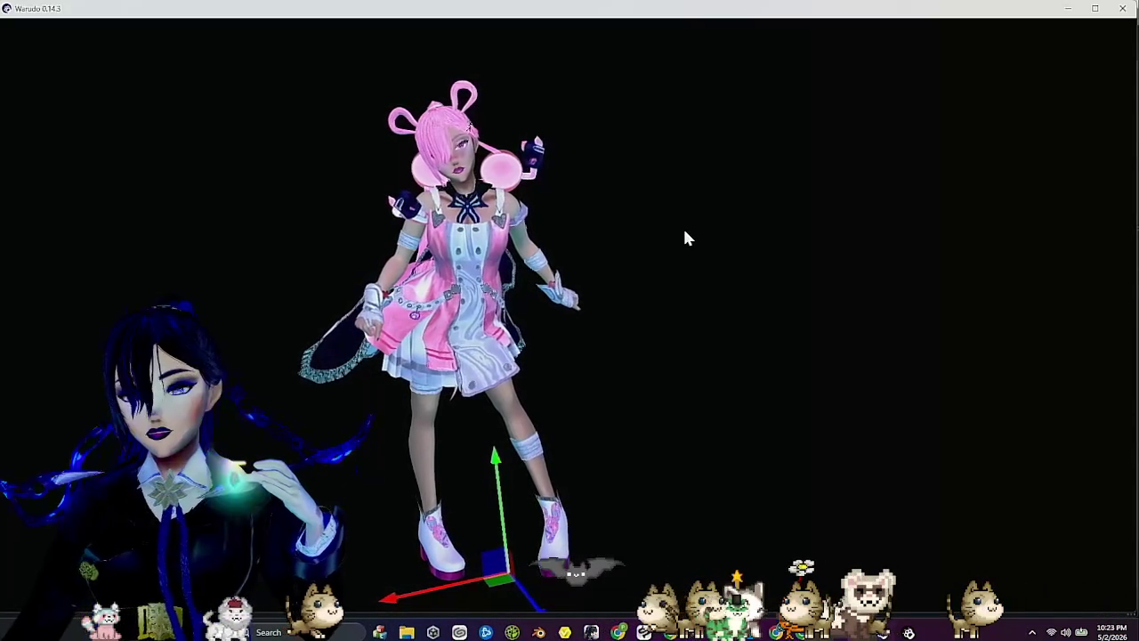
{"action": "key", "text": "alt+Tab"}
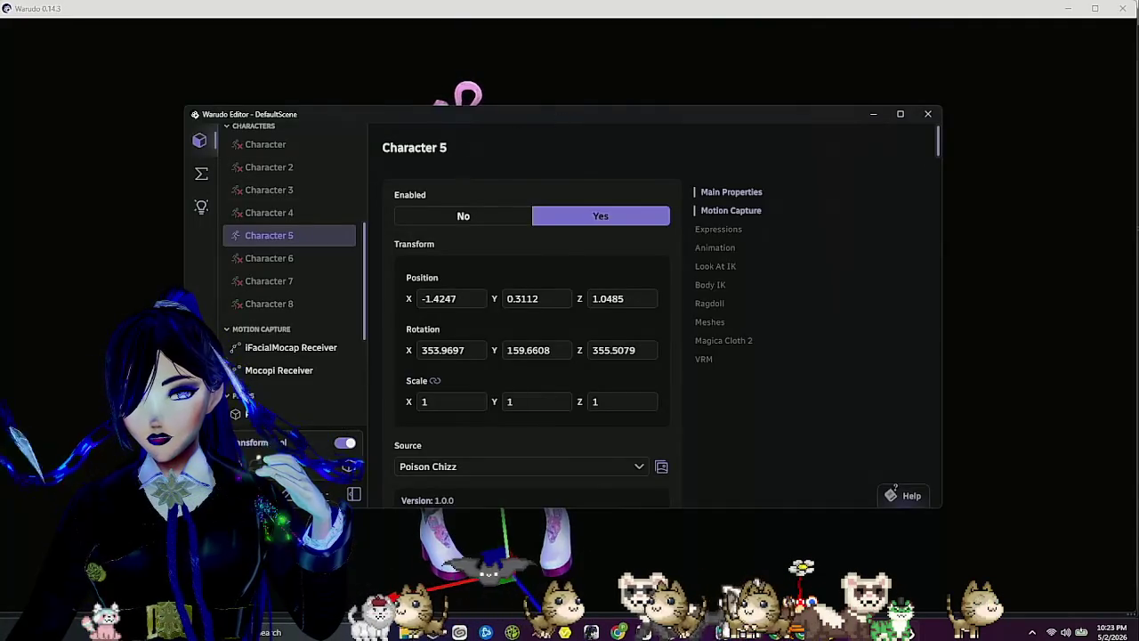
Hide the Warudo editor window with Super+Shift+Right, leaving only the scene.
{"action": "key", "text": "super+shift+Right"}
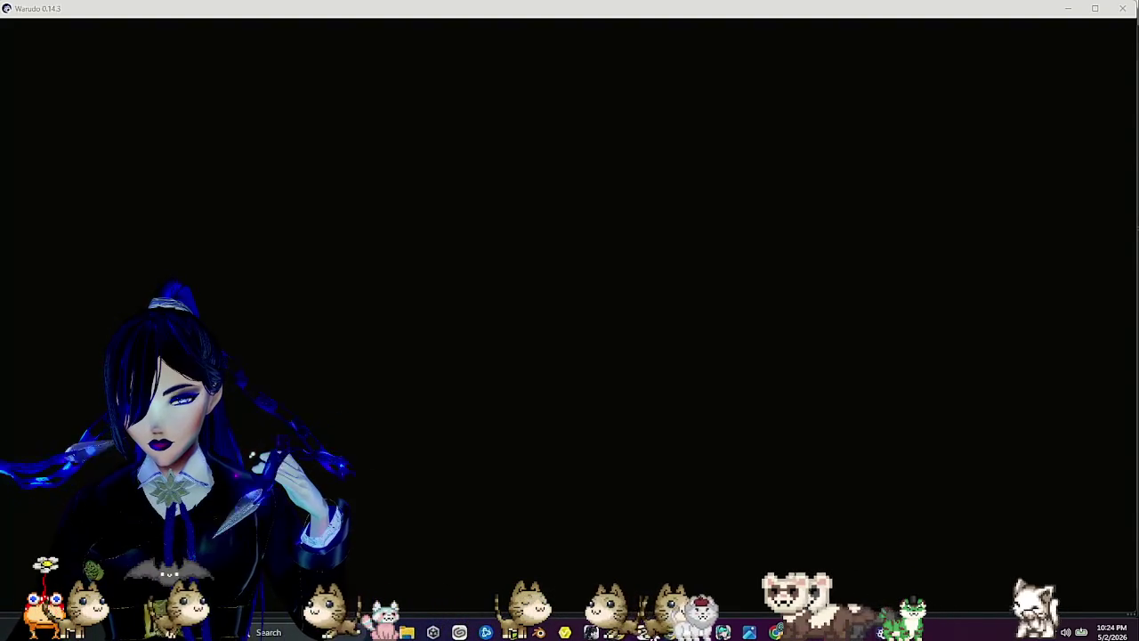
Return to the Unity SDK1 project and close the maximized Mod Export panel.
{"action": "mouse_move", "coordinate": [697, 632]}
{"action": "left_click", "coordinate": [696, 564]}
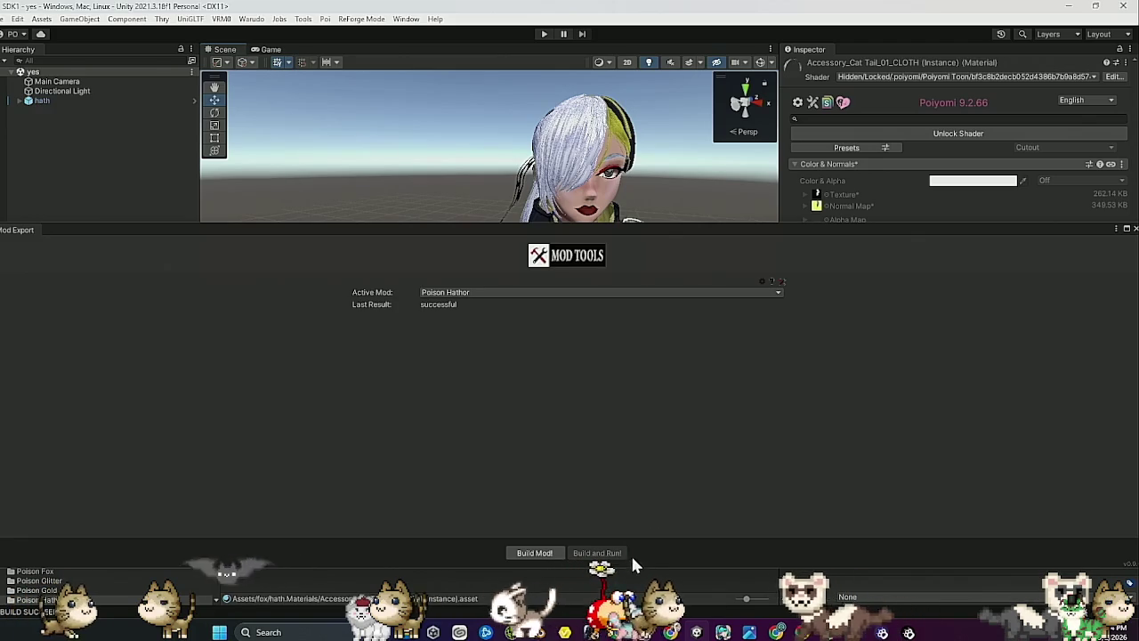
{"action": "left_click", "coordinate": [1128, 228]}
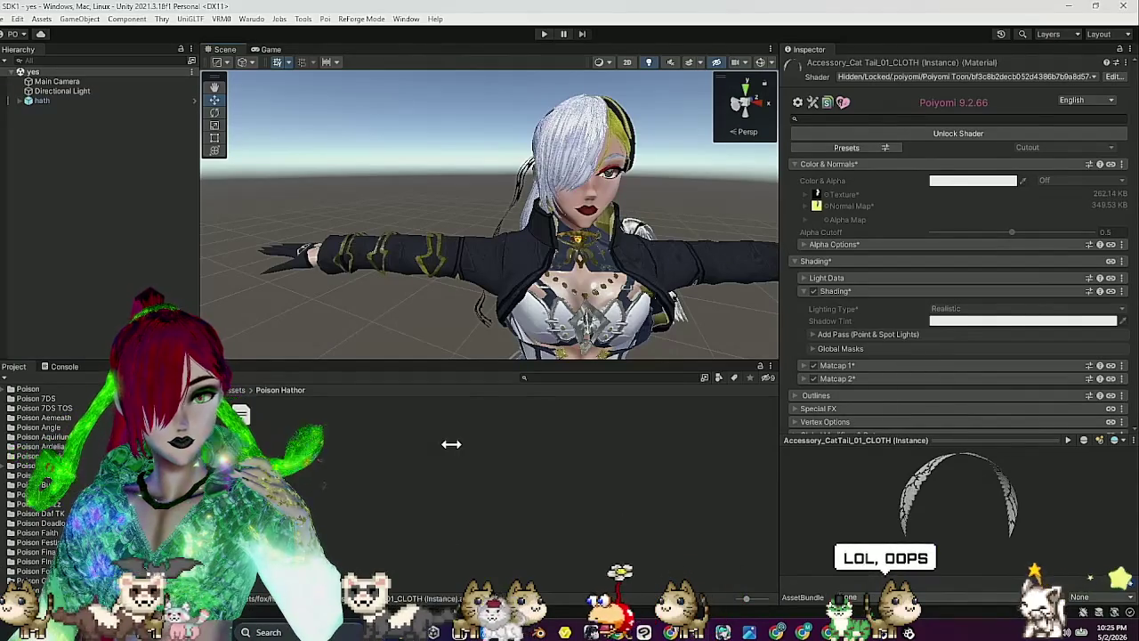
{"action": "left_click", "coordinate": [41, 101]}
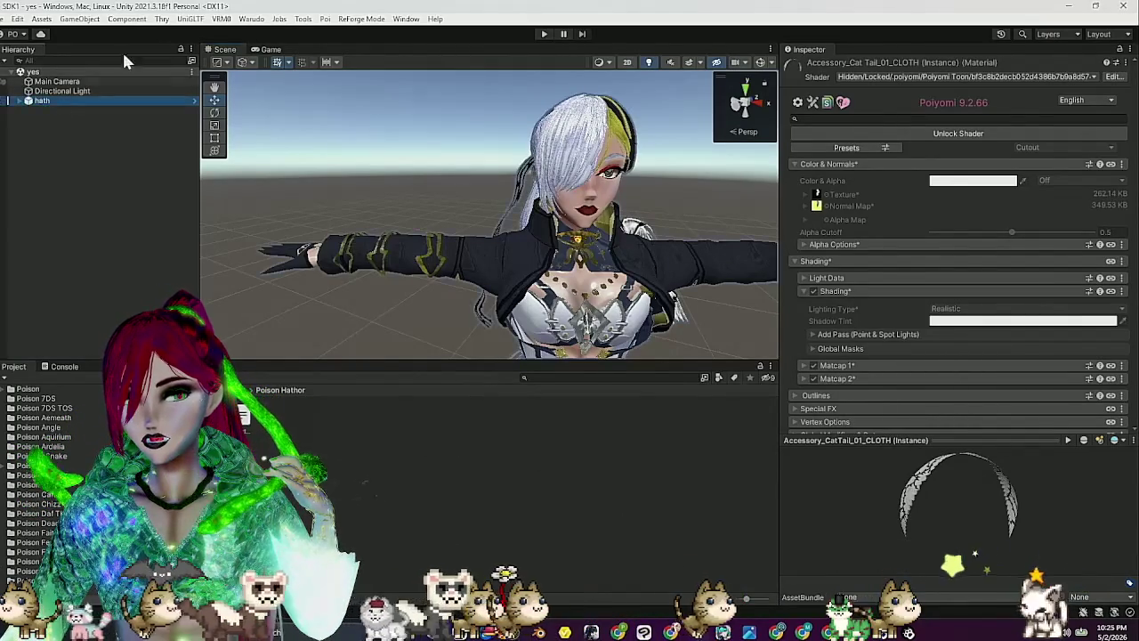
Use Warudo Setup Character to turn hath into a character mod, confirming with OK.
{"action": "left_click", "coordinate": [251, 18]}
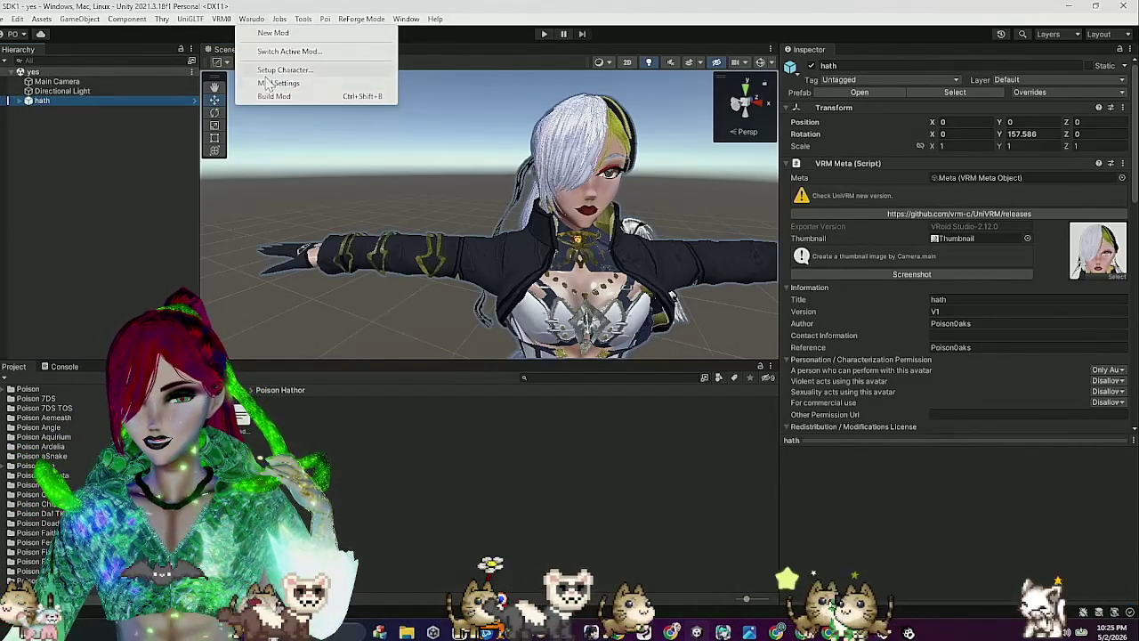
{"action": "key", "text": "Escape"}
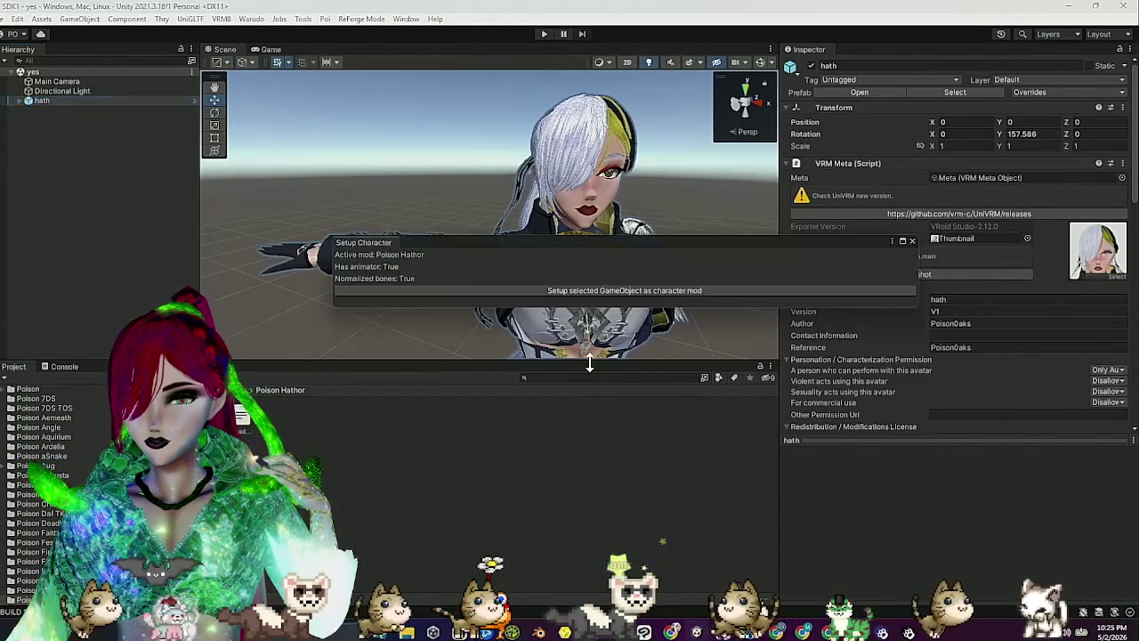
{"action": "left_click", "coordinate": [592, 290]}
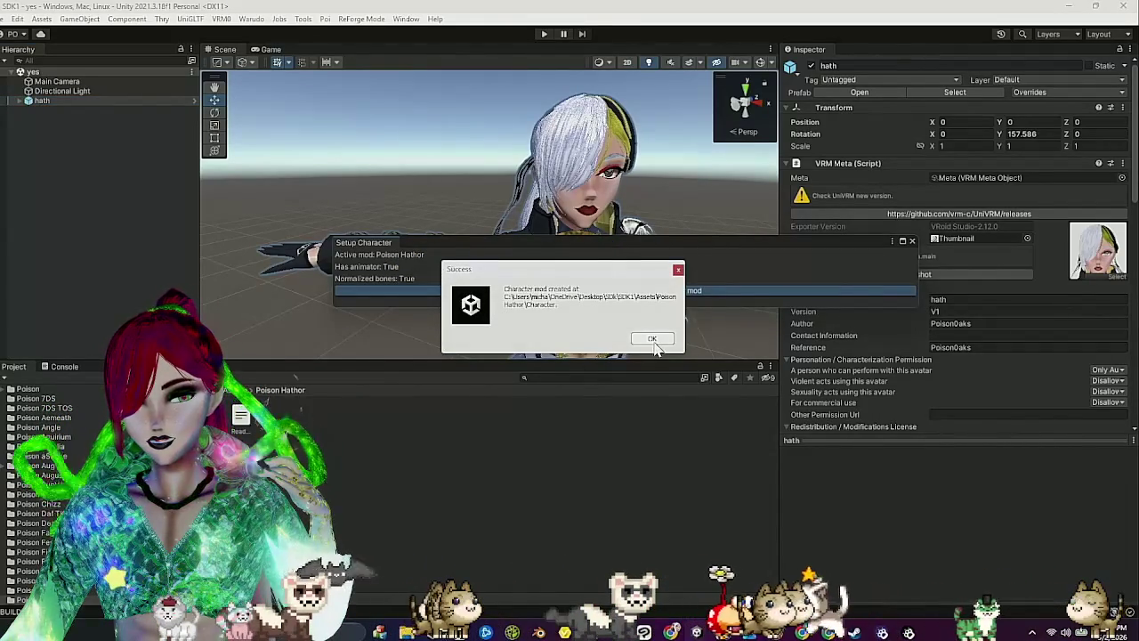
{"action": "left_click", "coordinate": [651, 338]}
Close the character setup window and bring up the Warudo Mod Export panel.
{"action": "left_click", "coordinate": [251, 19]}
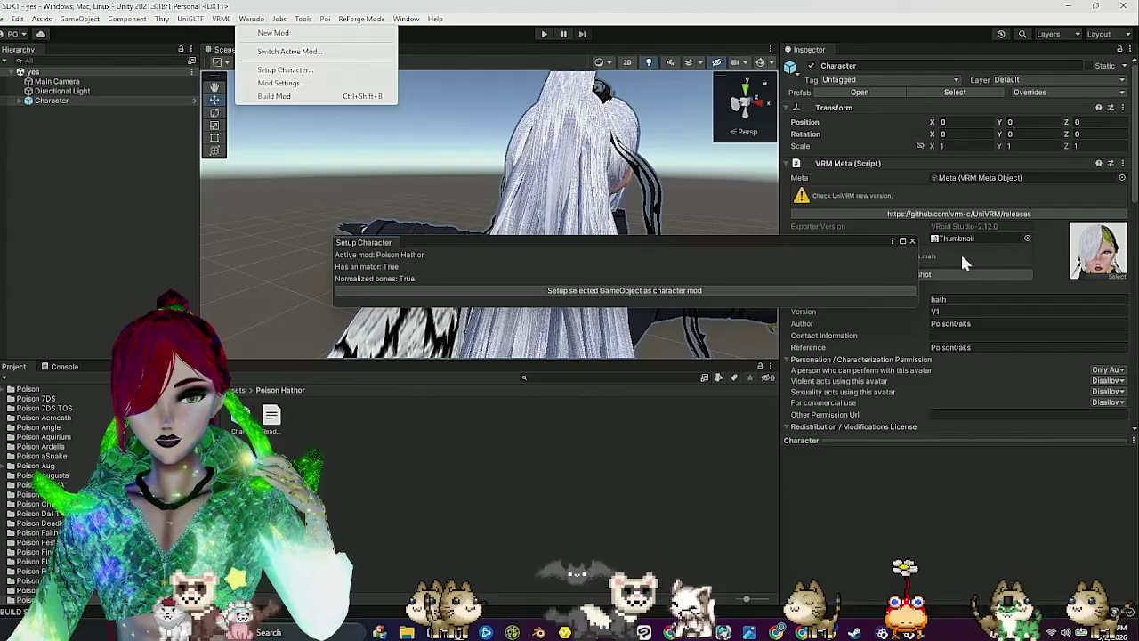
{"action": "left_click", "coordinate": [911, 241]}
{"action": "left_click", "coordinate": [911, 241]}
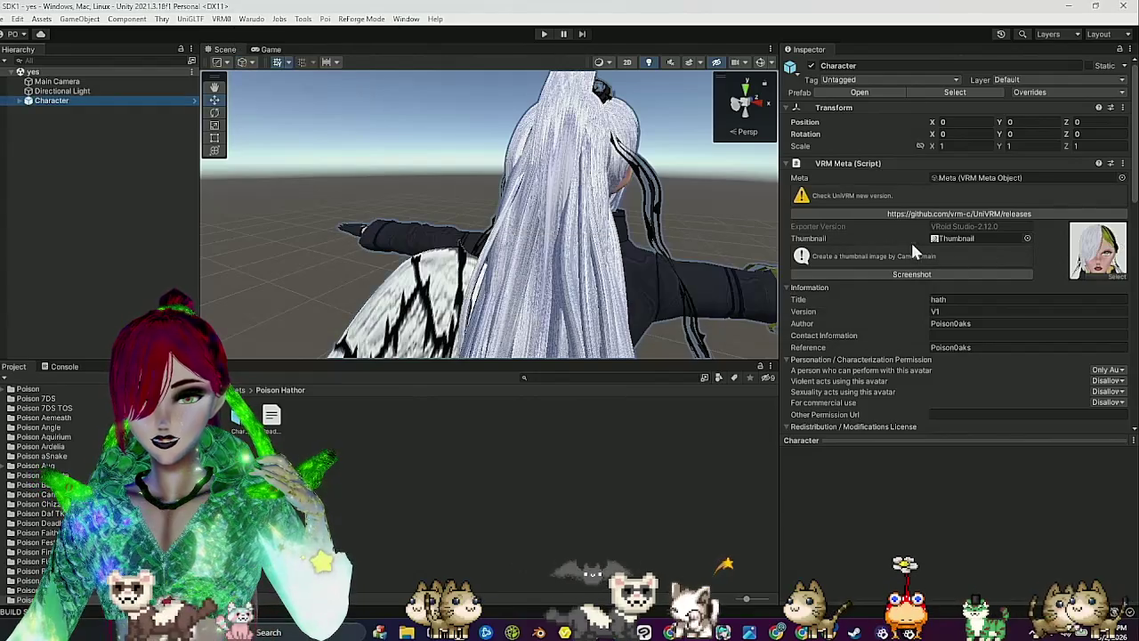
{"action": "left_click", "coordinate": [251, 19]}
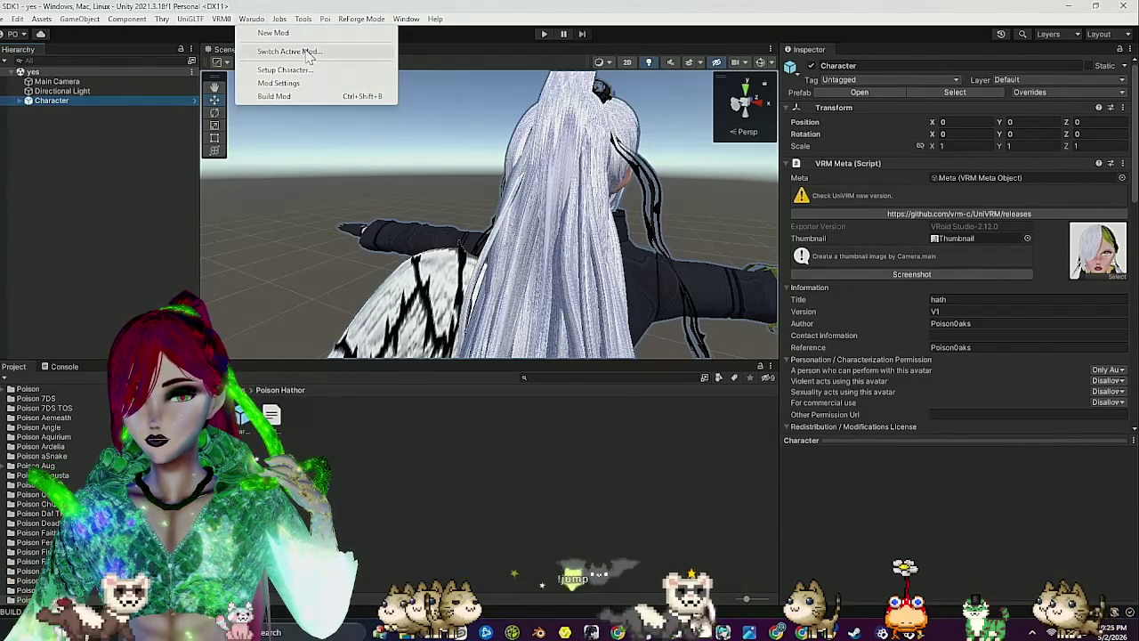
{"action": "left_click", "coordinate": [305, 51]}
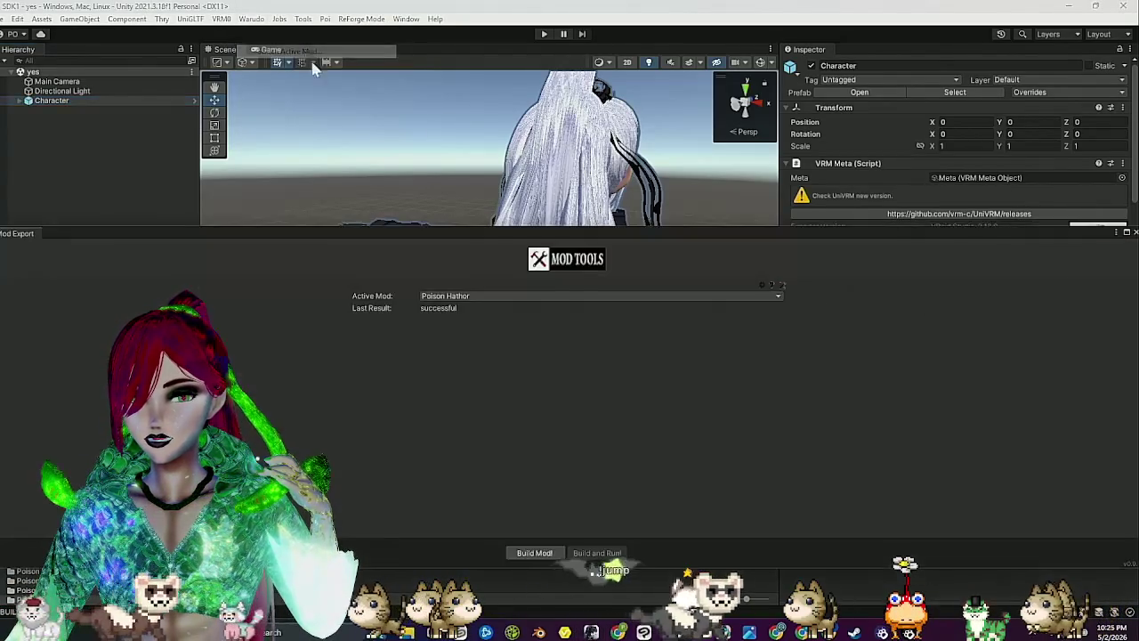
Start the Poison Hathor Build Mod! run and move the build progress dialog aside.
{"action": "left_click", "coordinate": [544, 552]}
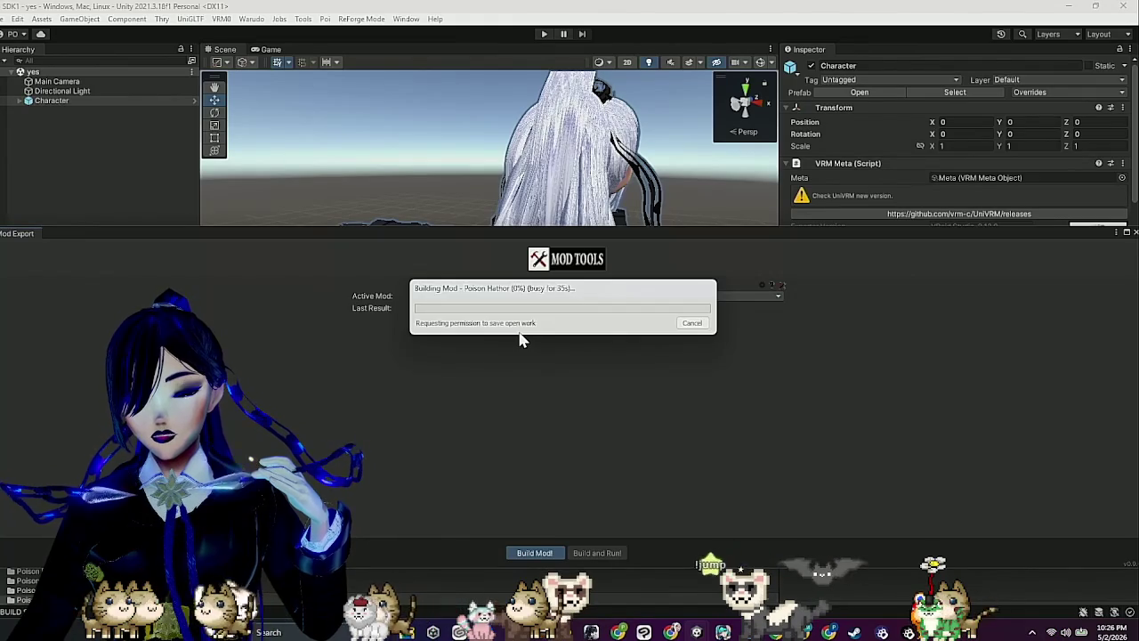
{"action": "mouse_move", "coordinate": [543, 292]}
{"action": "left_mouse_down"}
{"action": "mouse_move", "coordinate": [433, 270]}
{"action": "mouse_move", "coordinate": [436, 207]}
{"action": "mouse_move", "coordinate": [952, 208]}
{"action": "mouse_move", "coordinate": [973, 453]}
{"action": "mouse_move", "coordinate": [1123, 122]}
{"action": "mouse_move", "coordinate": [881, 233]}
{"action": "mouse_move", "coordinate": [606, 233]}
{"action": "left_mouse_up"}
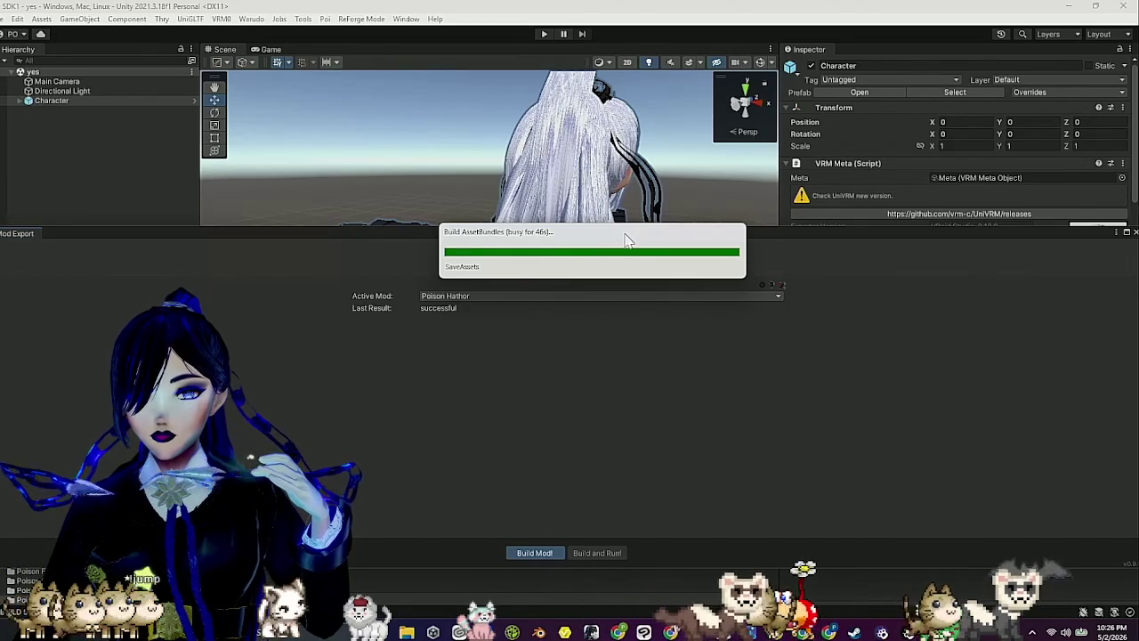
{"action": "left_click_drag", "start_coordinate": [625, 240], "coordinate": [610, 257]}
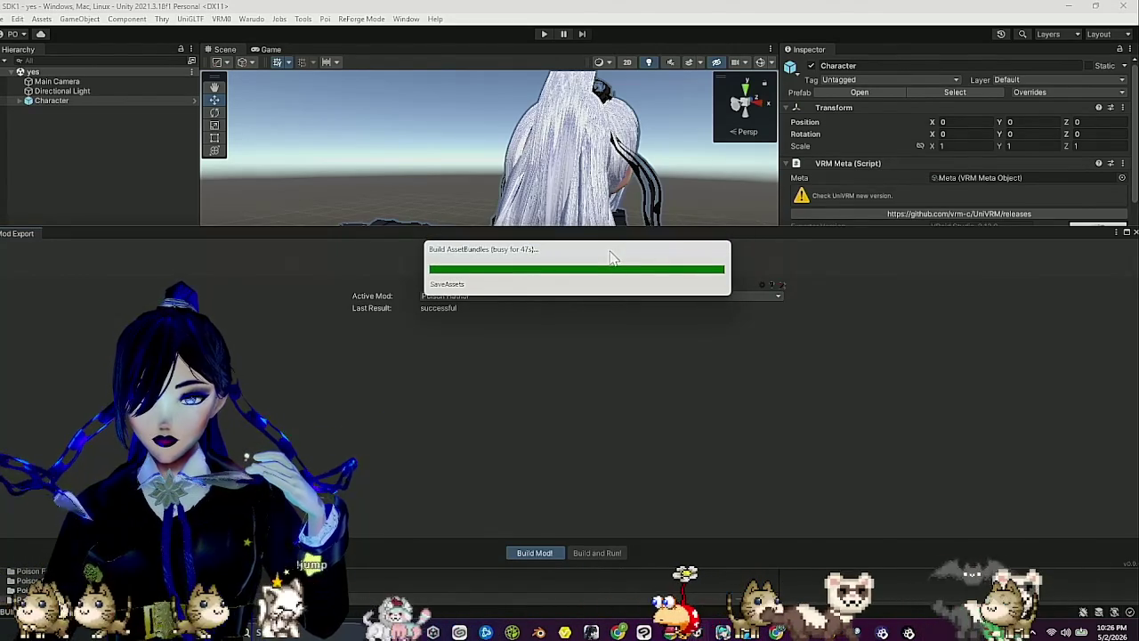